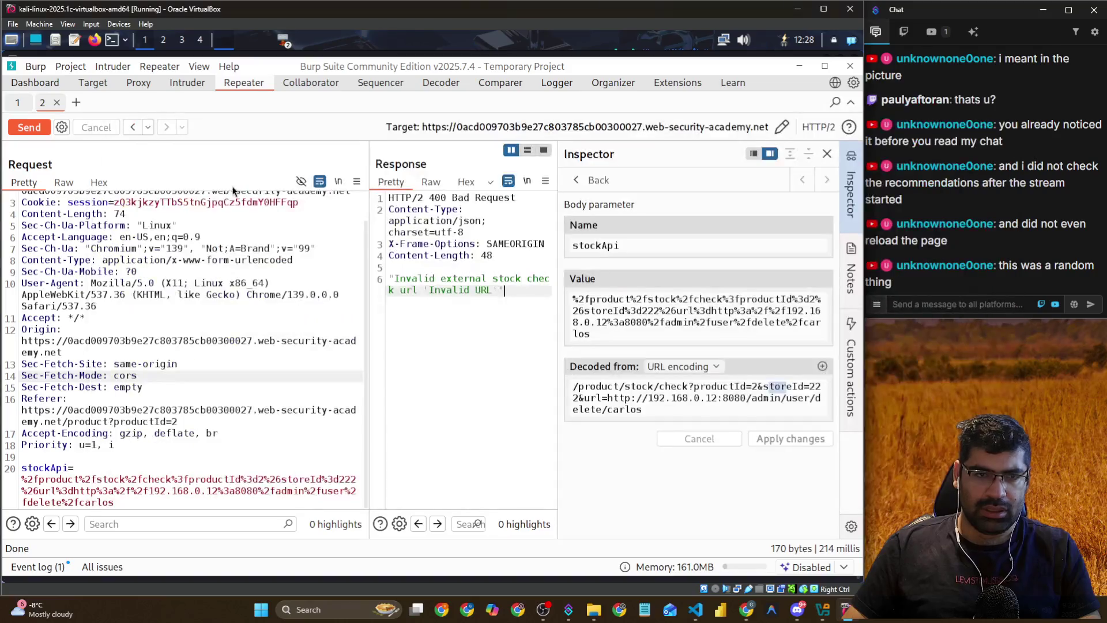
Glance at the lab's product page, then bring up the Google AI answer showing the ffuf parameter-discovery command
key(alt+Tab)
click(414, 395)
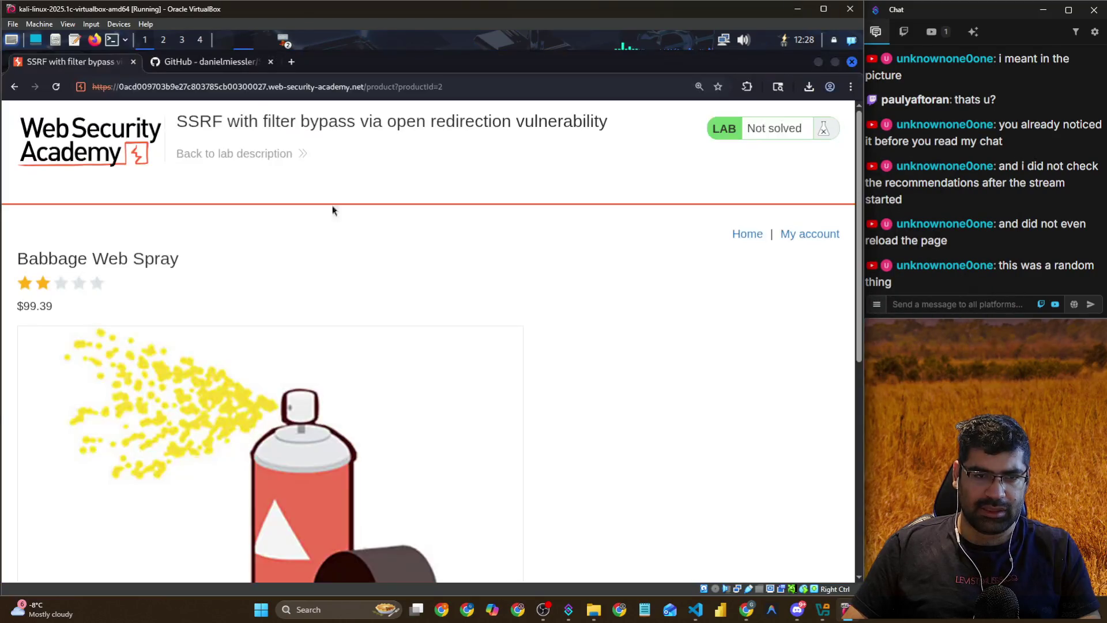
scroll(209, 285, down, 7)
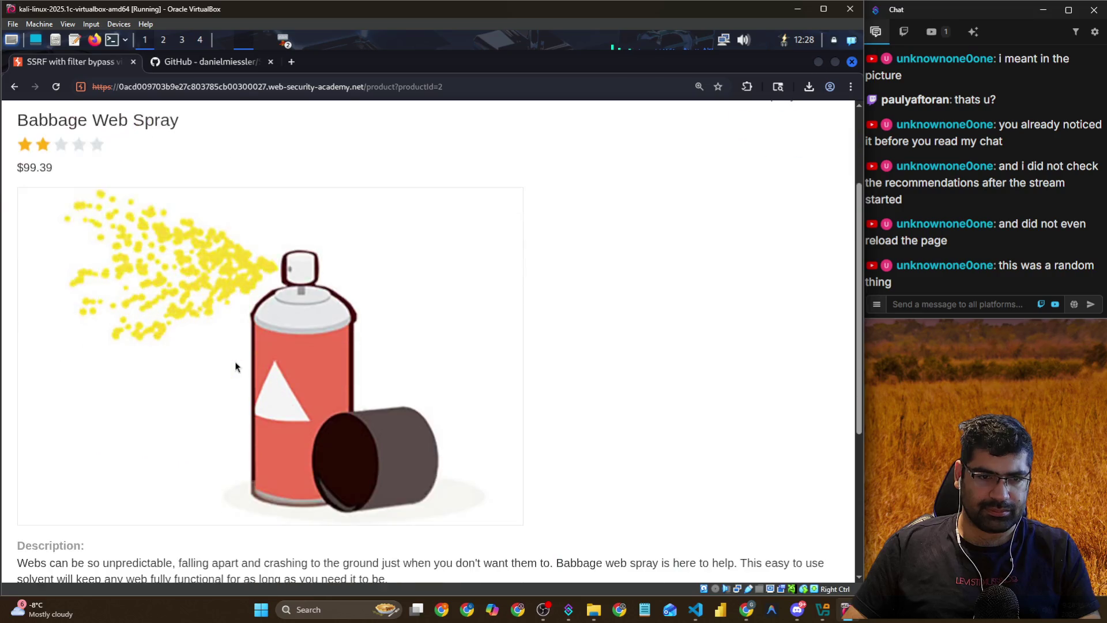
key(alt+Tab)
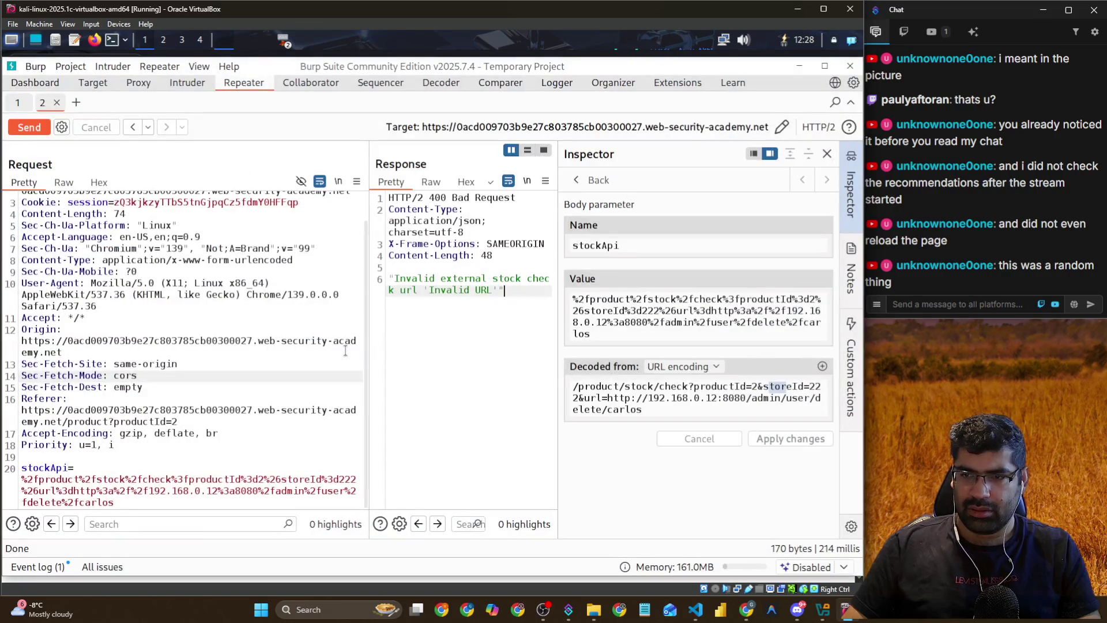
key(alt+Tab)
click(445, 188)
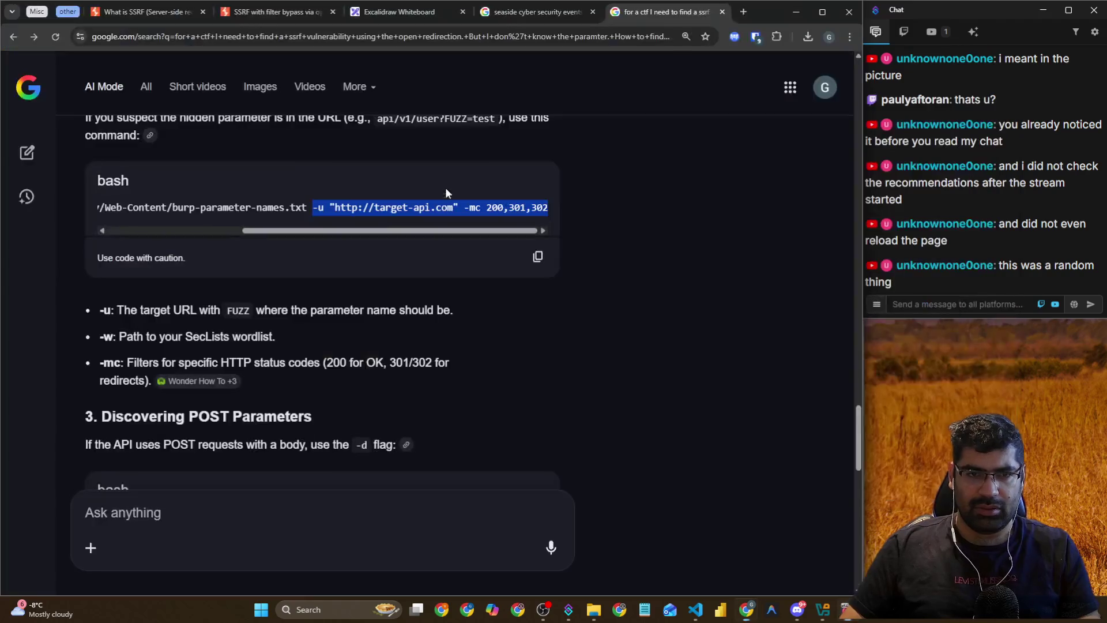
Read the What is SSRF article's open-redirection bypass example, highlighting weliketoshop.net, then return to Burp
click(156, 8)
scroll(277, 260, down, 15)
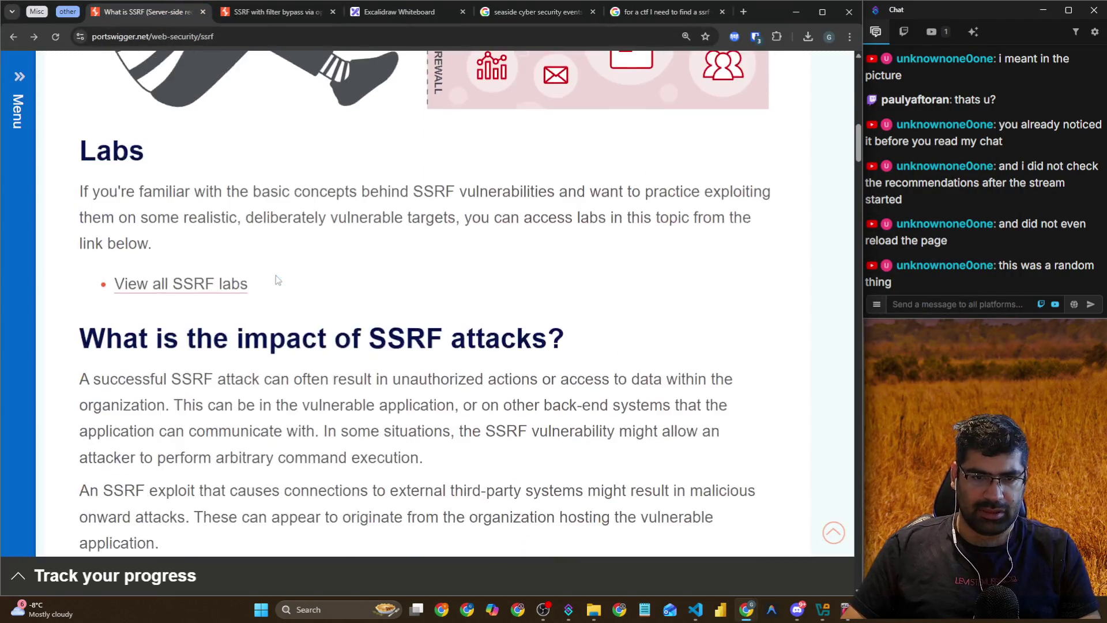
scroll(239, 176, down, 15)
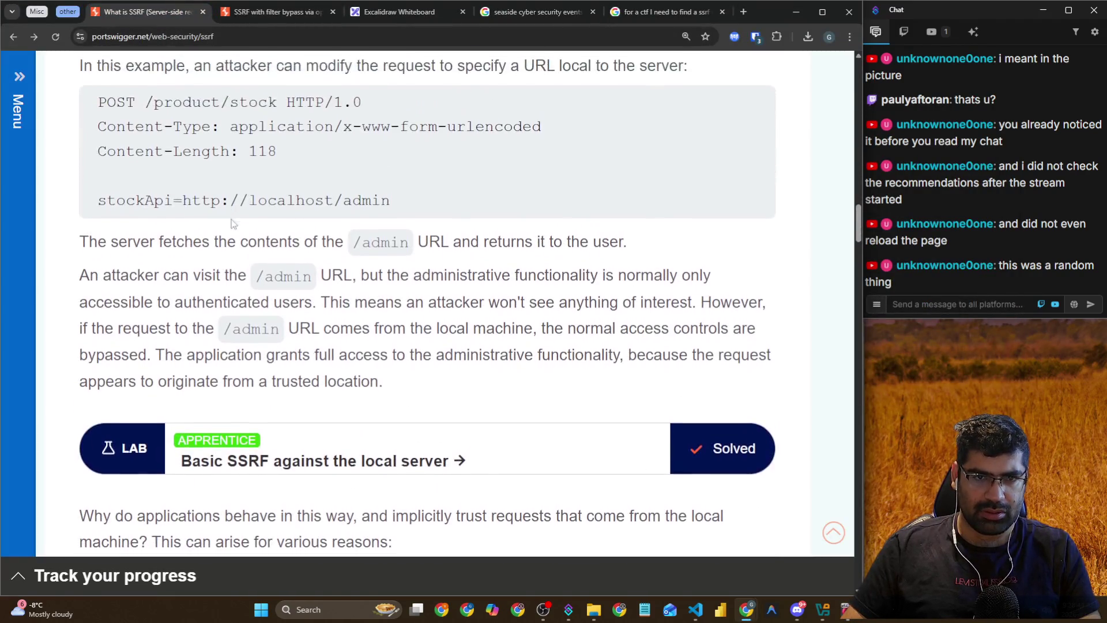
scroll(234, 263, down, 15)
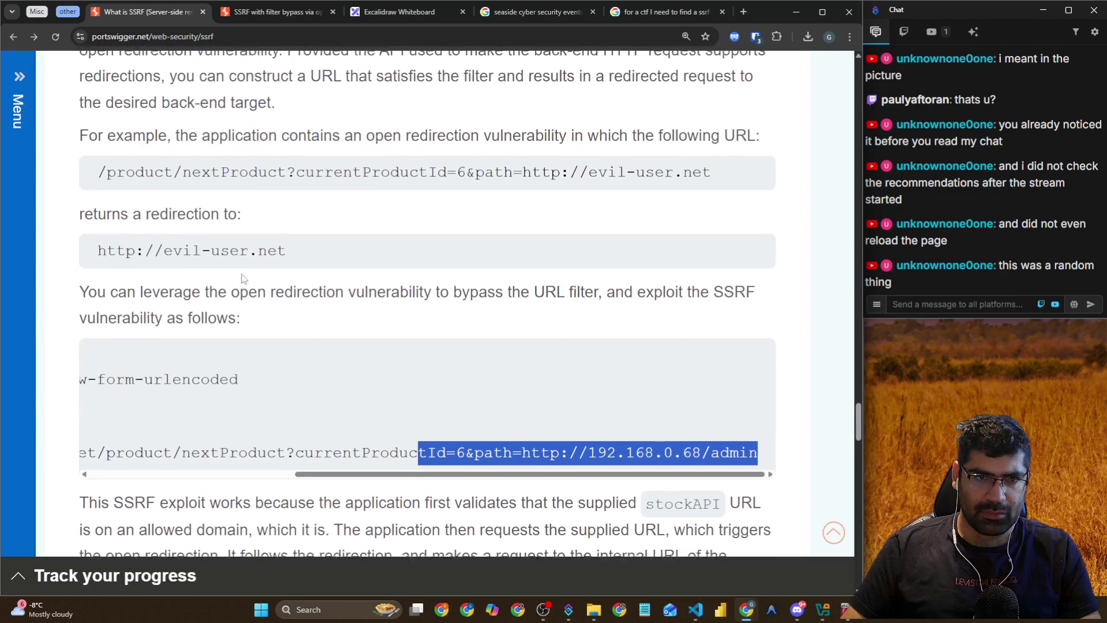
scroll(241, 279, up, 1)
scroll(242, 275, down, 1)
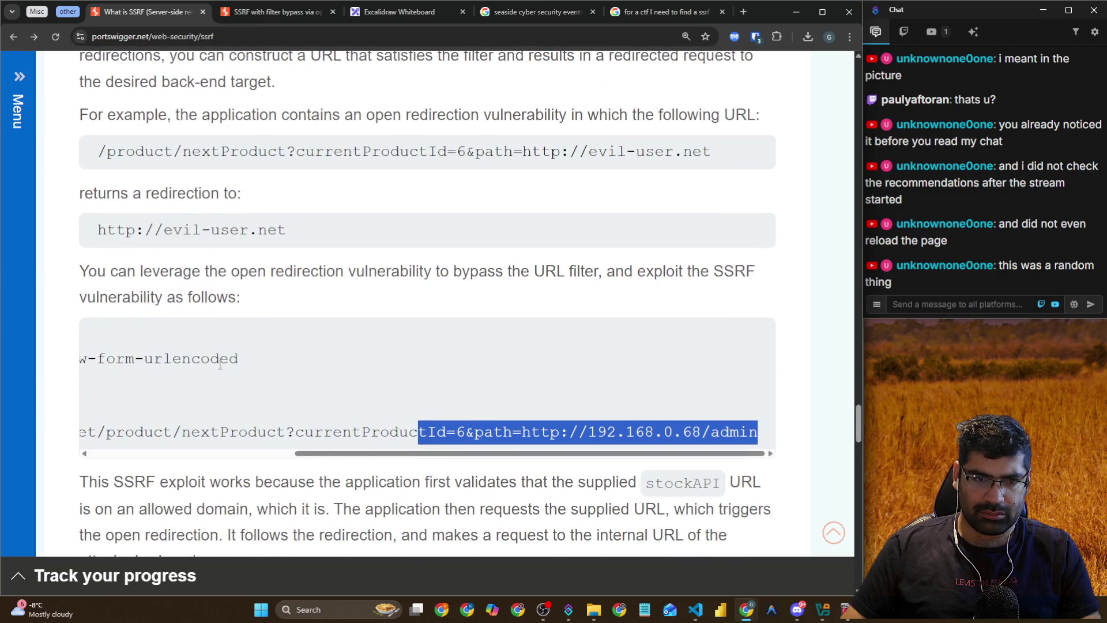
drag(295, 455, 110, 458)
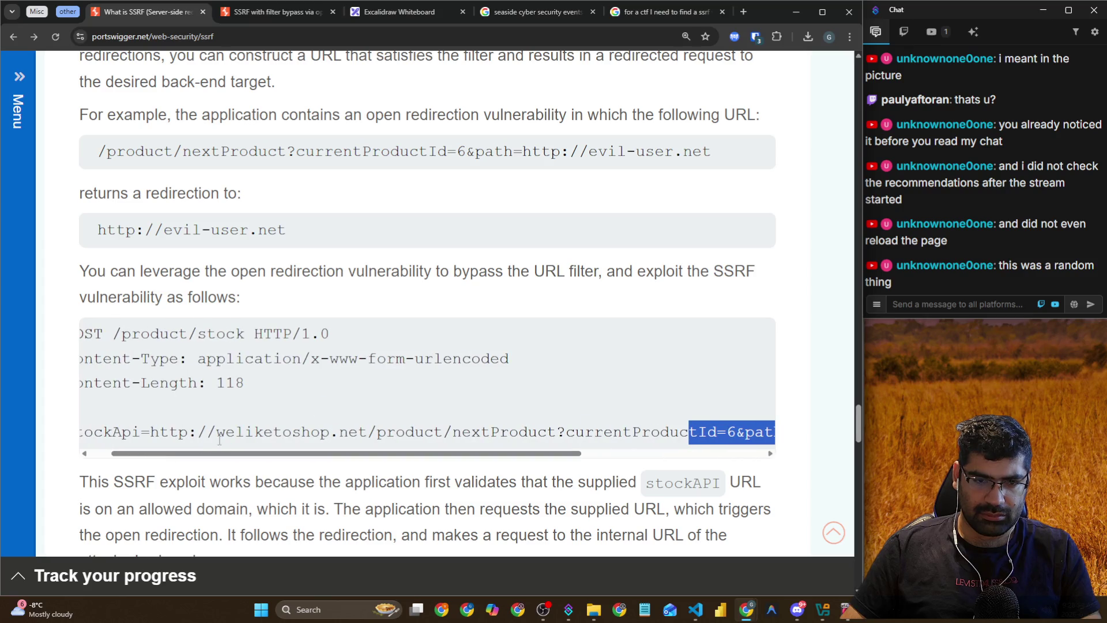
drag(217, 432, 370, 437)
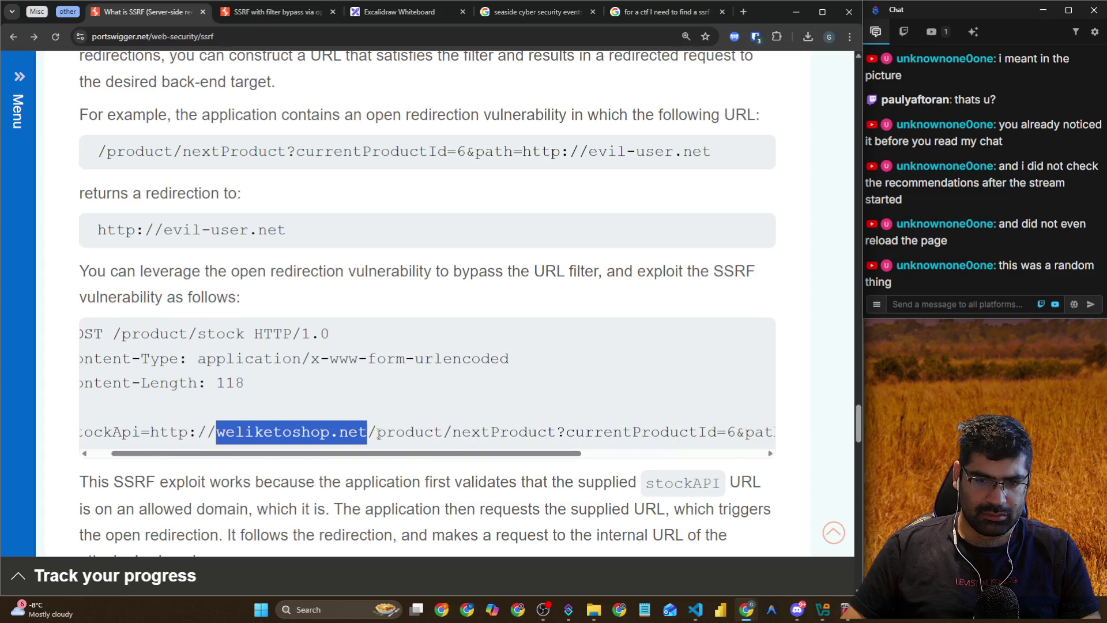
key(alt+Tab)
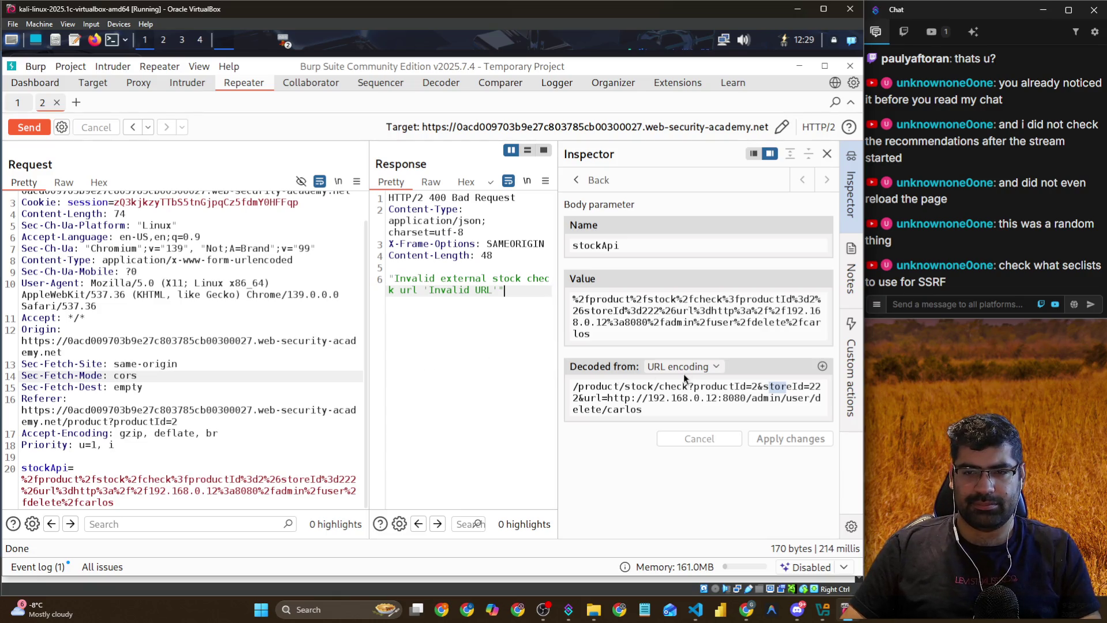
Check the lab page and select the wordlist path in the terminal's ffuf command
scroll(183, 287, up, 1)
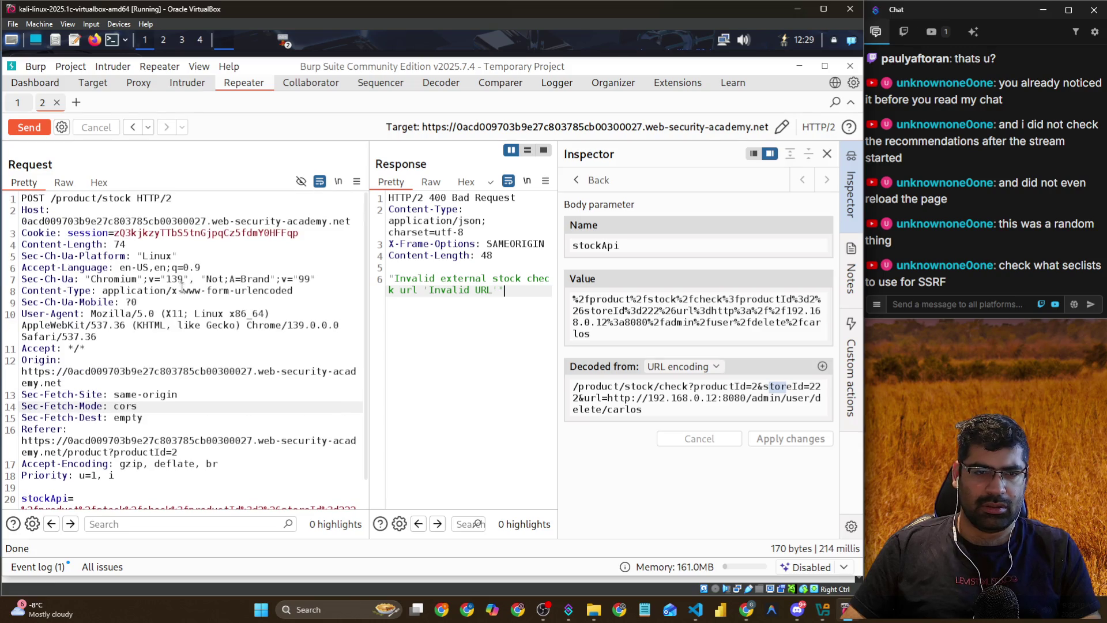
scroll(183, 287, down, 1)
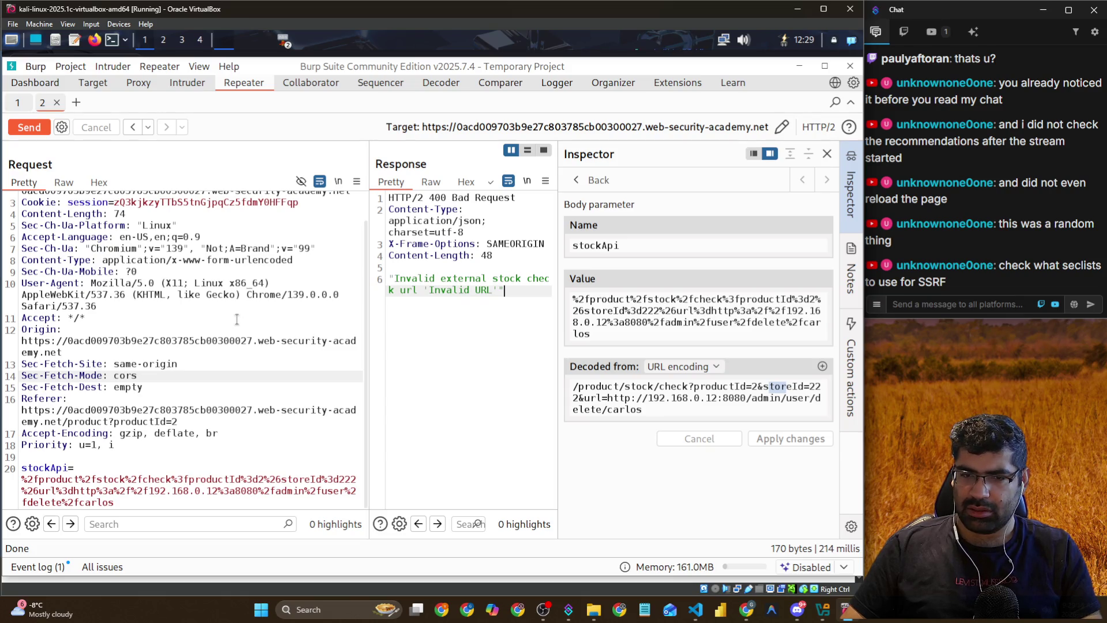
key(alt+Tab)
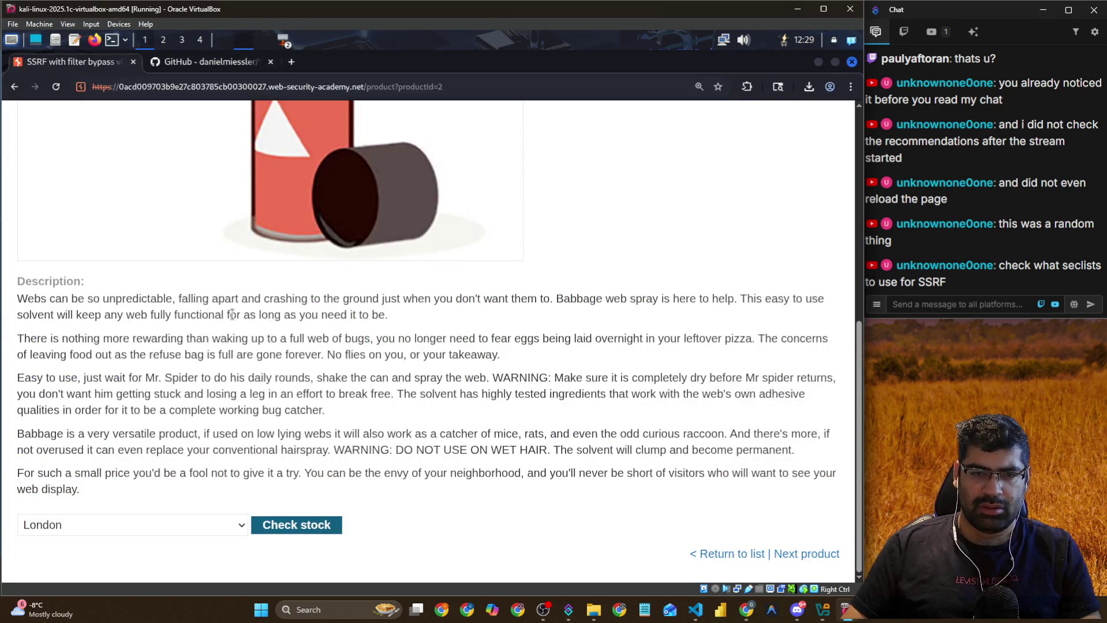
key(alt+Tab)
key(alt+Tab)
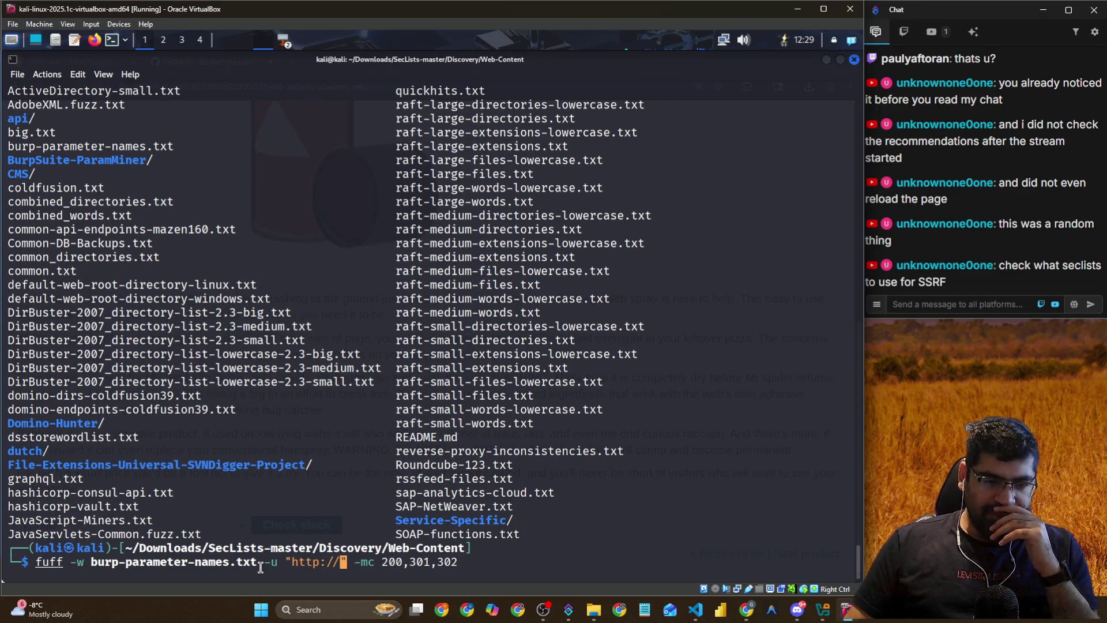
mouse_move(264, 562)
mouse_down()
mouse_move(127, 551)
mouse_move(93, 563)
mouse_up()
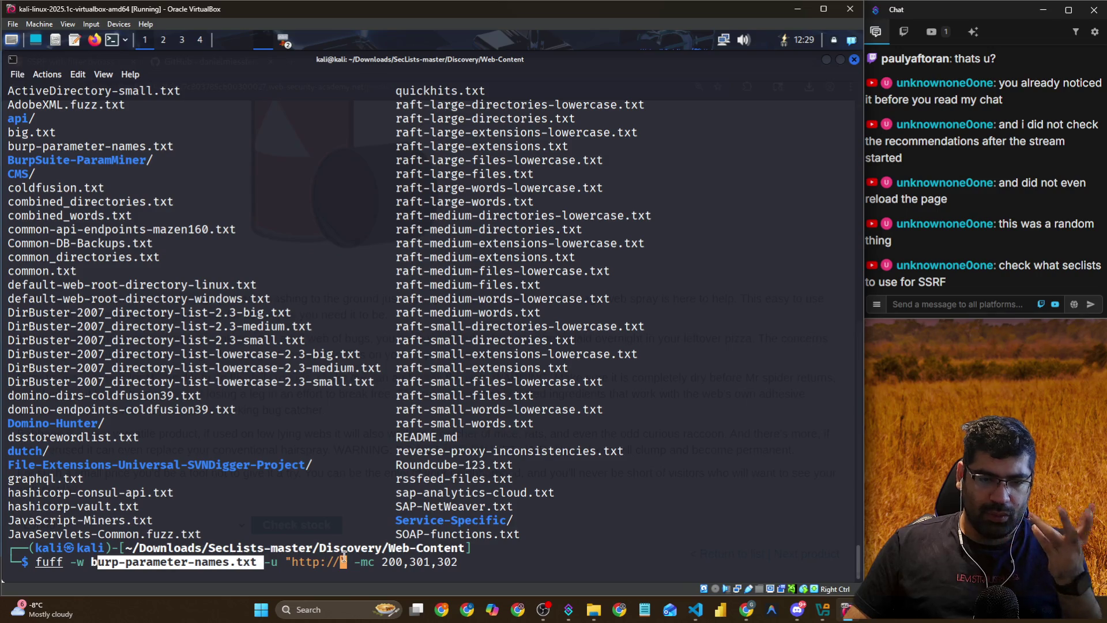
click(382, 554)
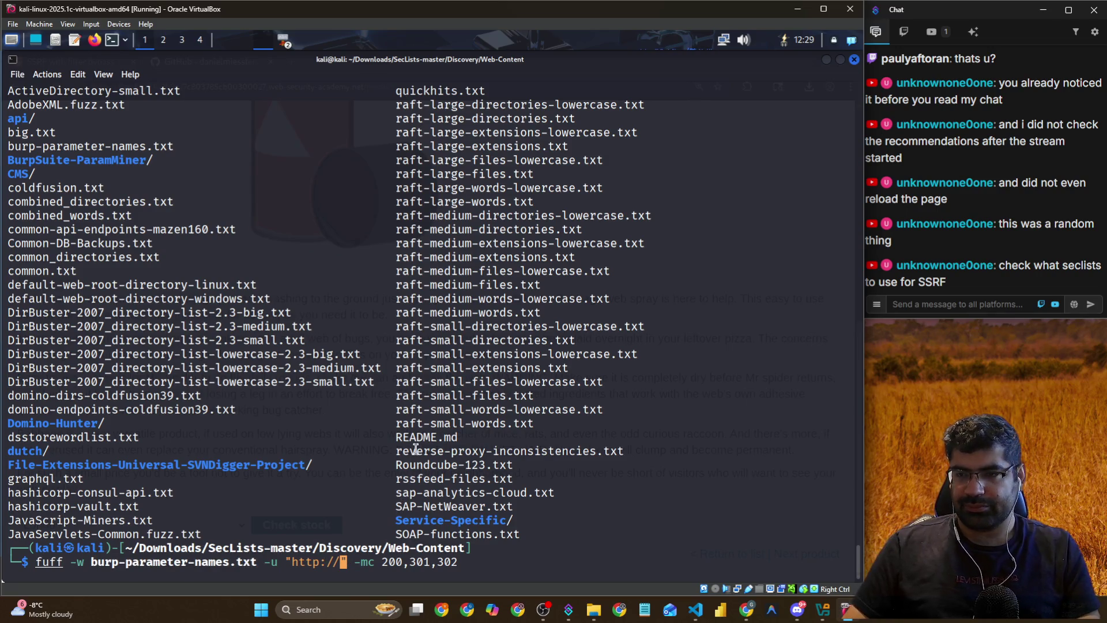
Back in Repeater, place the caret in the stockApi value and view the Professional-only Collaborator tab
key(alt+Tab)
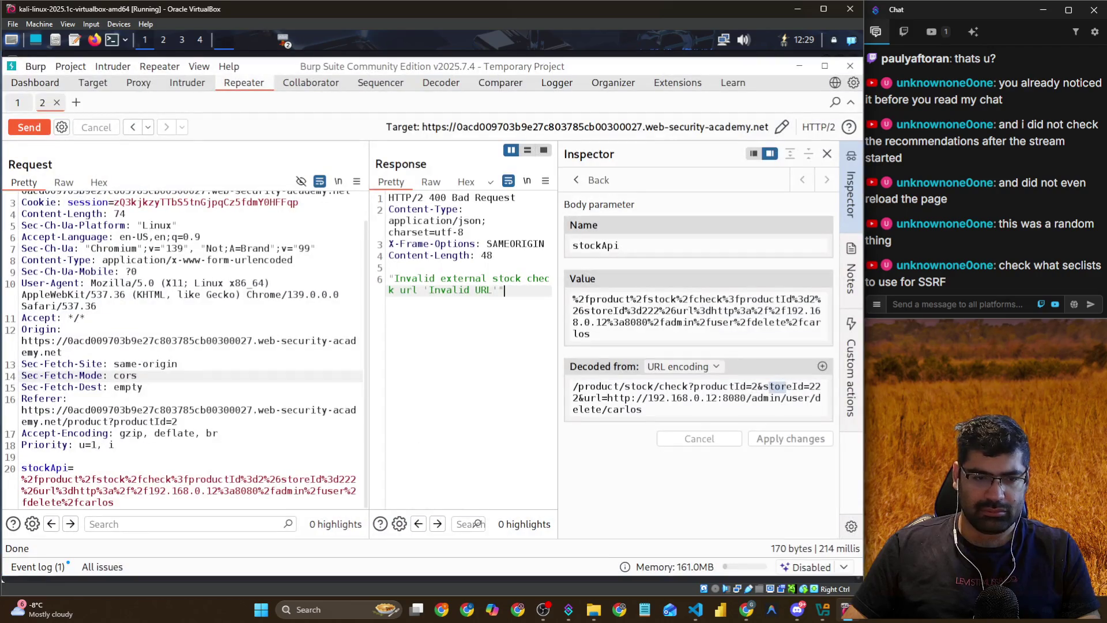
click(129, 491)
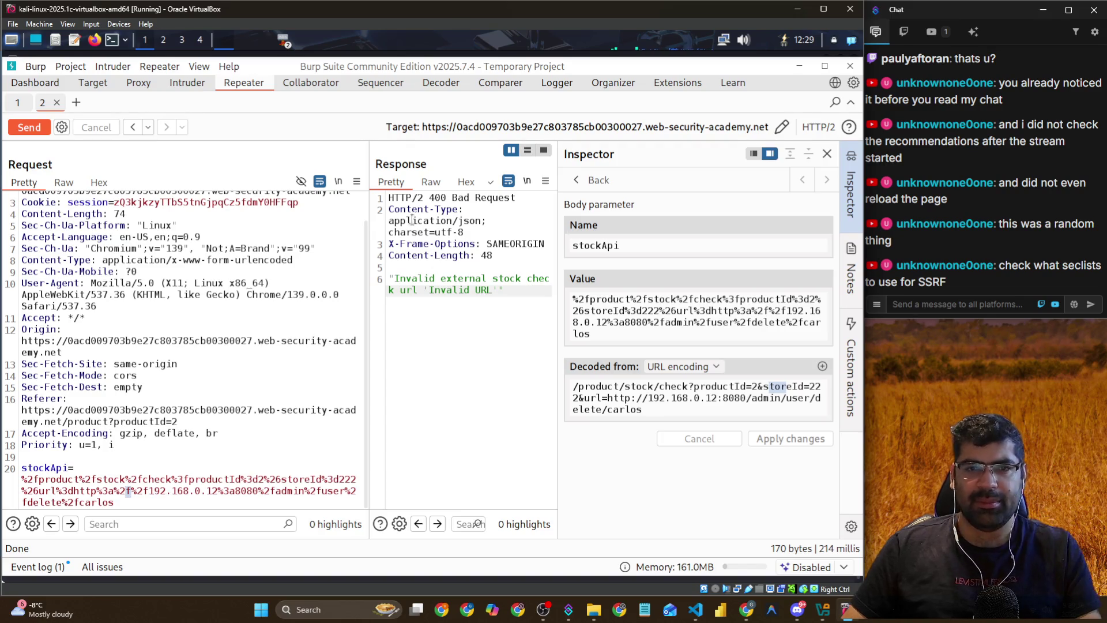
click(301, 84)
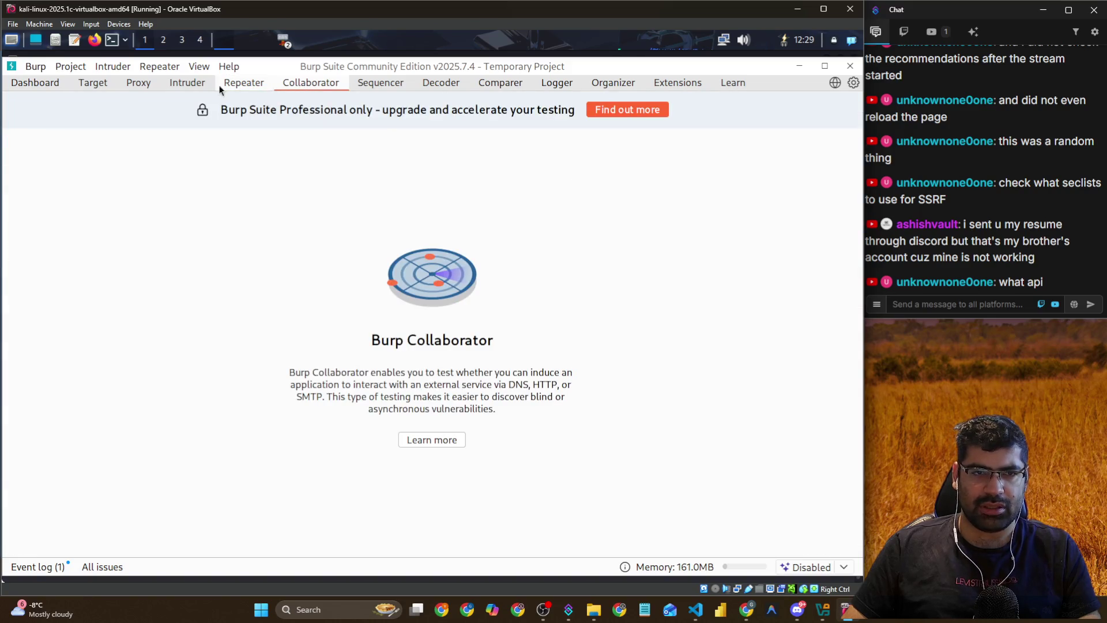
Review the Intruder Sniper attack on 192.168.0.§1§/admin with Numbers payloads from 1 to 255
click(186, 81)
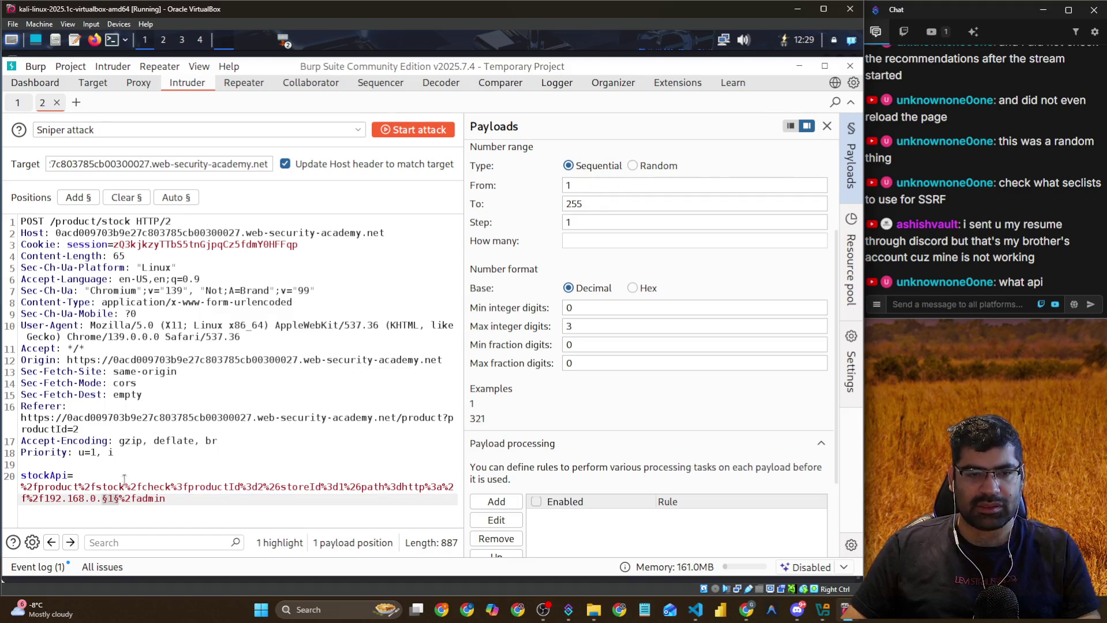
key(alt+Tab)
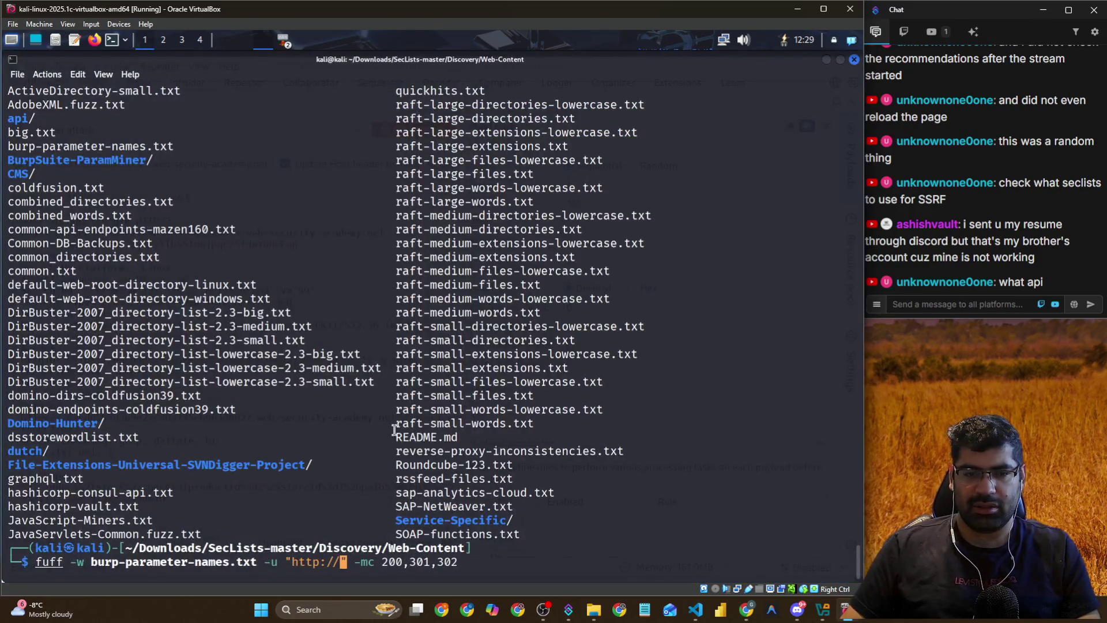
key(alt+Tab)
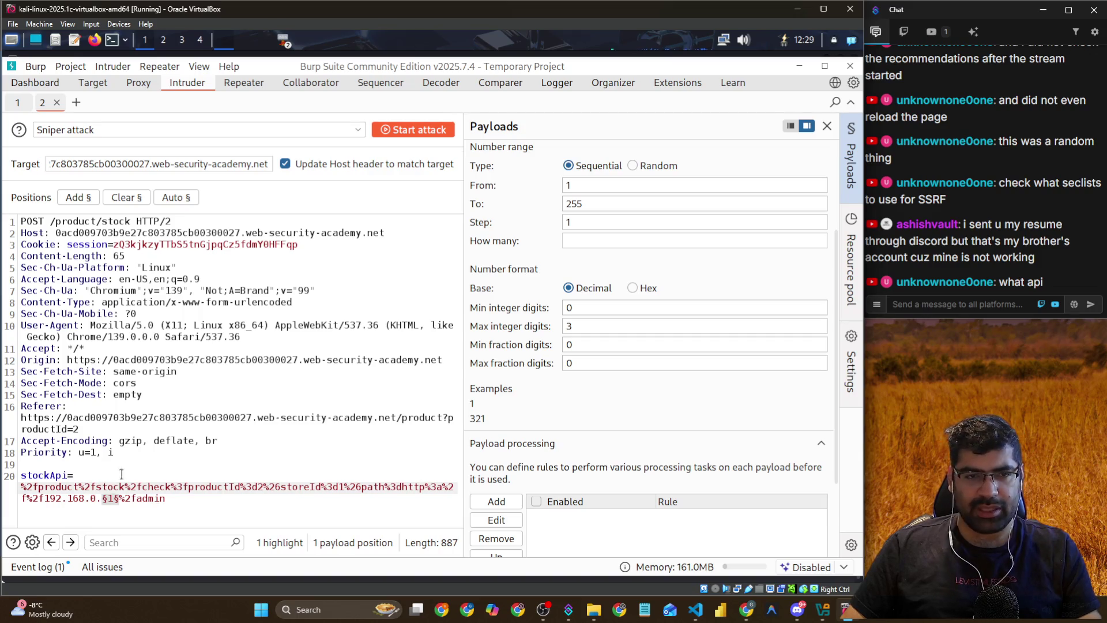
click(232, 485)
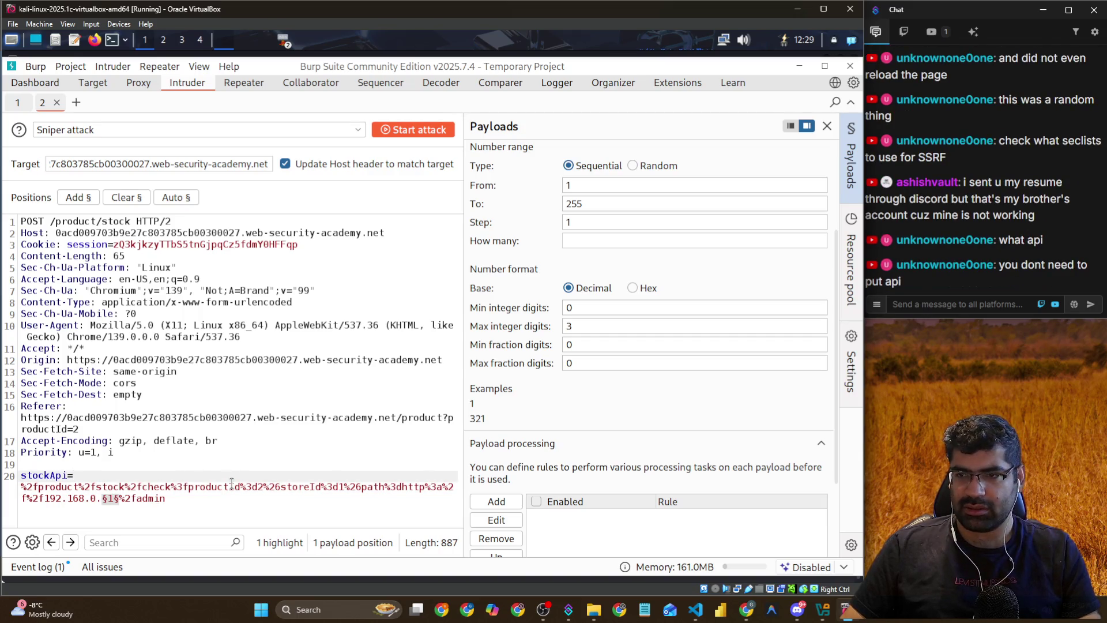
mouse_move(231, 484)
click(273, 462)
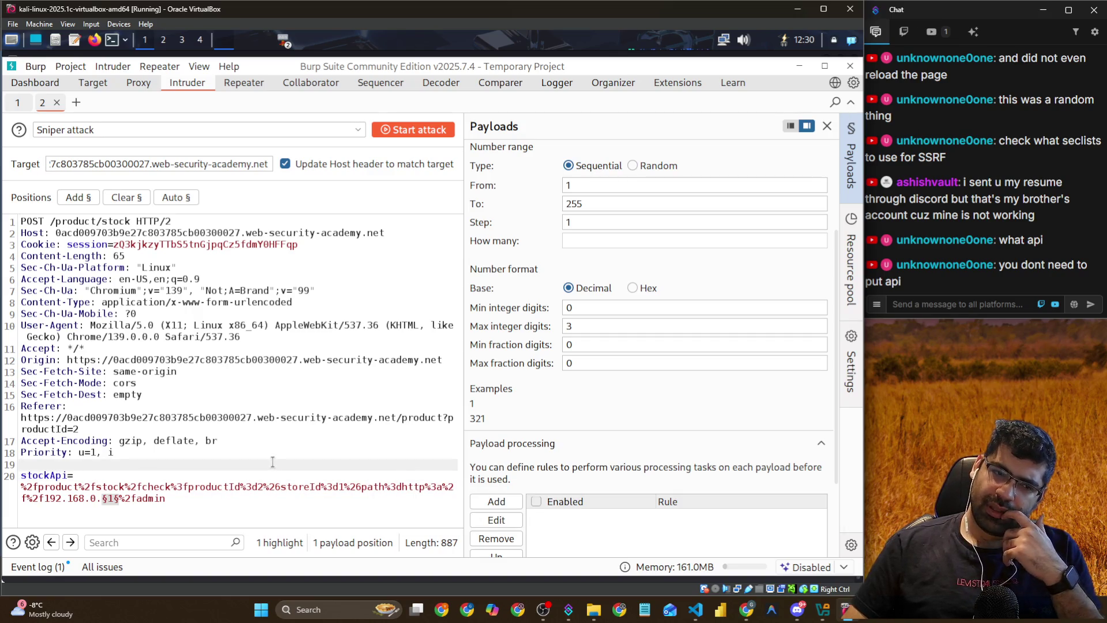
click(178, 508)
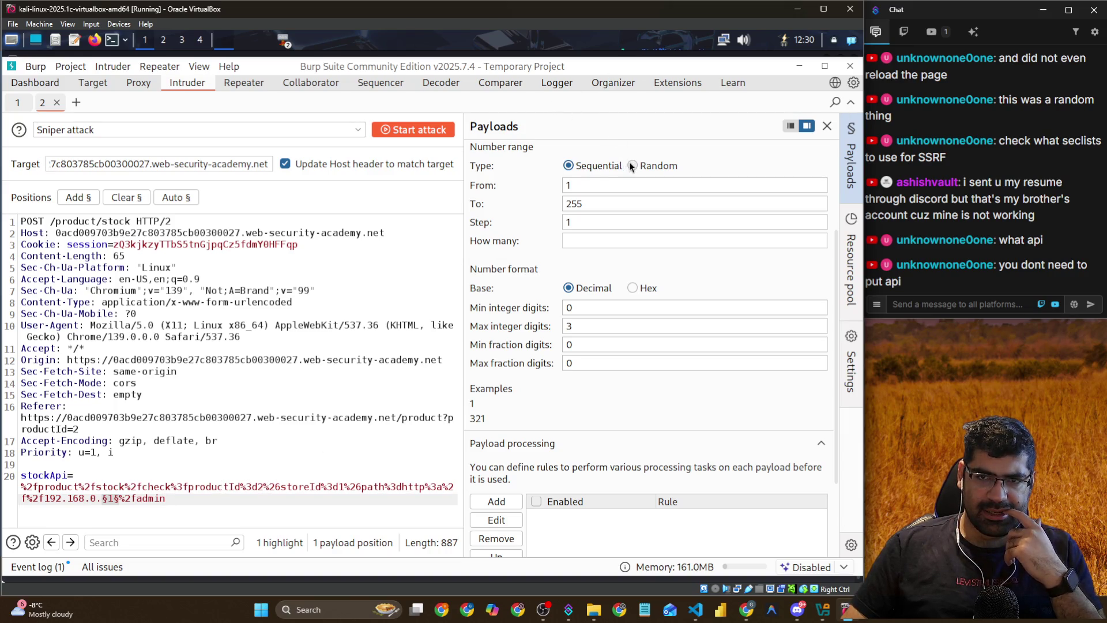
scroll(586, 172, up, 5)
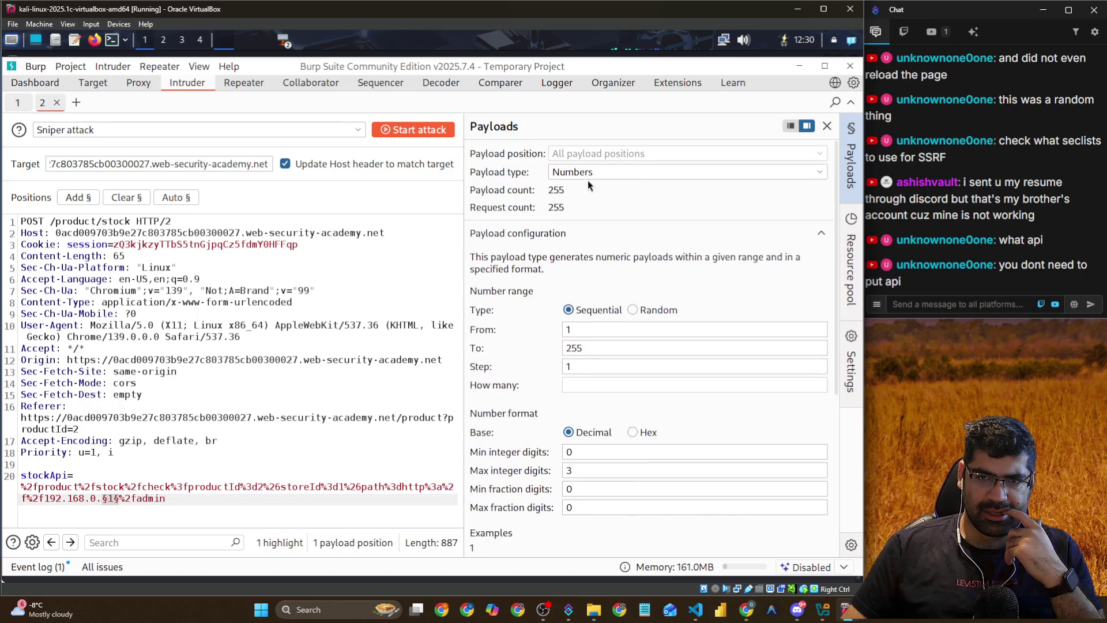
Make the payloads a Simple list loaded from SecLists Discovery/Web-Content/burp-parameter-names.txt (6,453 entries)
click(589, 176)
click(576, 188)
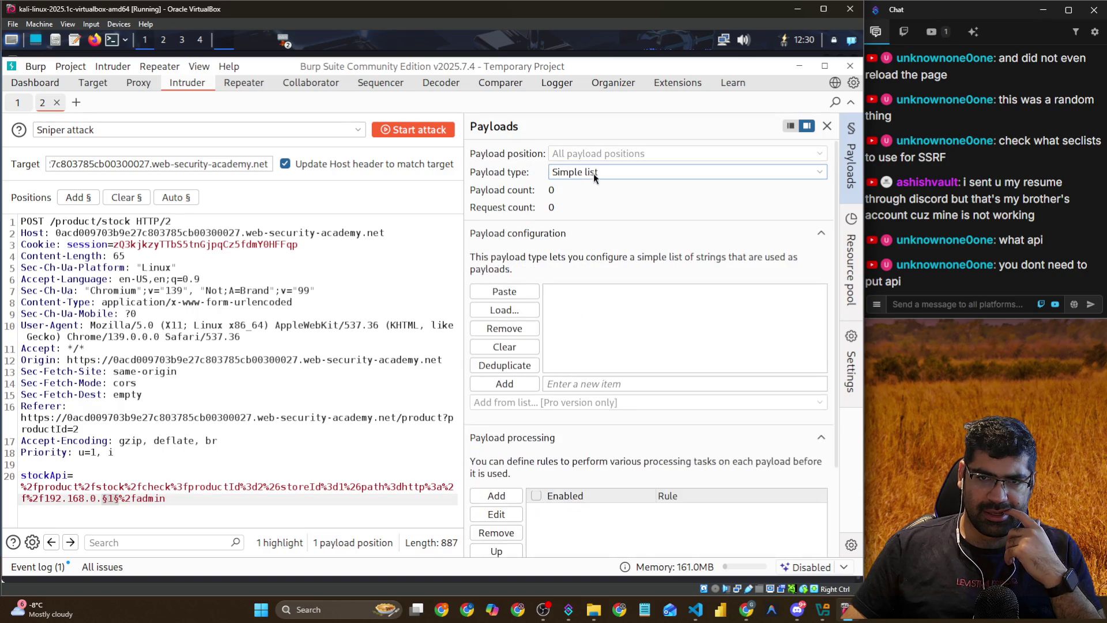
click(505, 310)
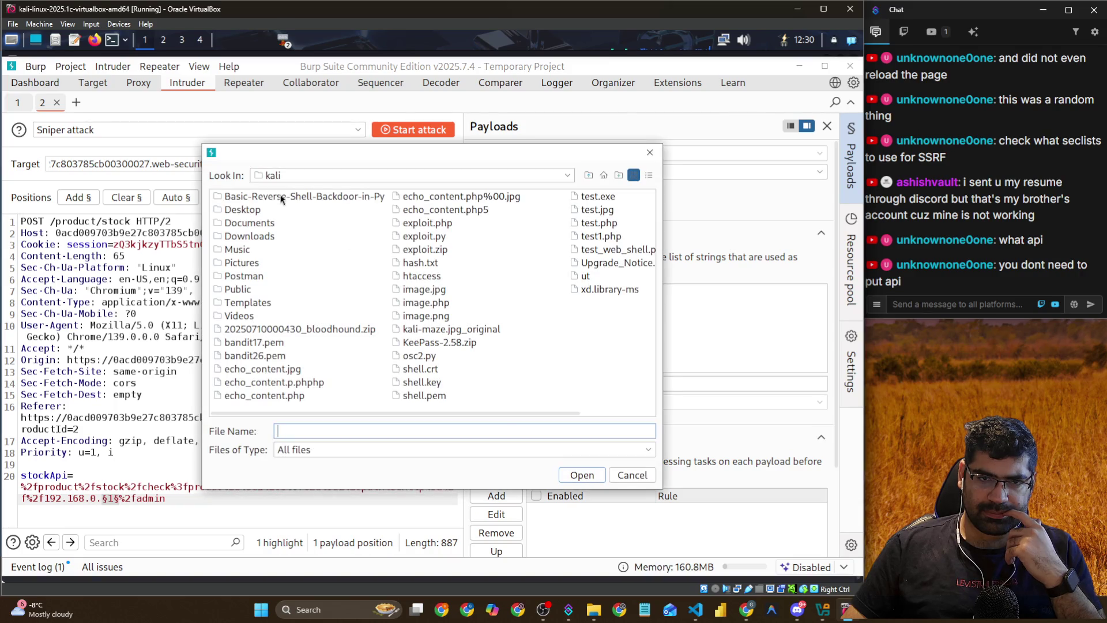
double_click(249, 237)
double_click(256, 212)
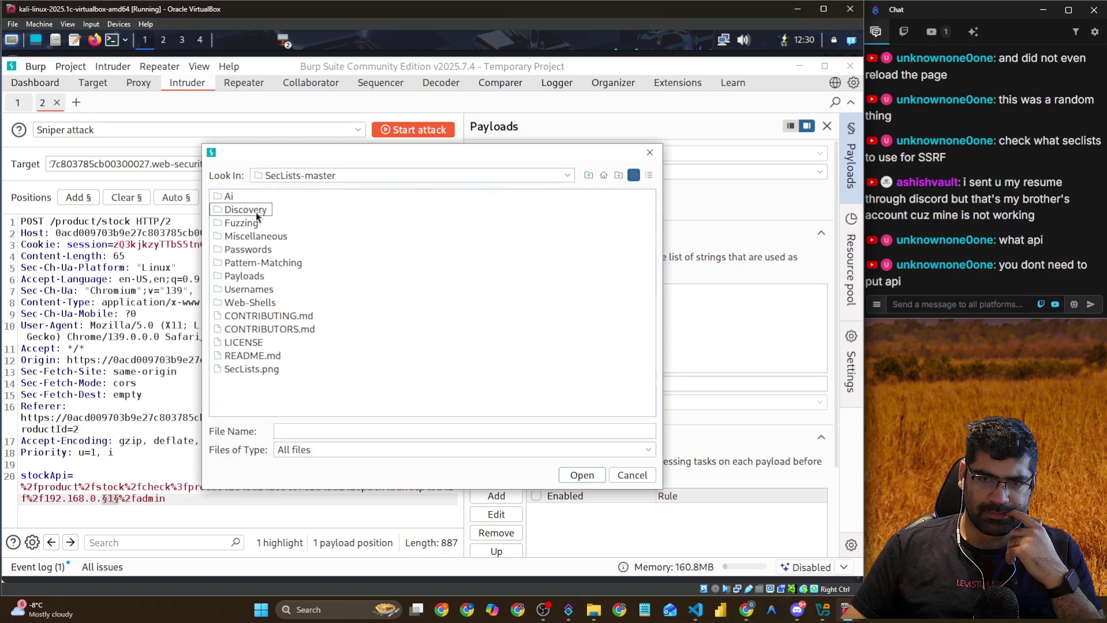
click(260, 216)
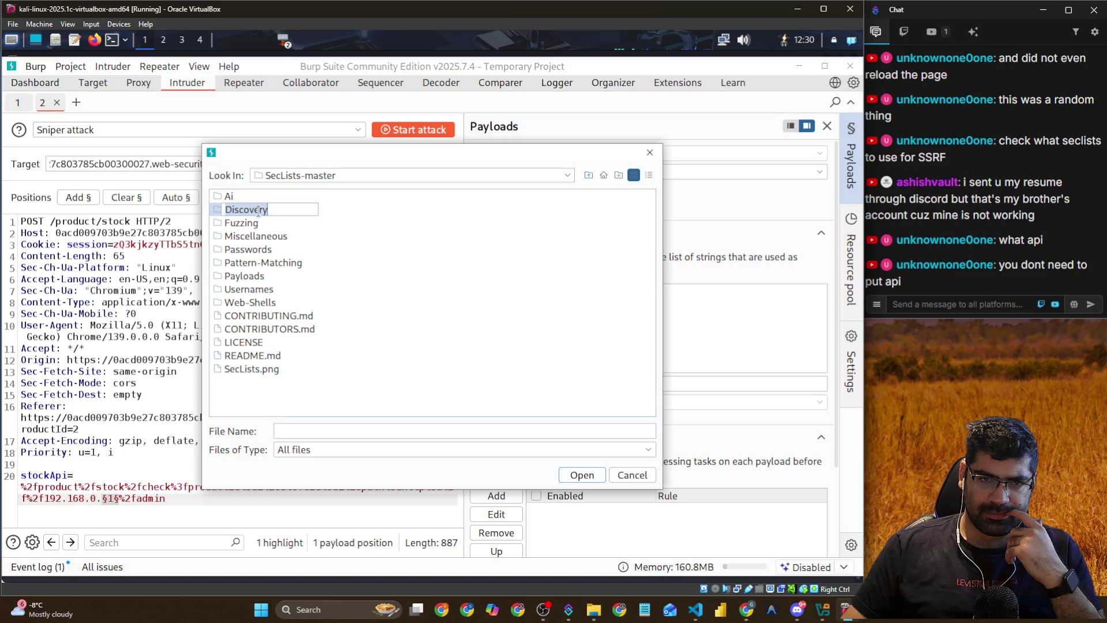
click(264, 210)
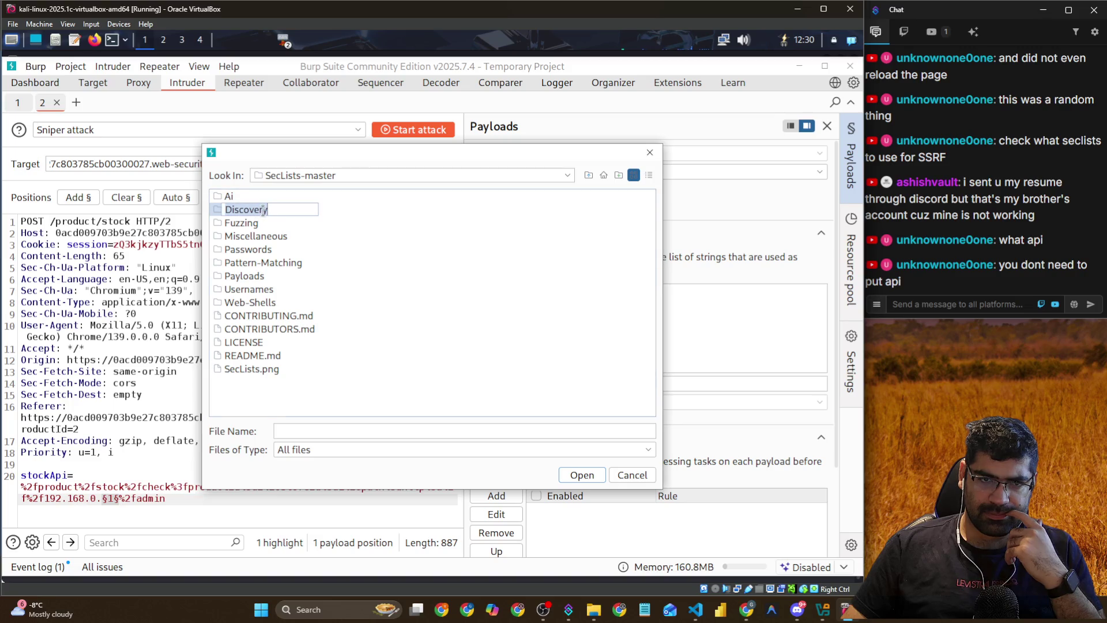
double_click(220, 214)
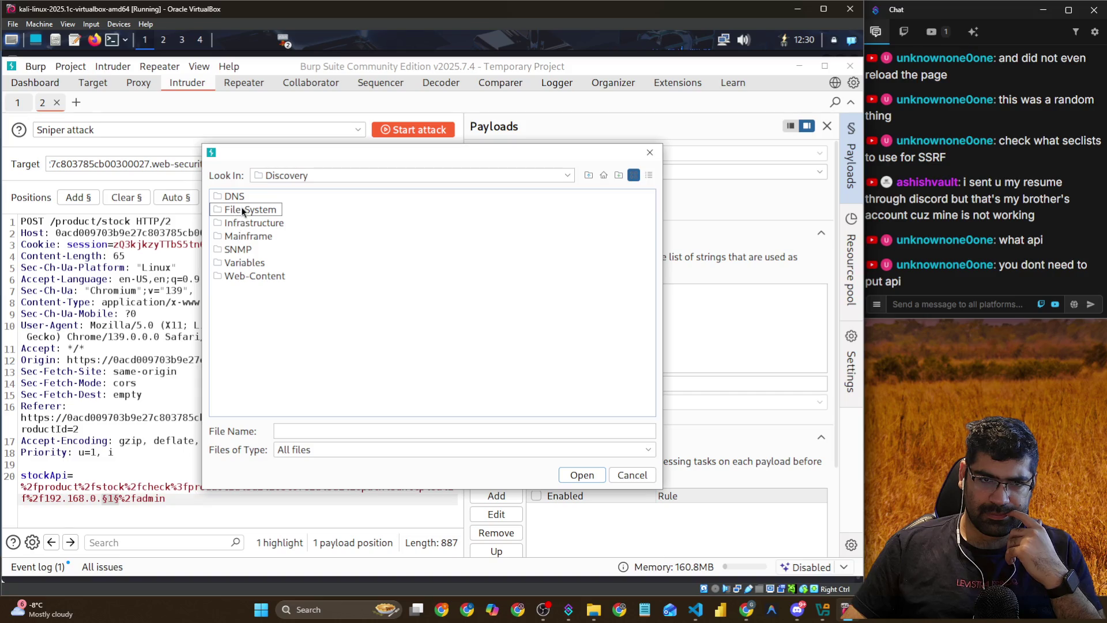
double_click(250, 277)
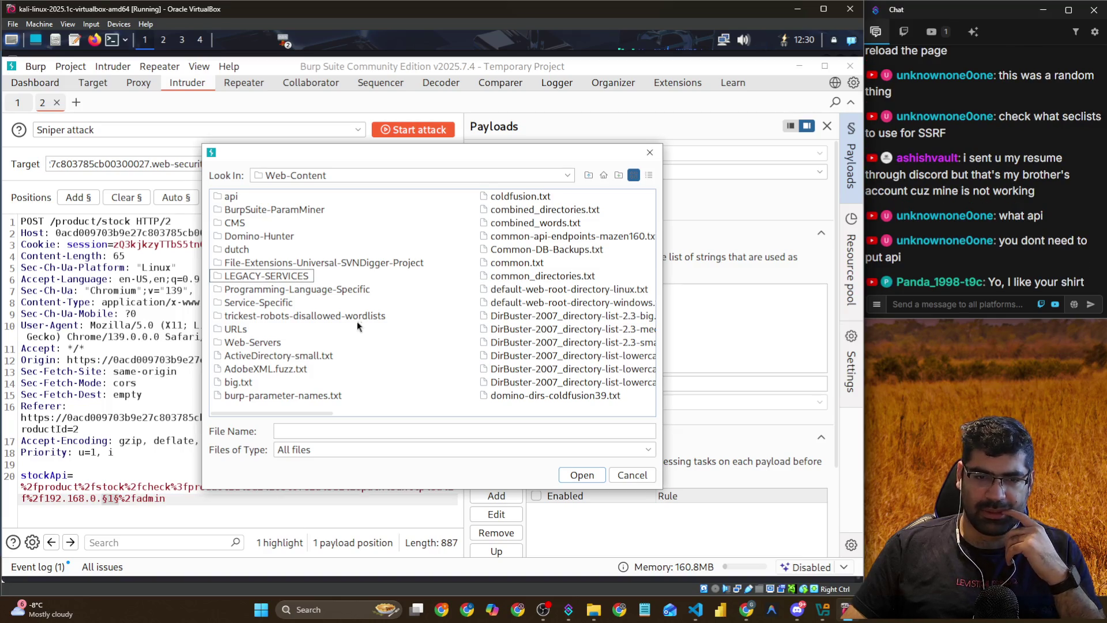
click(291, 397)
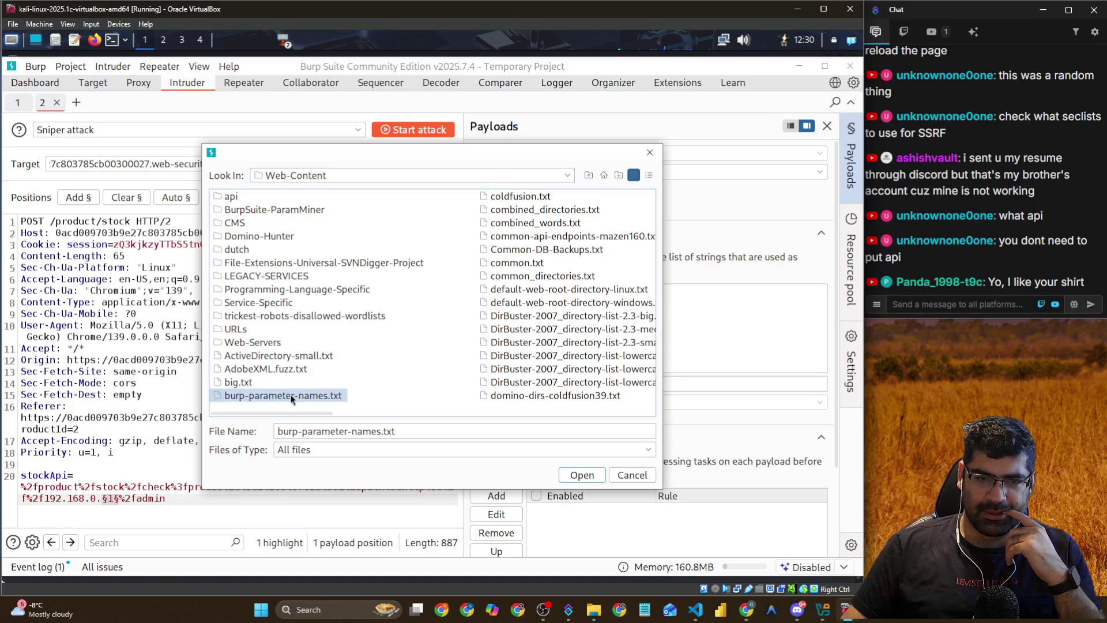
click(568, 475)
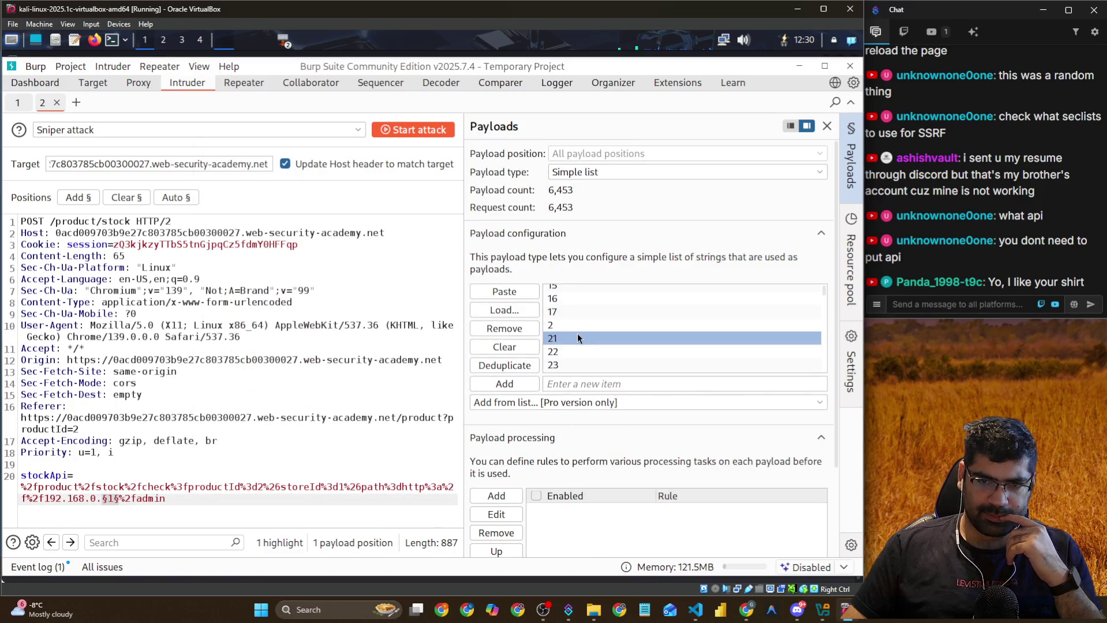
Clear the old payload markers and make 'path' in the stockApi value the only payload position
scroll(577, 333, down, 15)
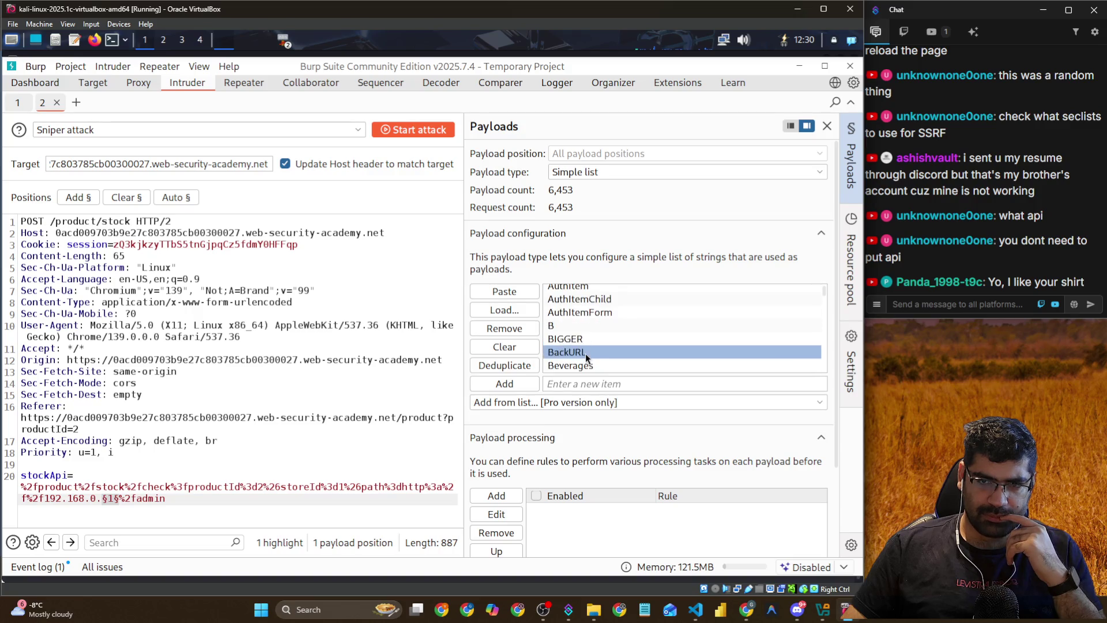
scroll(586, 354, down, 15)
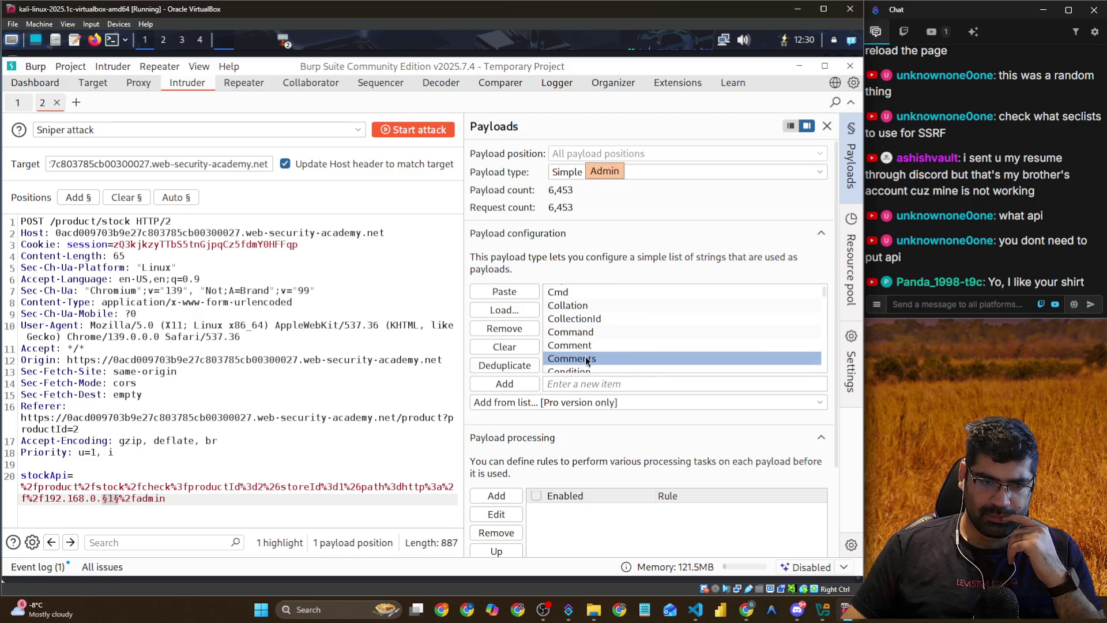
scroll(586, 361, down, 3)
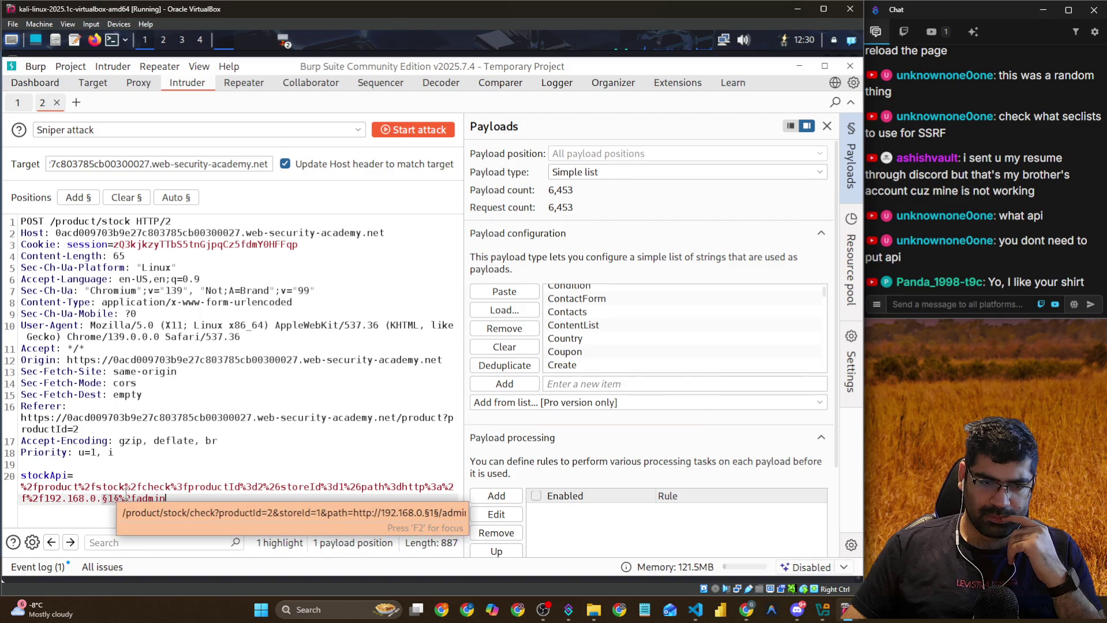
key(ctrl+z)
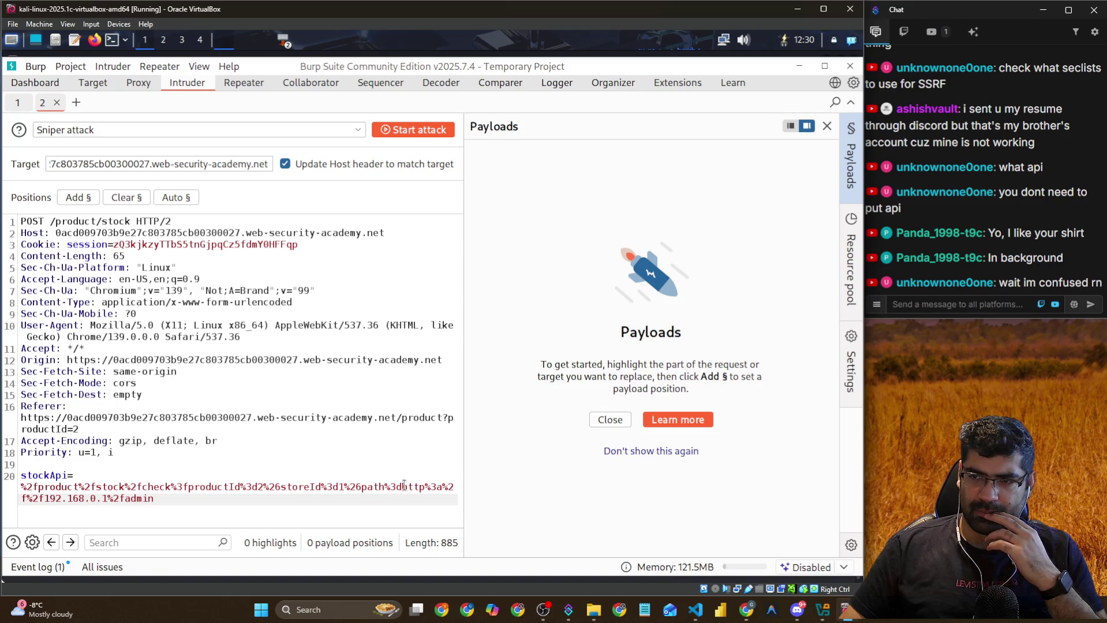
click(275, 487)
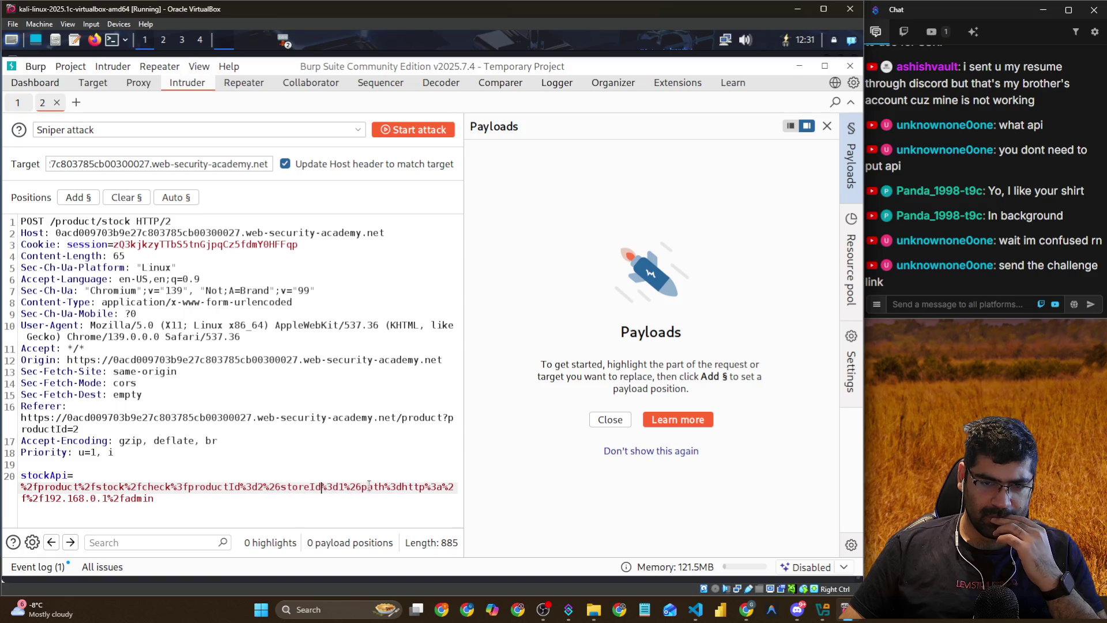
double_click(365, 487)
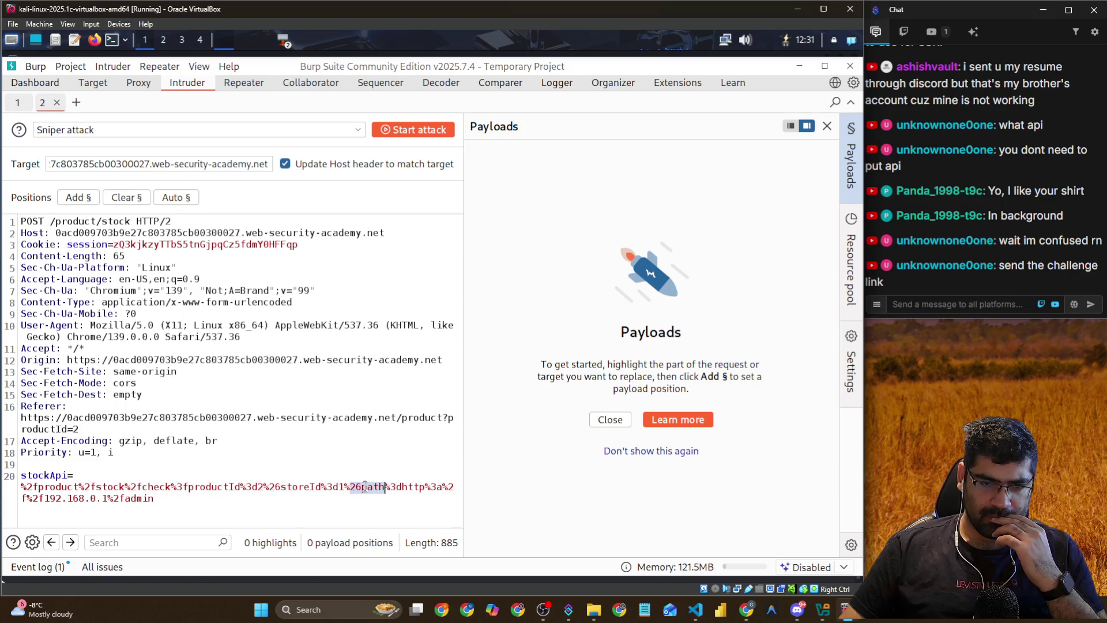
click(376, 488)
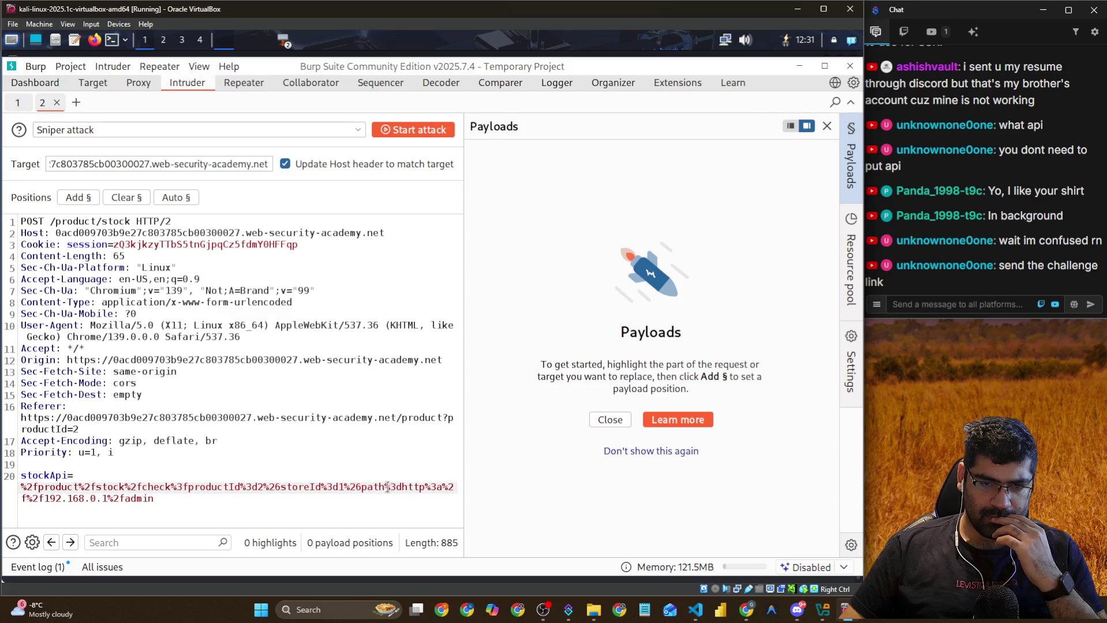
drag(384, 487, 367, 486)
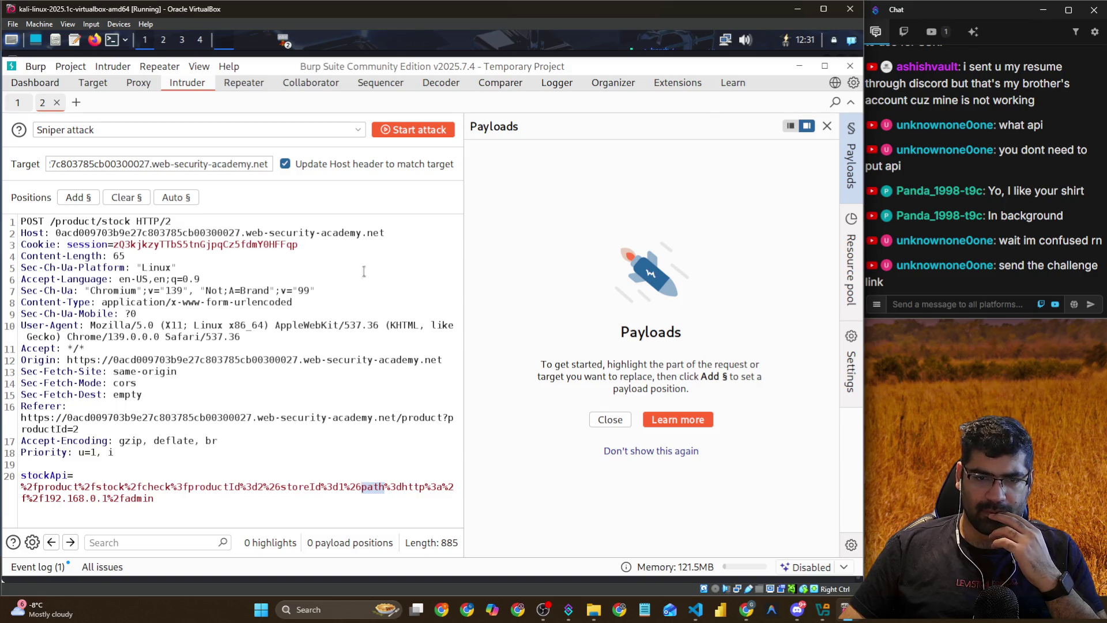
right_click(372, 489)
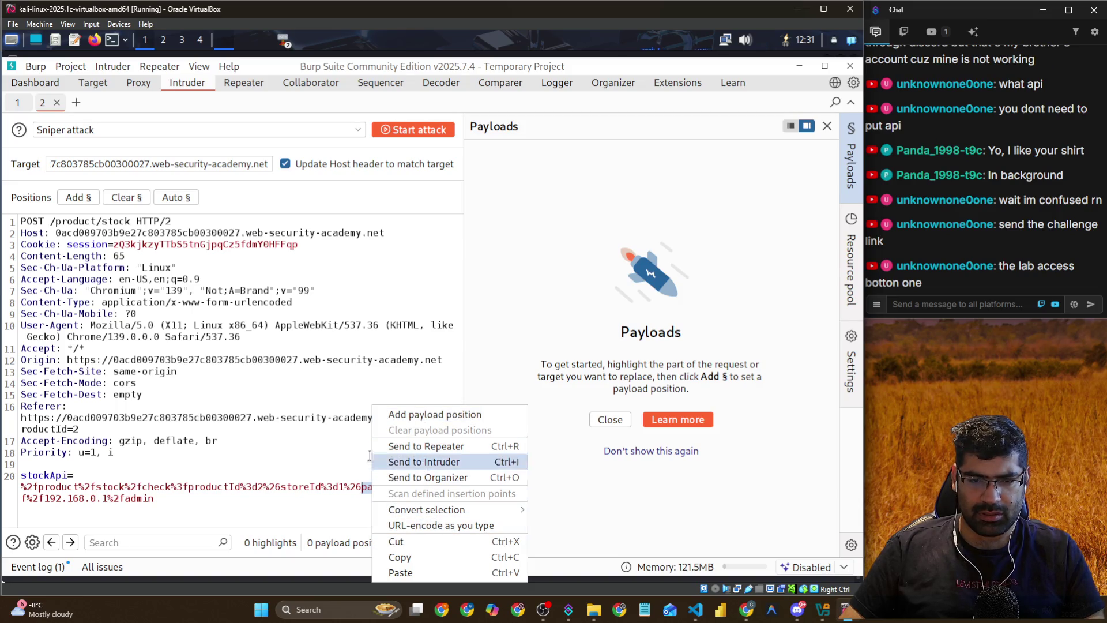
click(419, 414)
Switch from Burp over to the host's Chrome browser
key(alt+Tab)
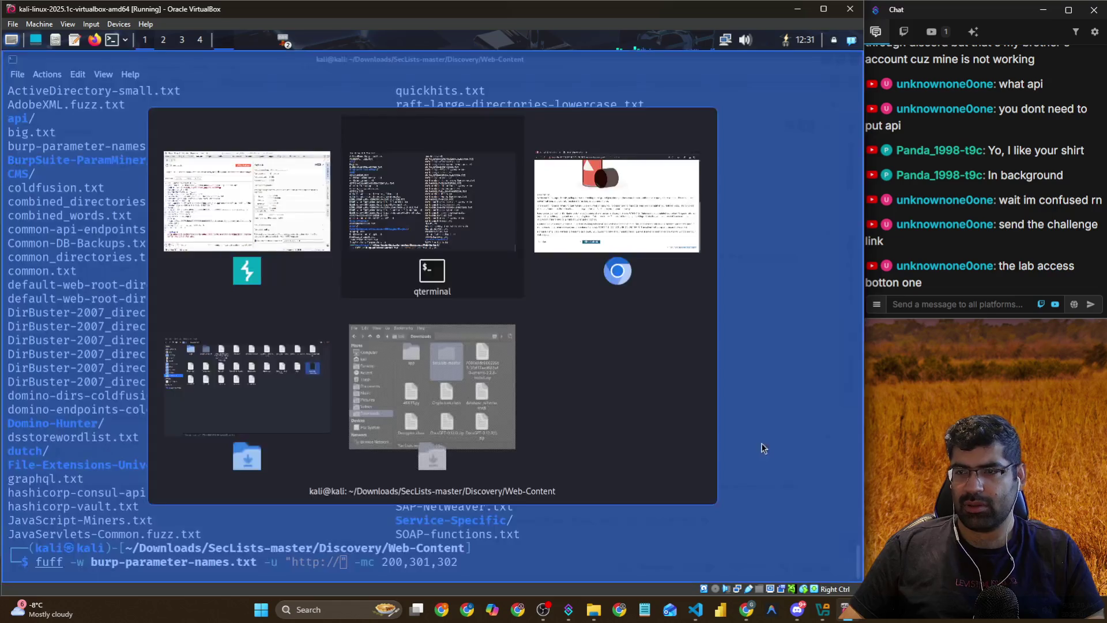
key(Escape)
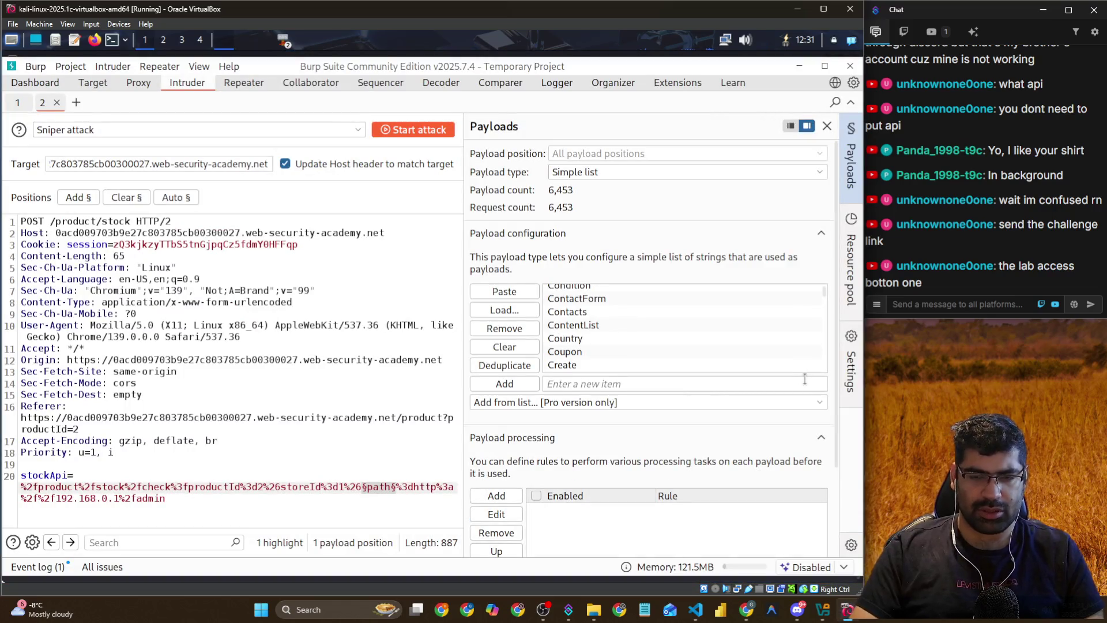
key(alt+Tab)
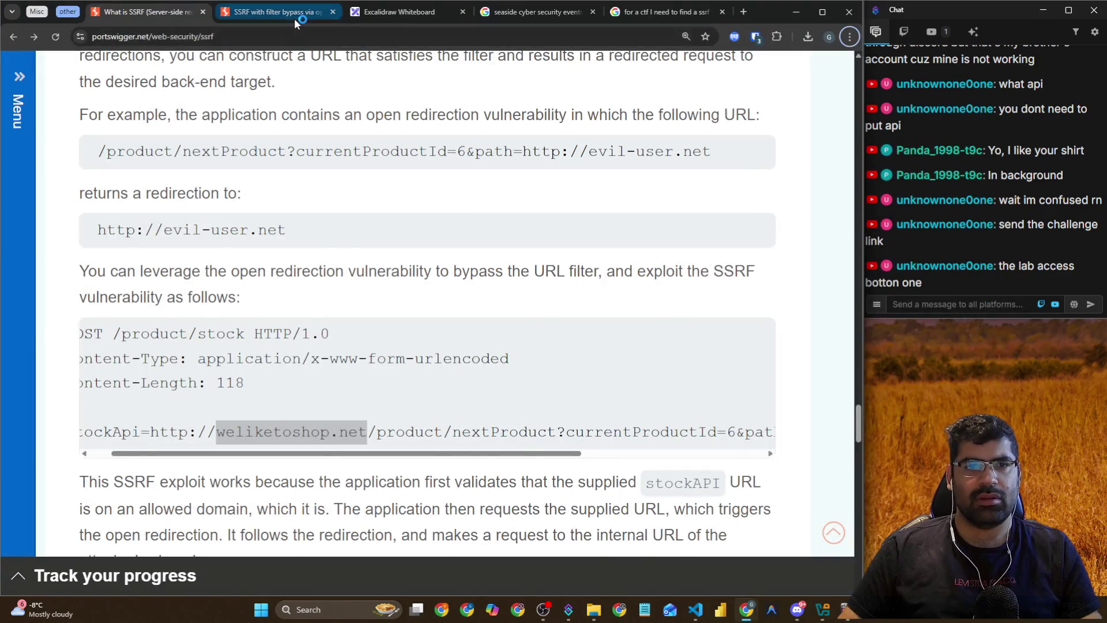
Open the SSRF filter bypass via open redirection lab from the What is SSRF article in a new tab
click(294, 17)
click(296, 36)
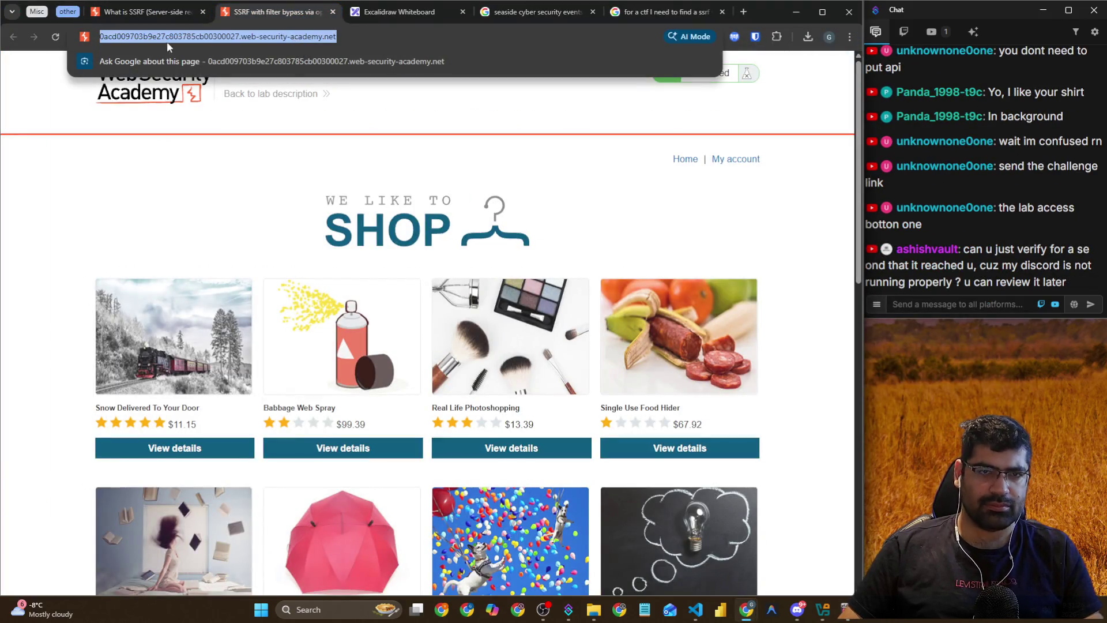
click(176, 15)
scroll(315, 396, down, 7)
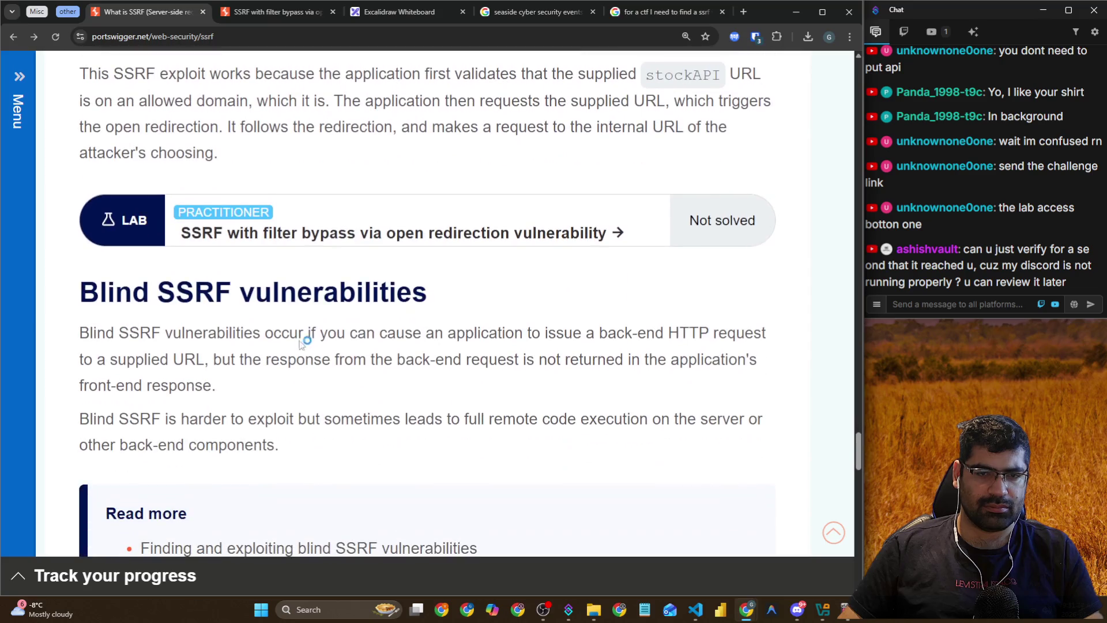
right_click(363, 237)
click(413, 247)
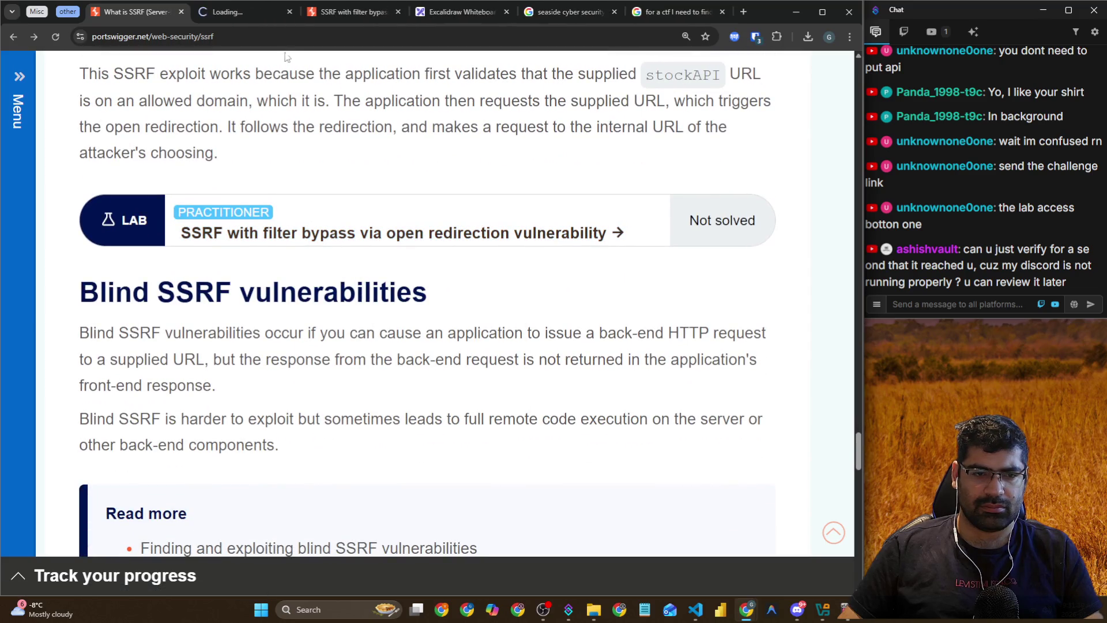
scroll(427, 288, down, 6)
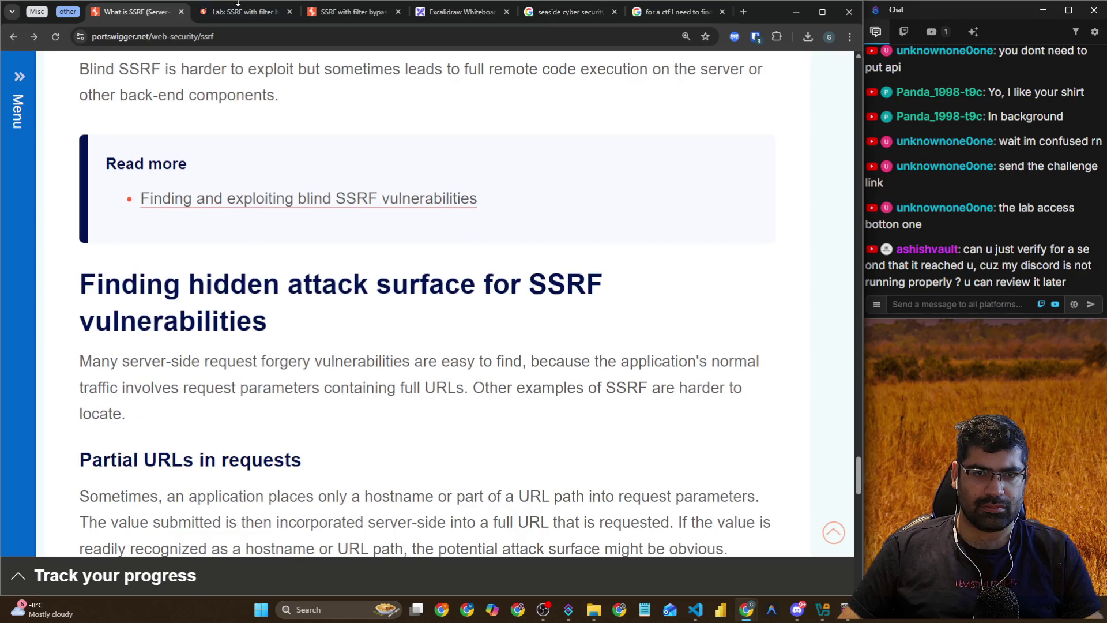
click(245, 17)
Copy the lab page's address, post it in the stream chat, then hide the Discord window
click(246, 37)
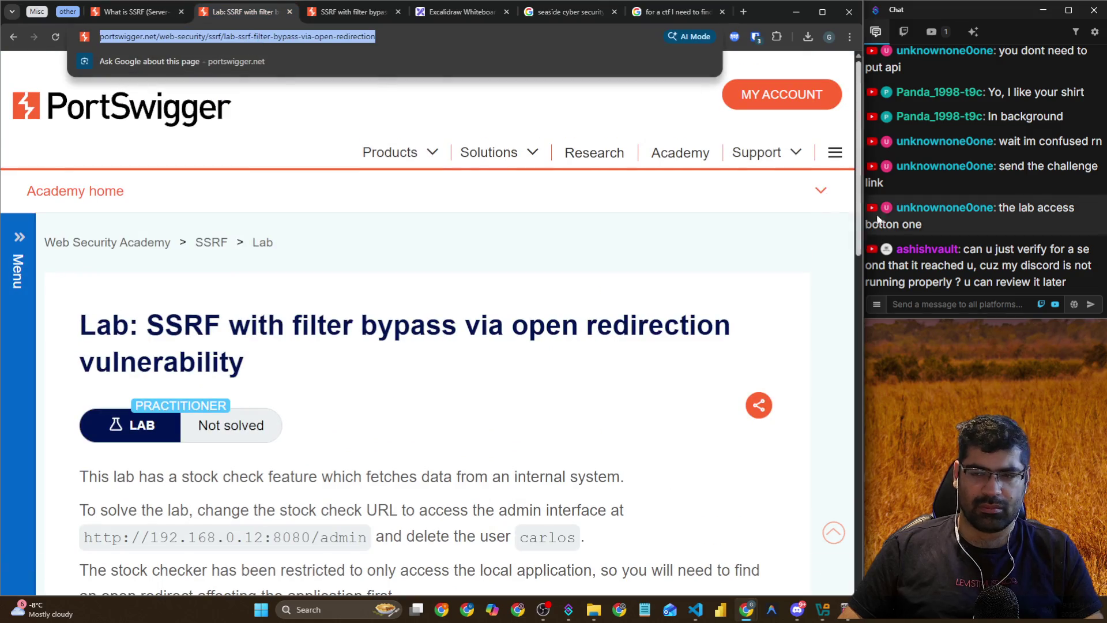
click(939, 303)
key(ctrl+v)
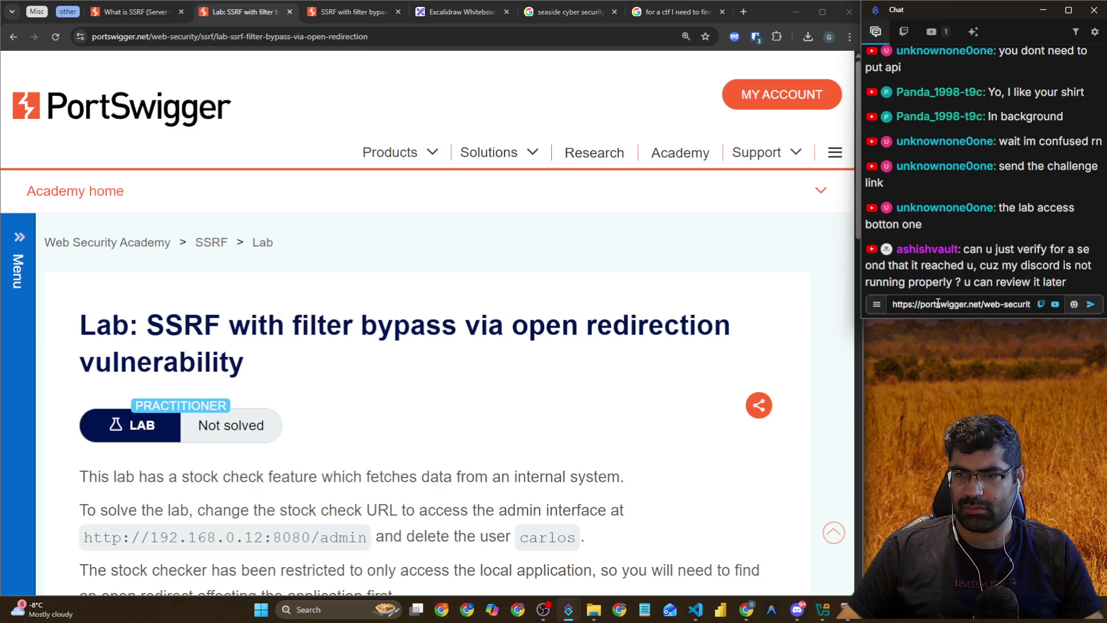
key(Return)
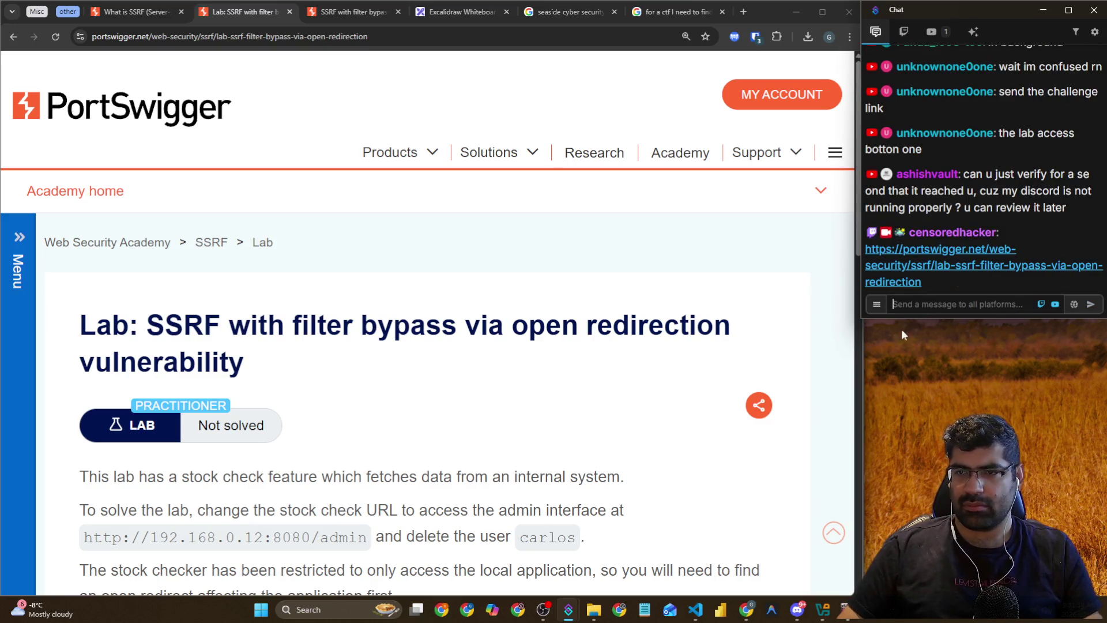
click(798, 610)
drag(169, 22, 388, 46)
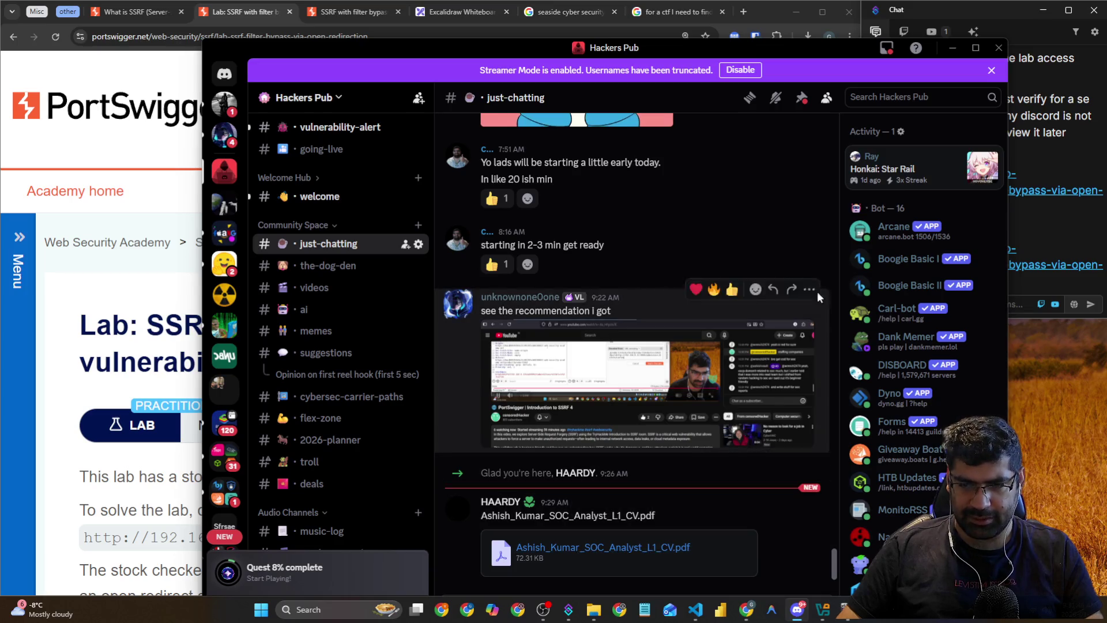
click(952, 48)
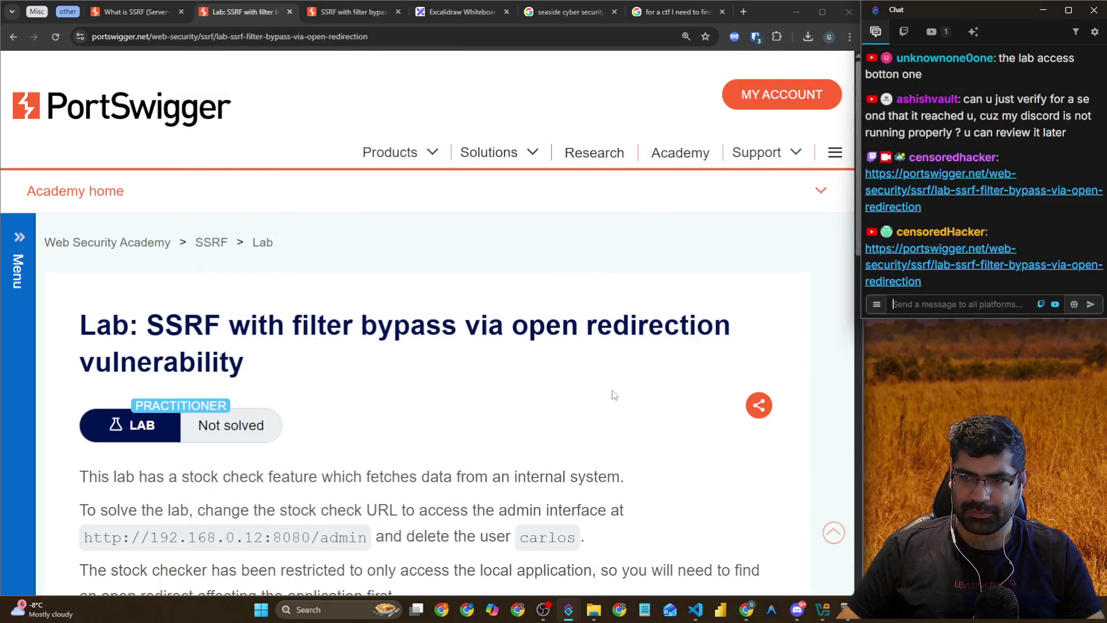
Scroll the lab page, go back to the What is SSRF article, and bring Discord forward
scroll(493, 393, down, 2)
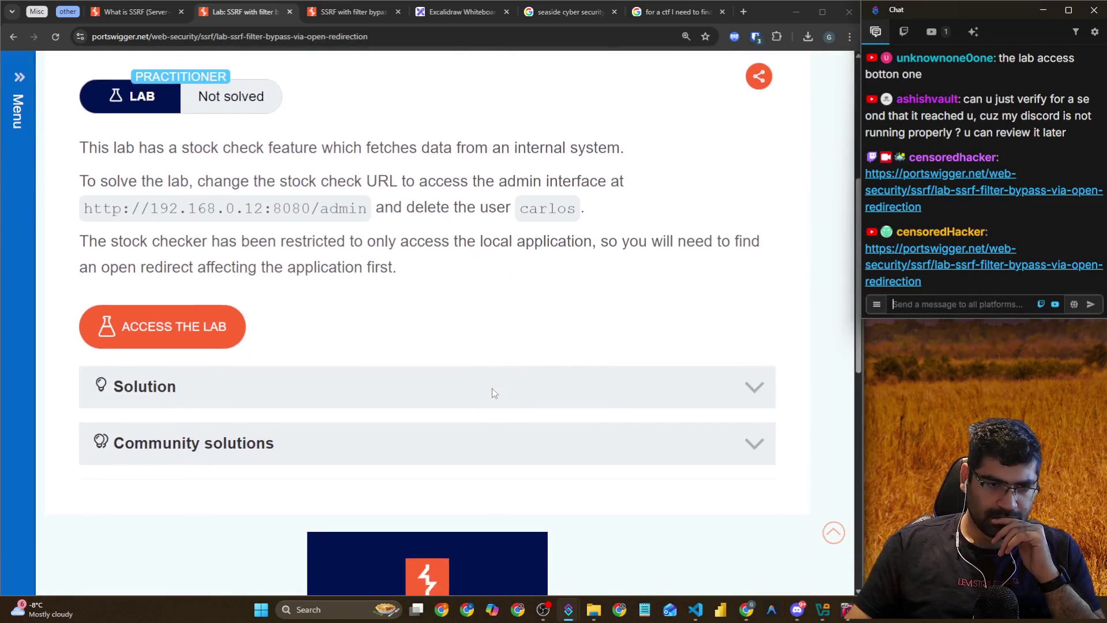
scroll(629, 443, down, 3)
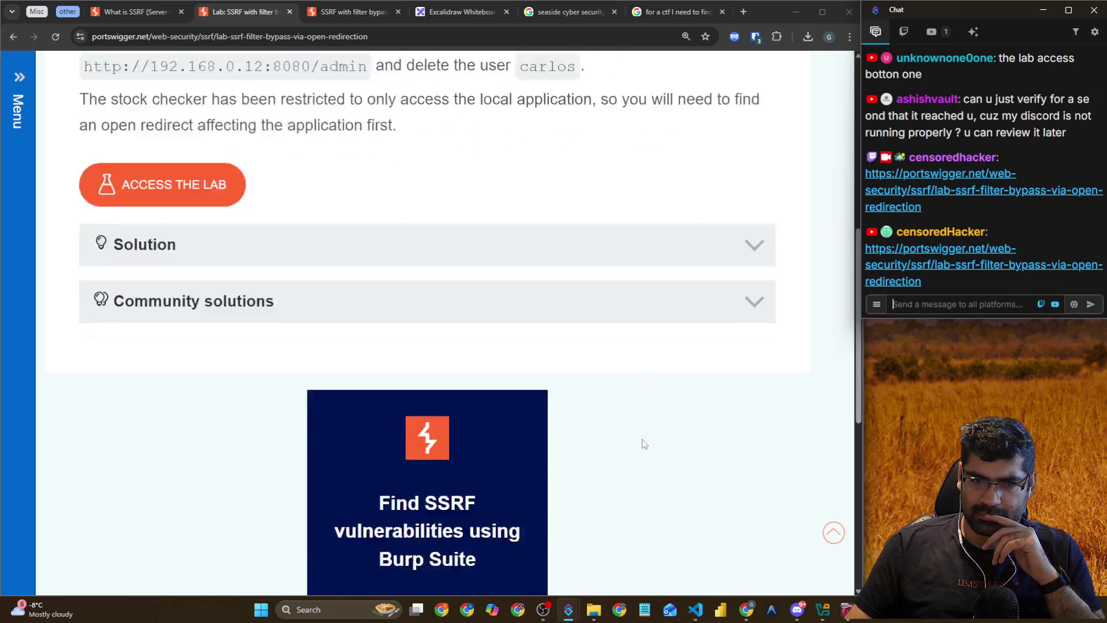
scroll(675, 447, up, 10)
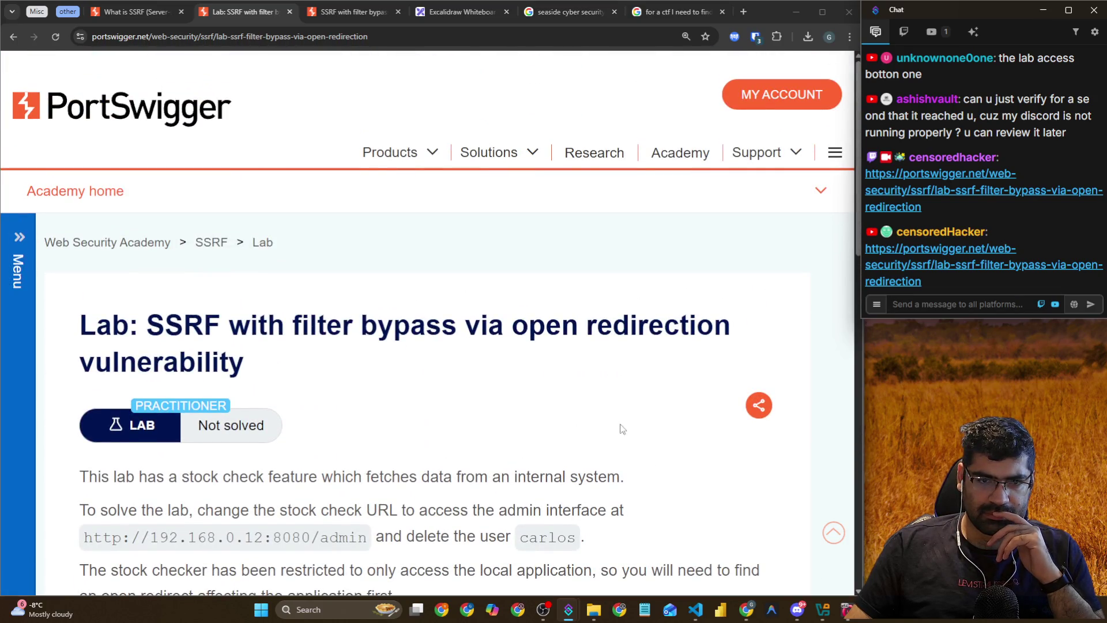
scroll(526, 376, down, 2)
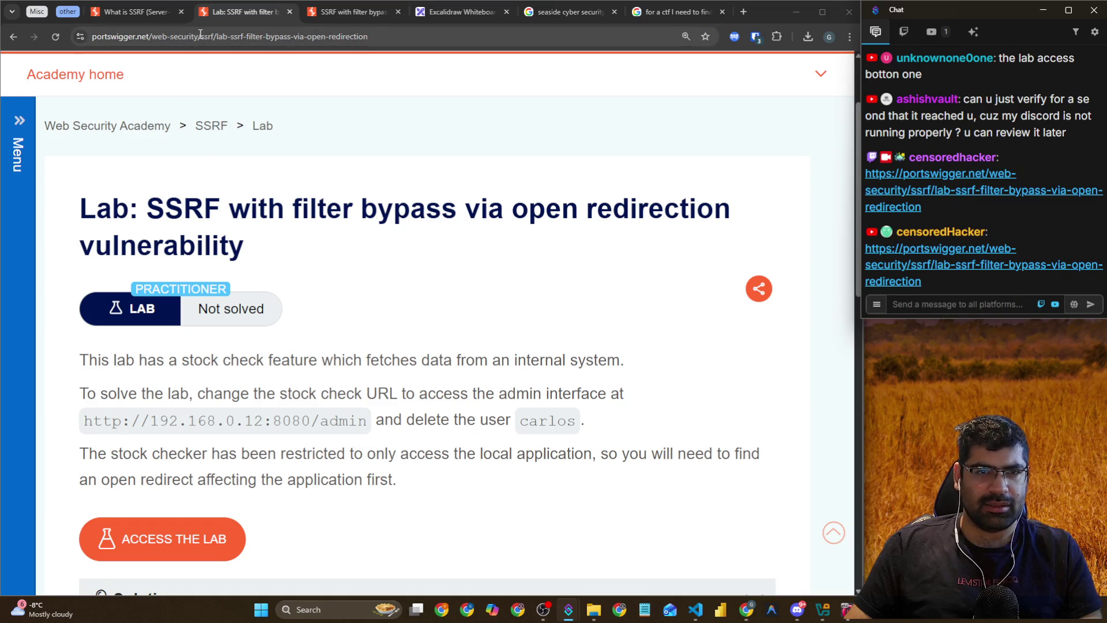
scroll(361, 217, down, 3)
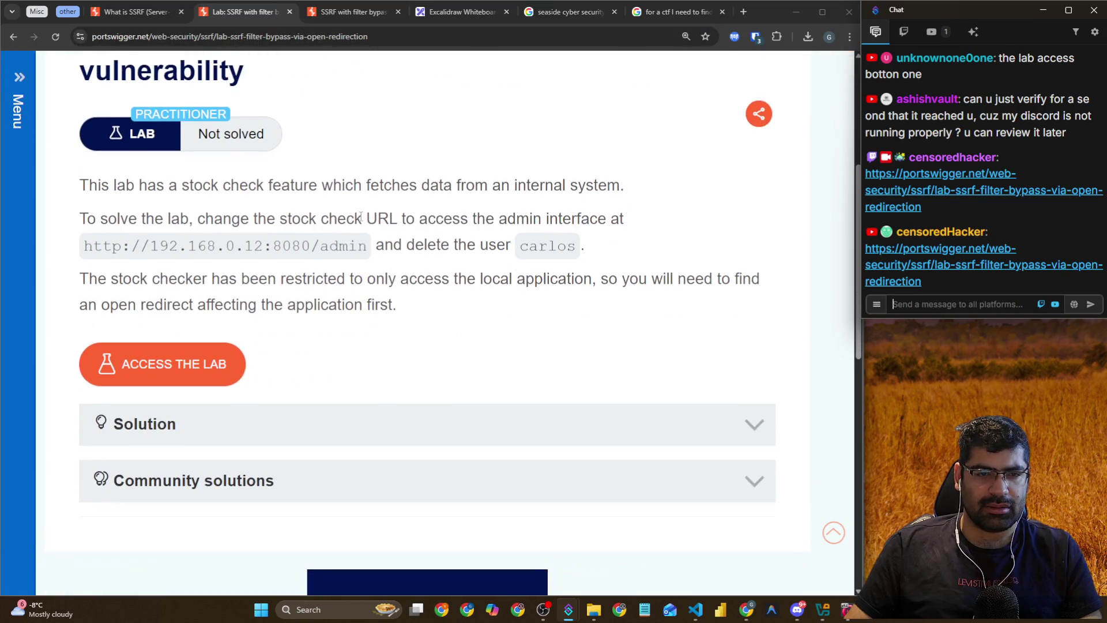
click(356, 14)
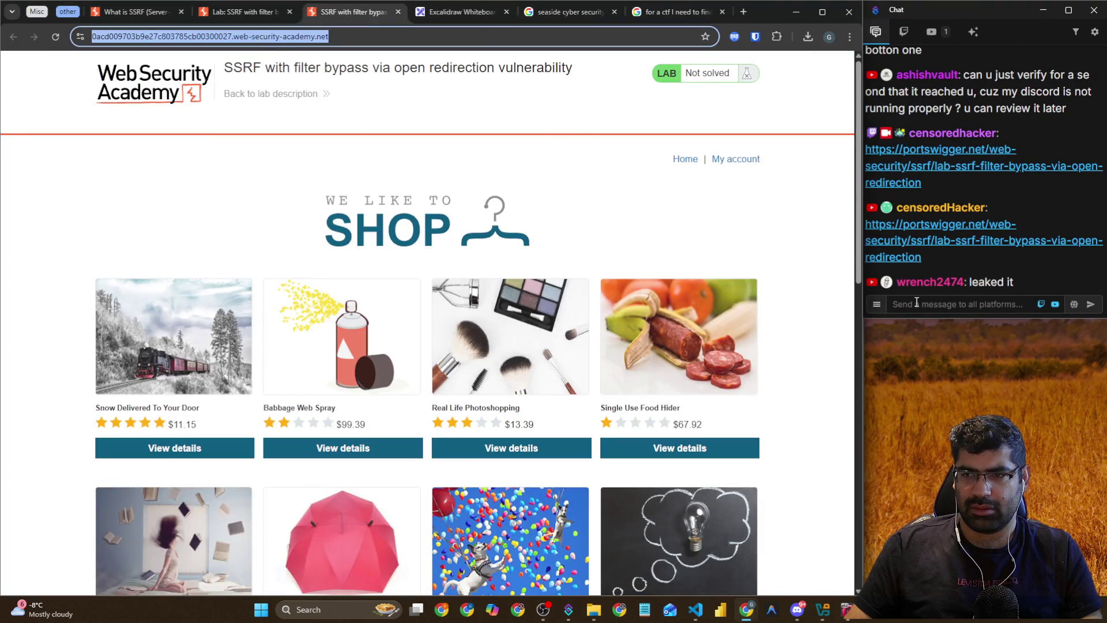
click(143, 11)
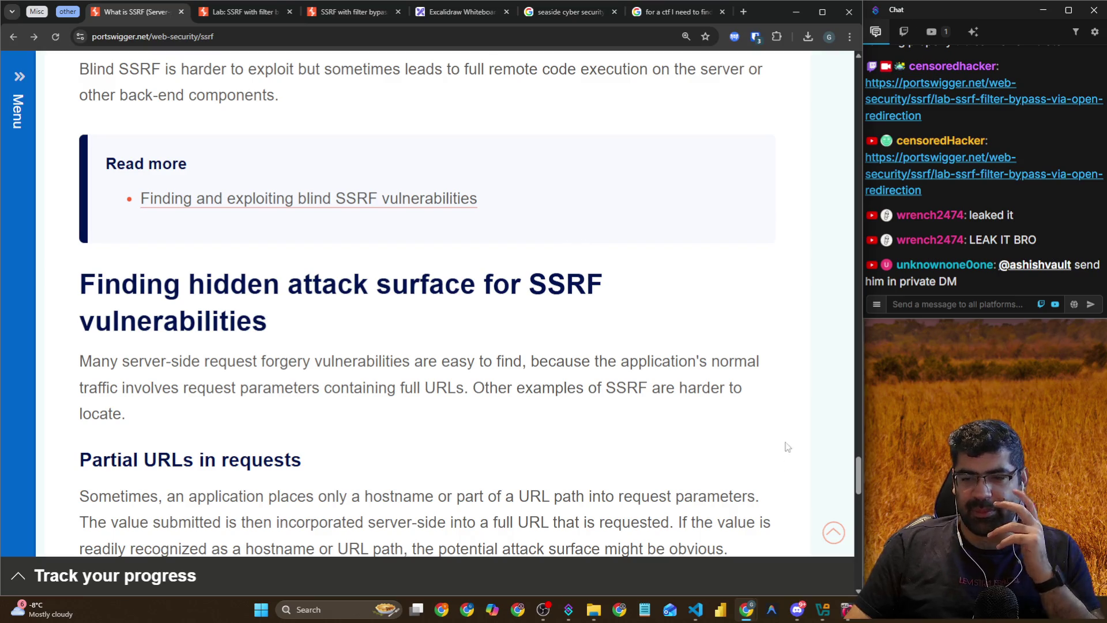
click(799, 612)
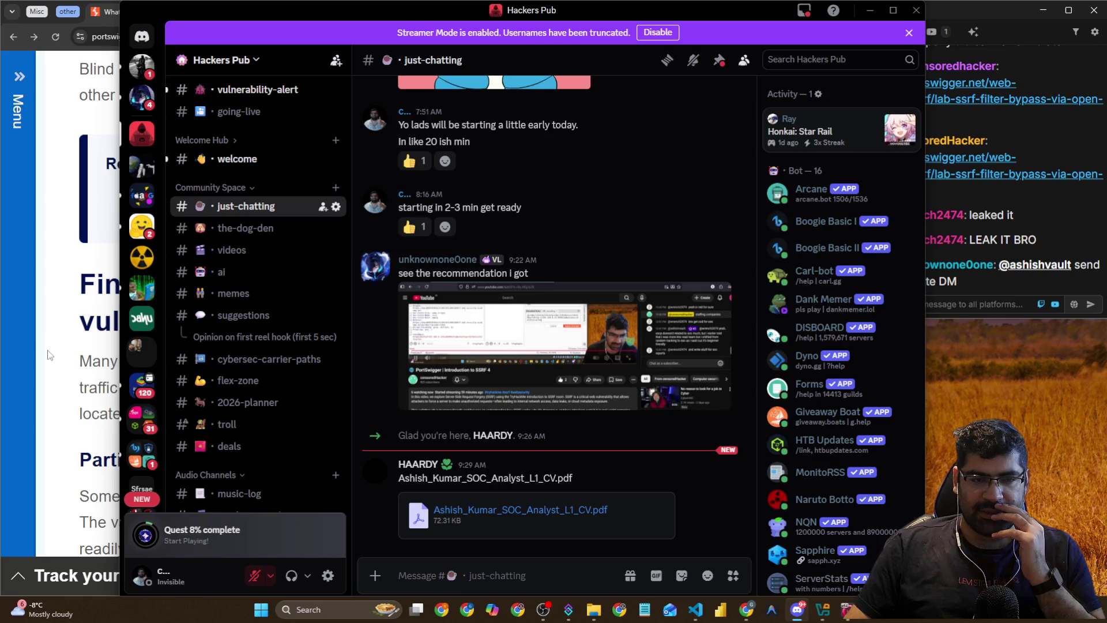
click(30, 340)
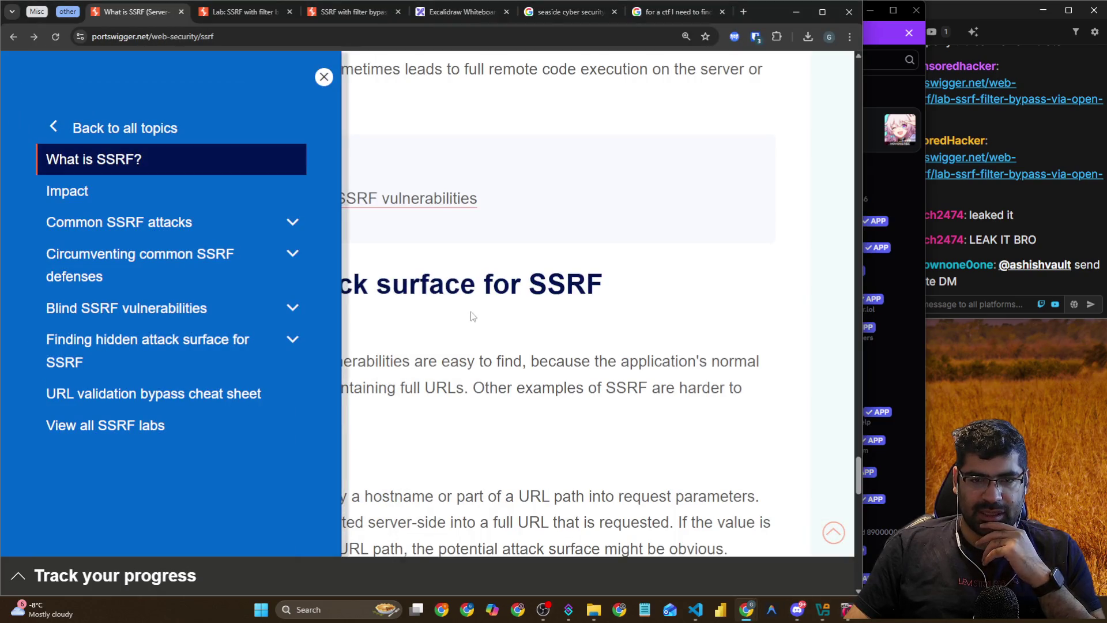
Close the topics menu, scroll to the article's open-redirection example, then return to Burp on the Kali VM
click(324, 77)
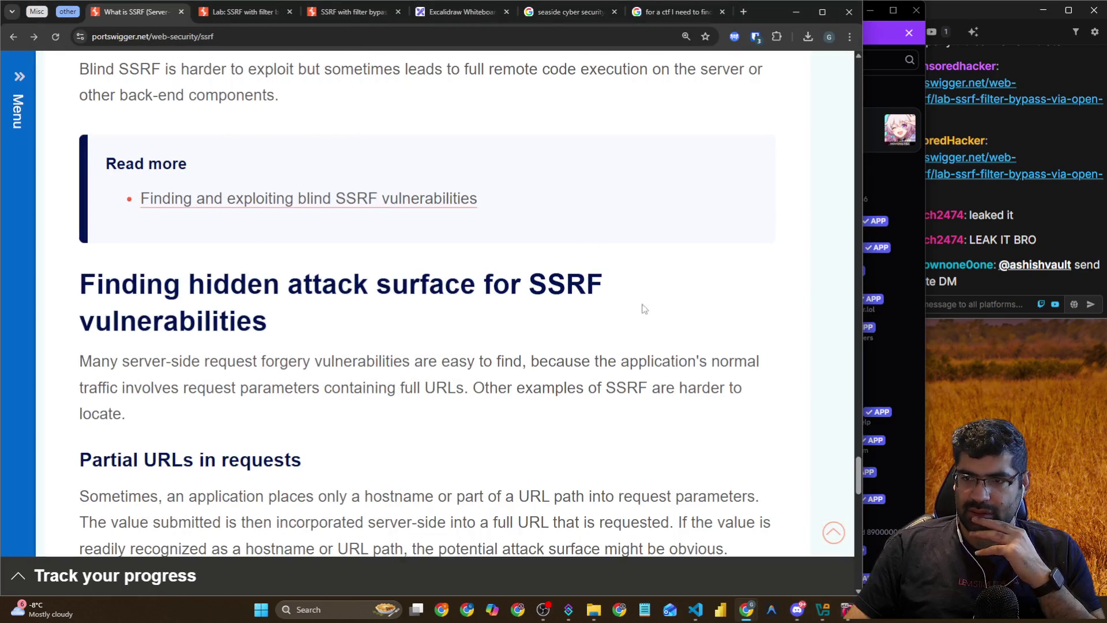
click(975, 323)
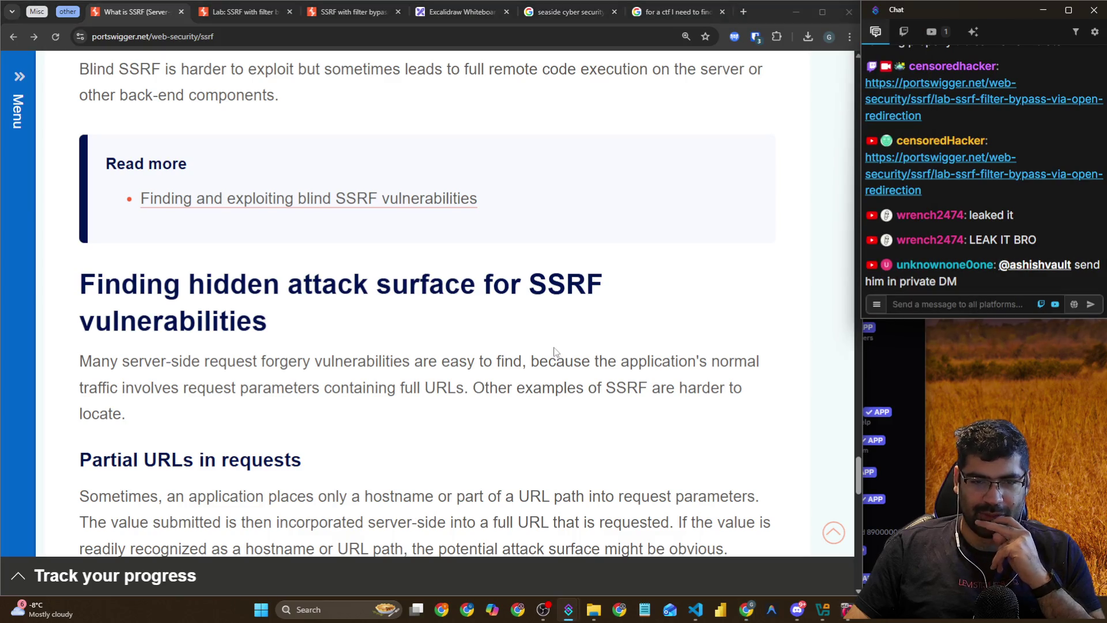
scroll(483, 333, down, 5)
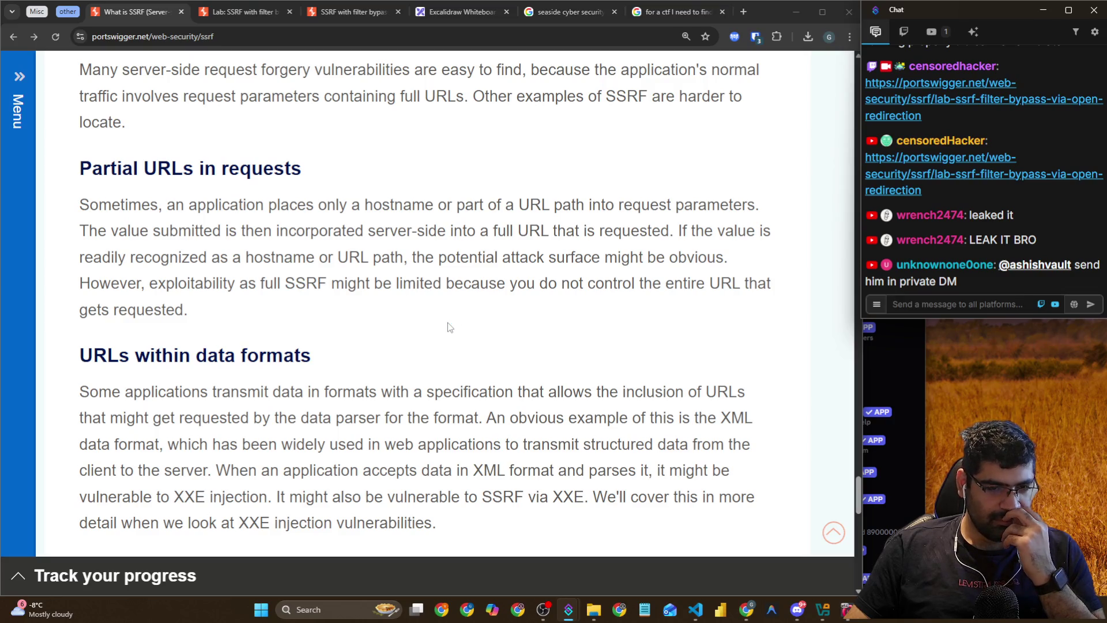
scroll(448, 327, up, 4)
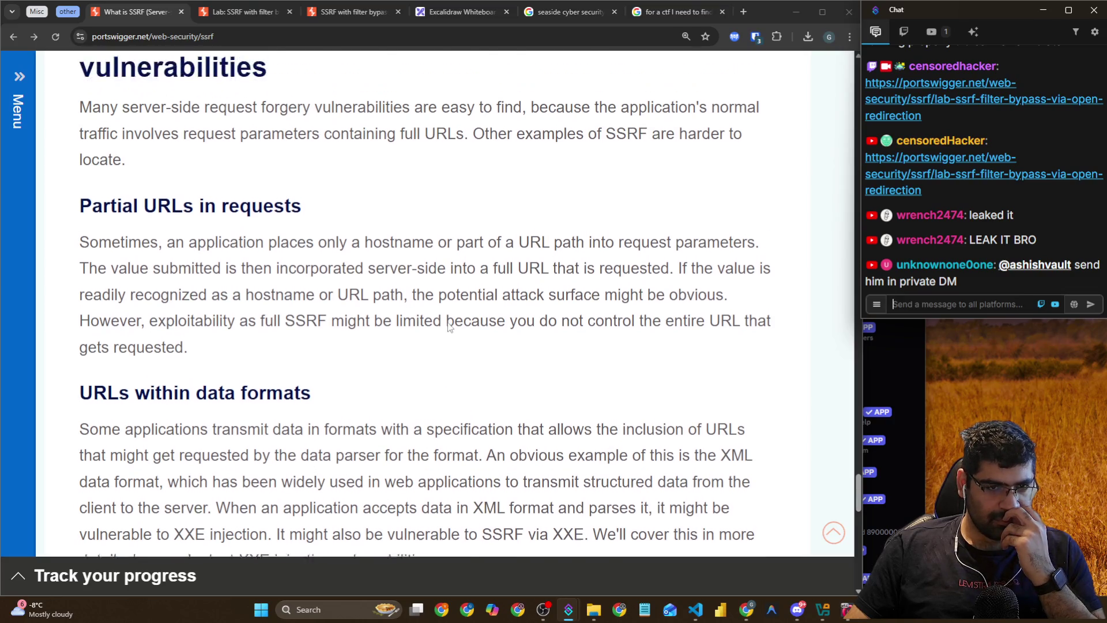
scroll(448, 327, down, 6)
scroll(448, 323, down, 7)
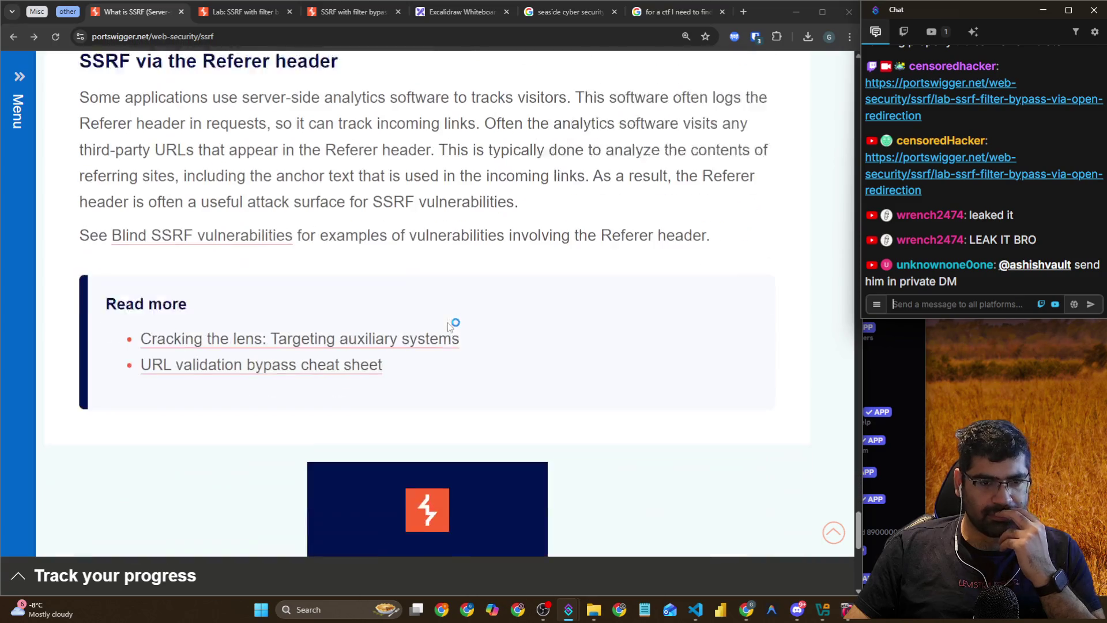
scroll(448, 325, up, 7)
scroll(449, 326, down, 5)
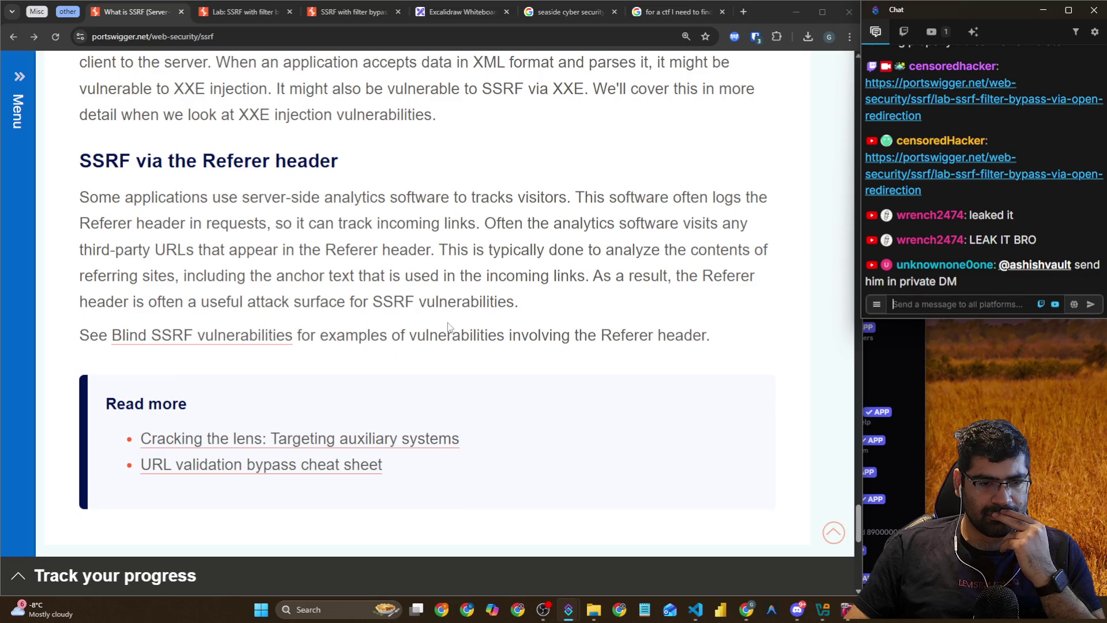
scroll(449, 326, up, 11)
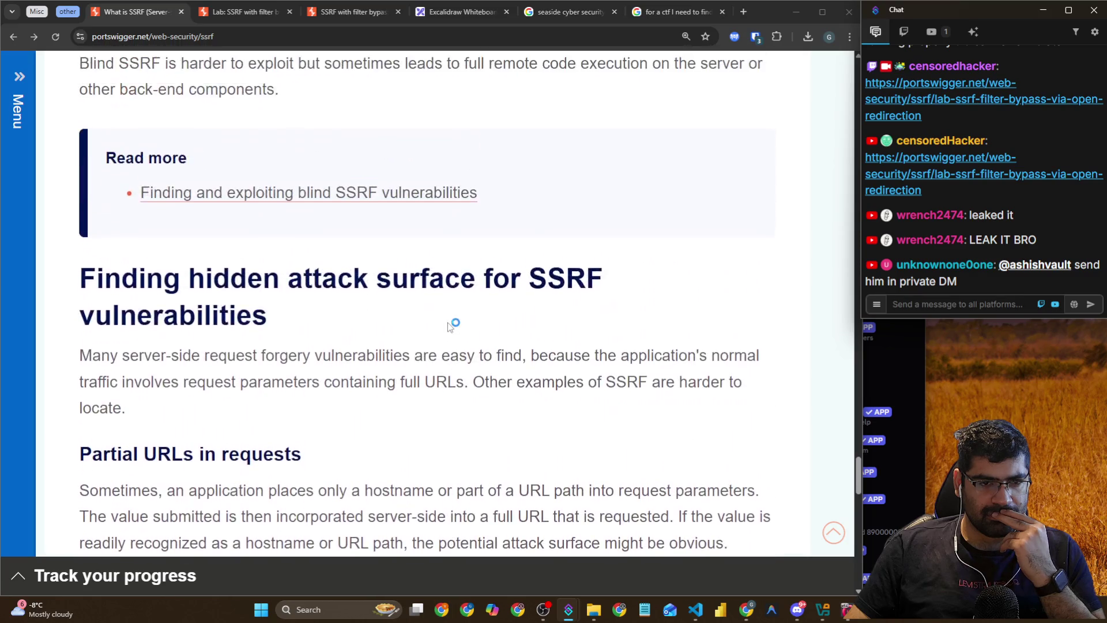
scroll(448, 324, up, 10)
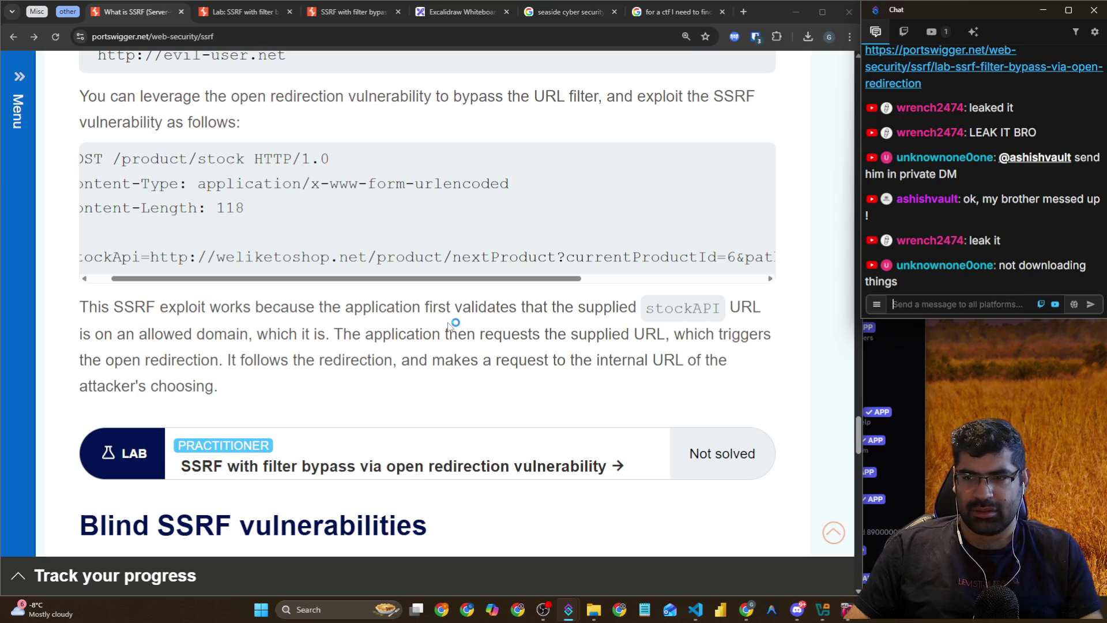
key(alt+Tab)
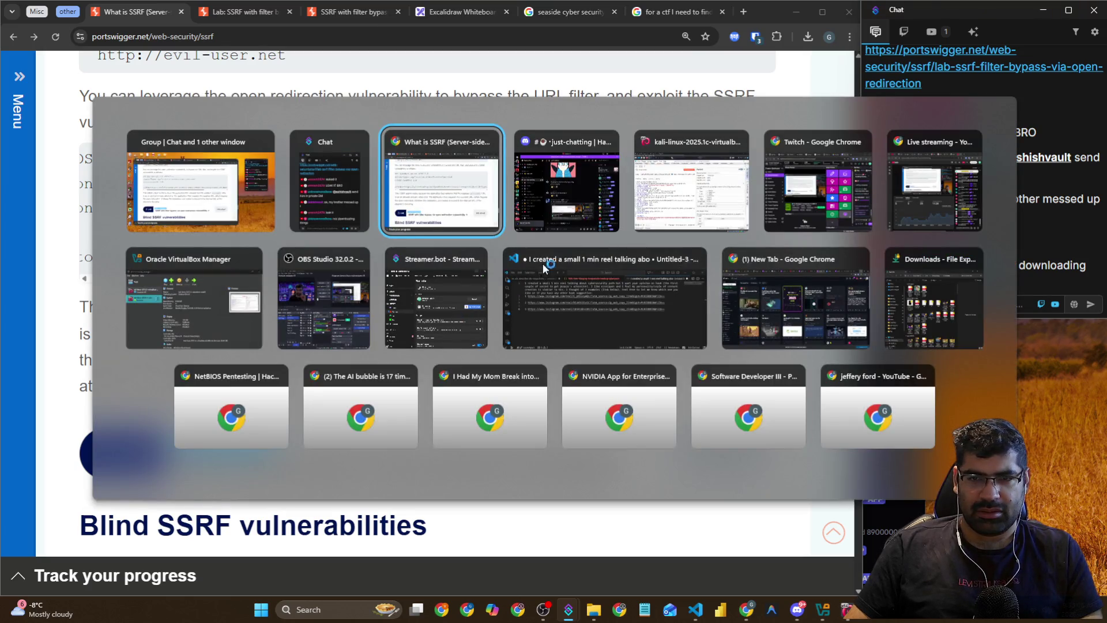
click(699, 219)
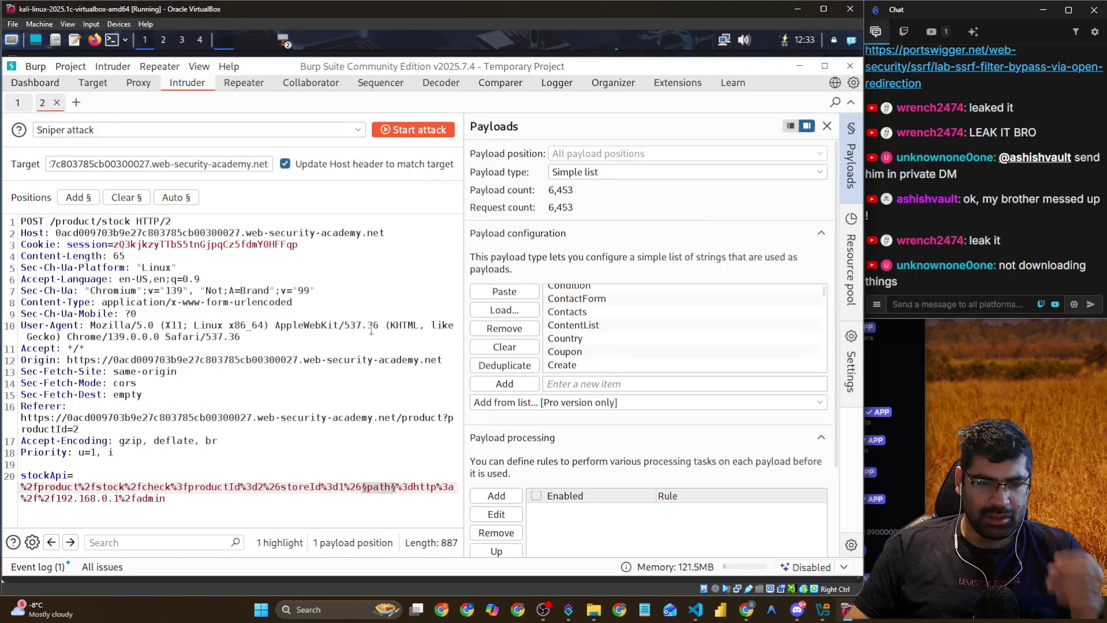
Start the 6,453-payload Intruder attack, accept the Community Edition warning, and inspect request 1
click(594, 338)
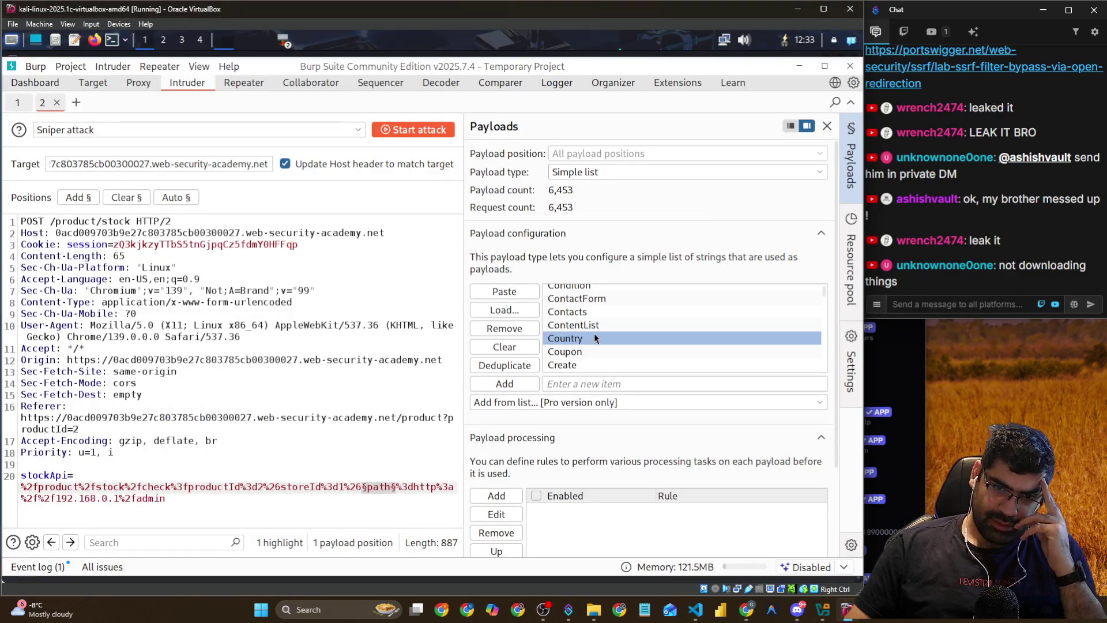
click(429, 133)
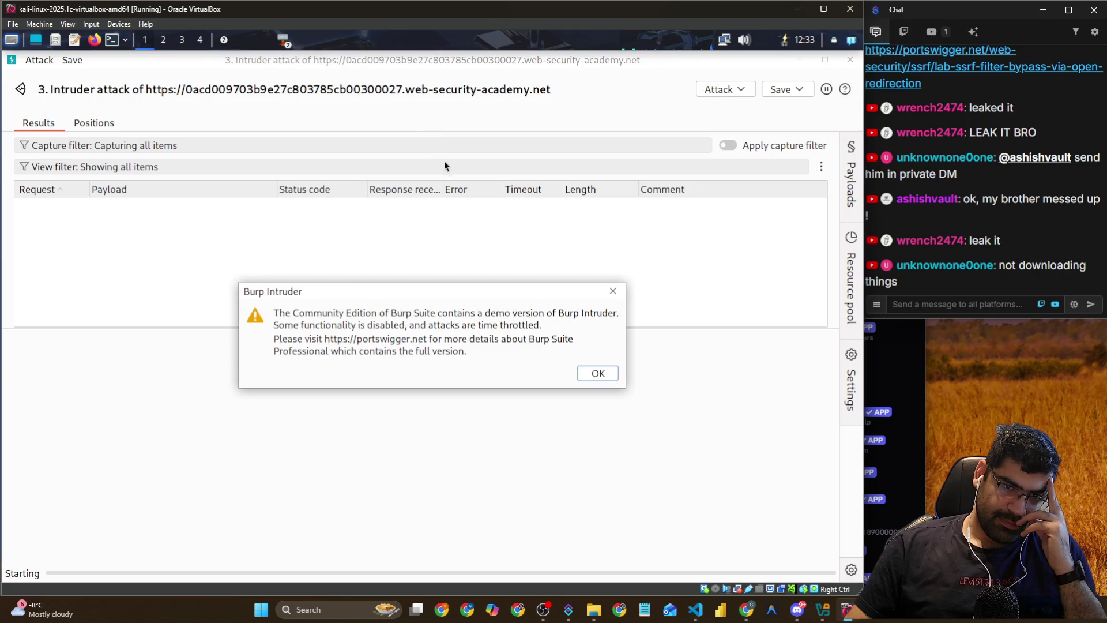
click(601, 376)
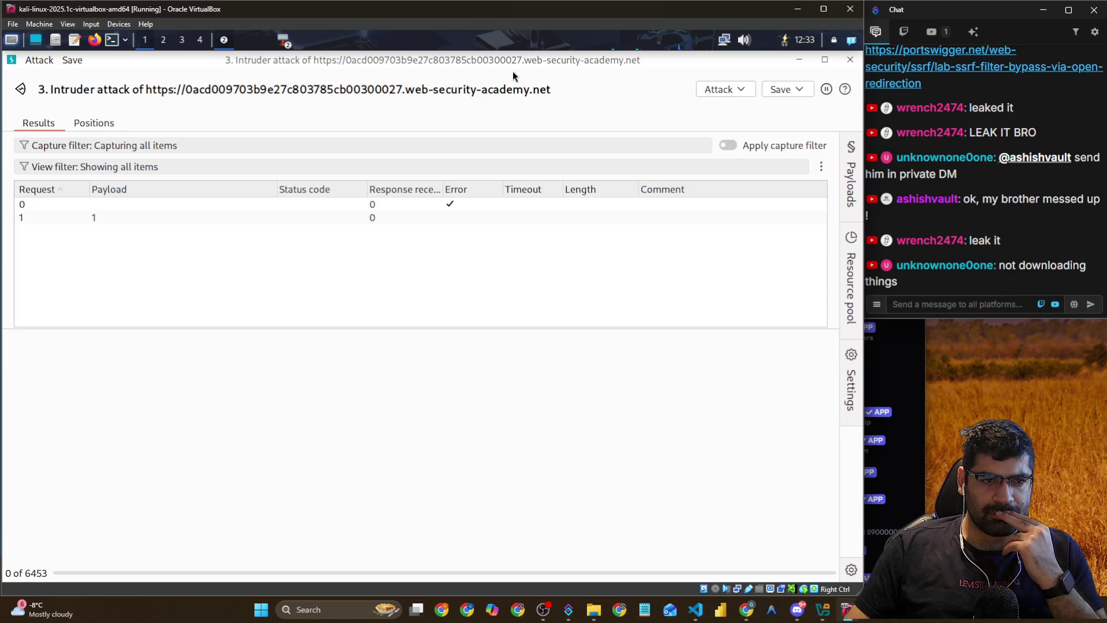
click(231, 220)
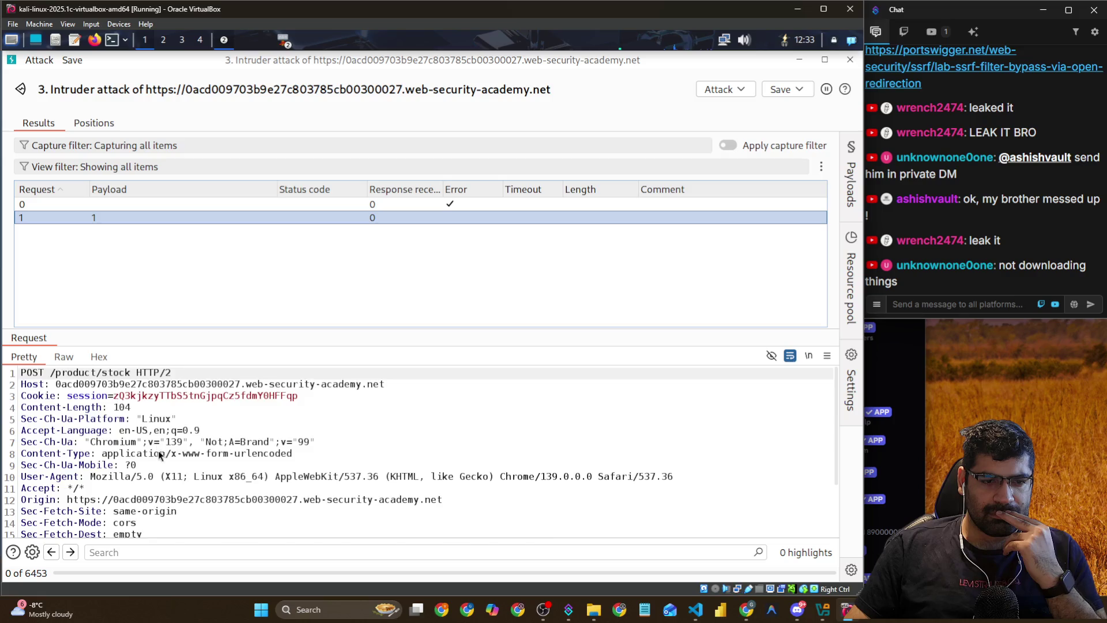
Scroll payload 1's request, then check the Discord server, stream chat and ServerStats bot profile
scroll(161, 462, down, 2)
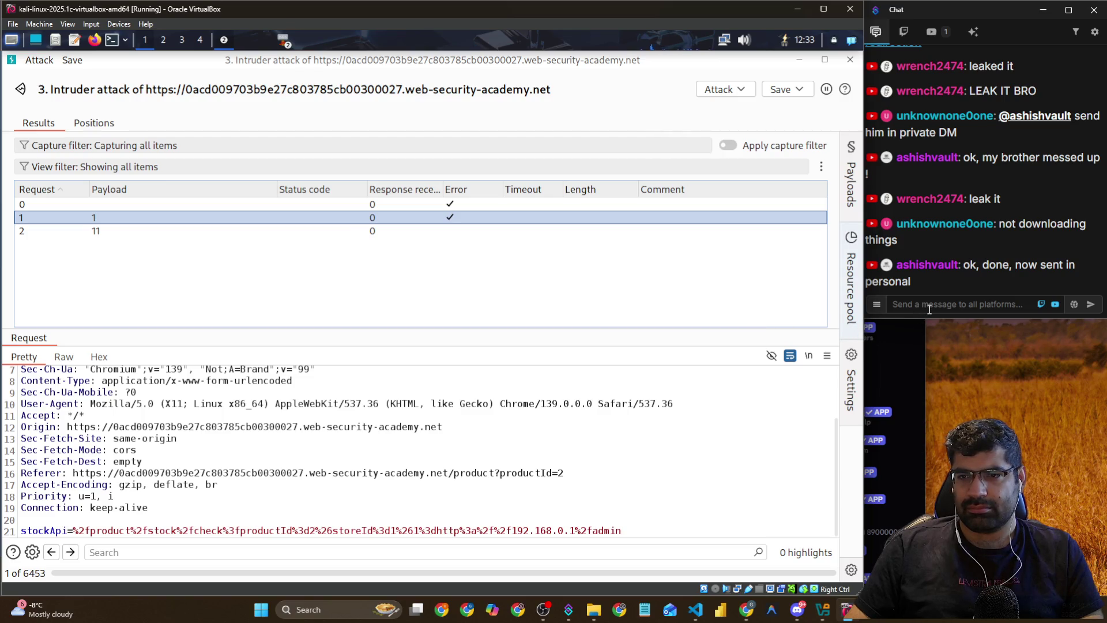
click(798, 609)
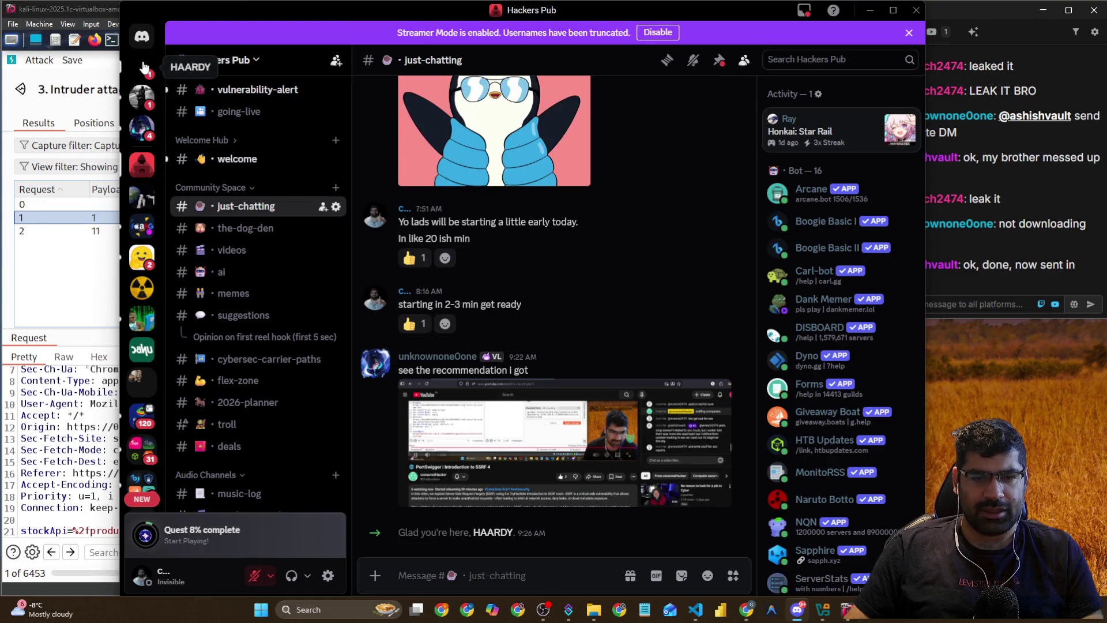
click(60, 309)
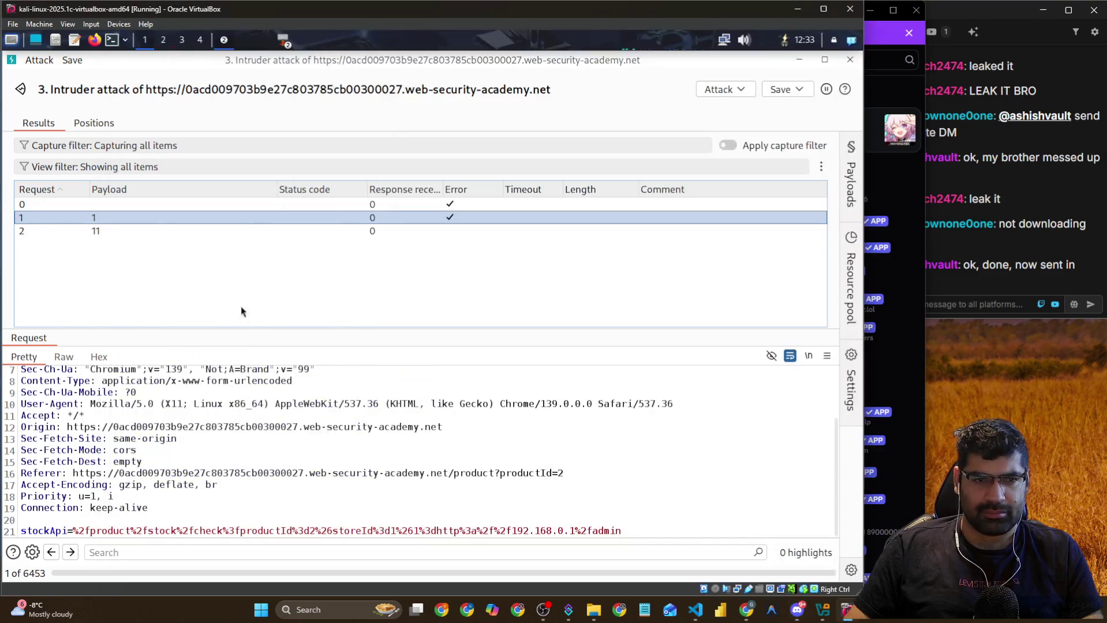
click(946, 302)
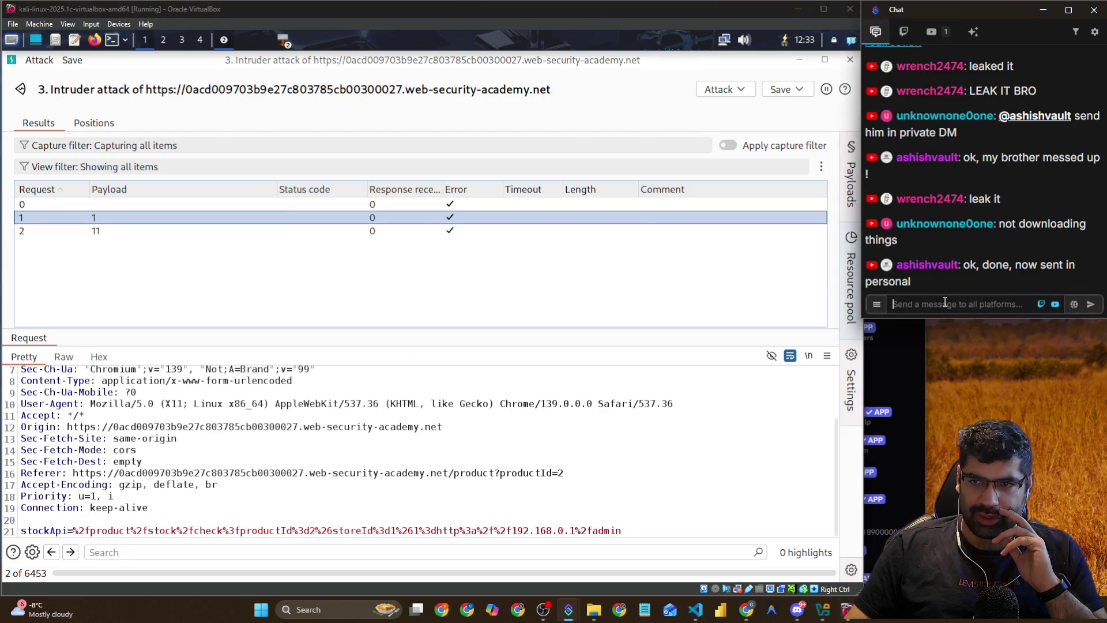
click(798, 609)
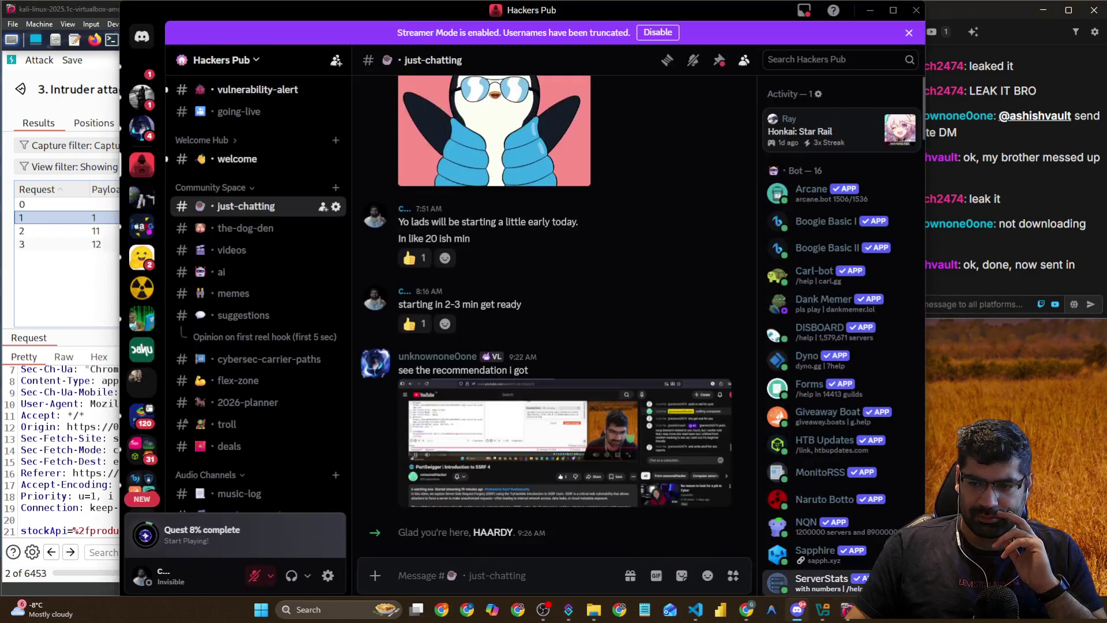
click(819, 580)
Minimize Discord and return to the VM's lab product page
click(609, 64)
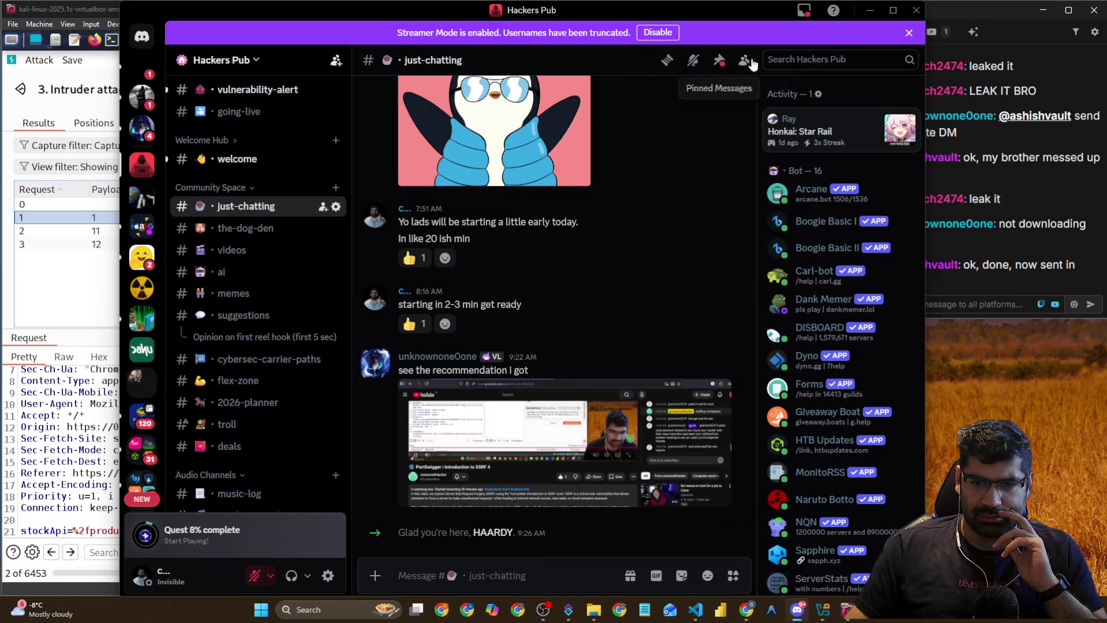
click(869, 12)
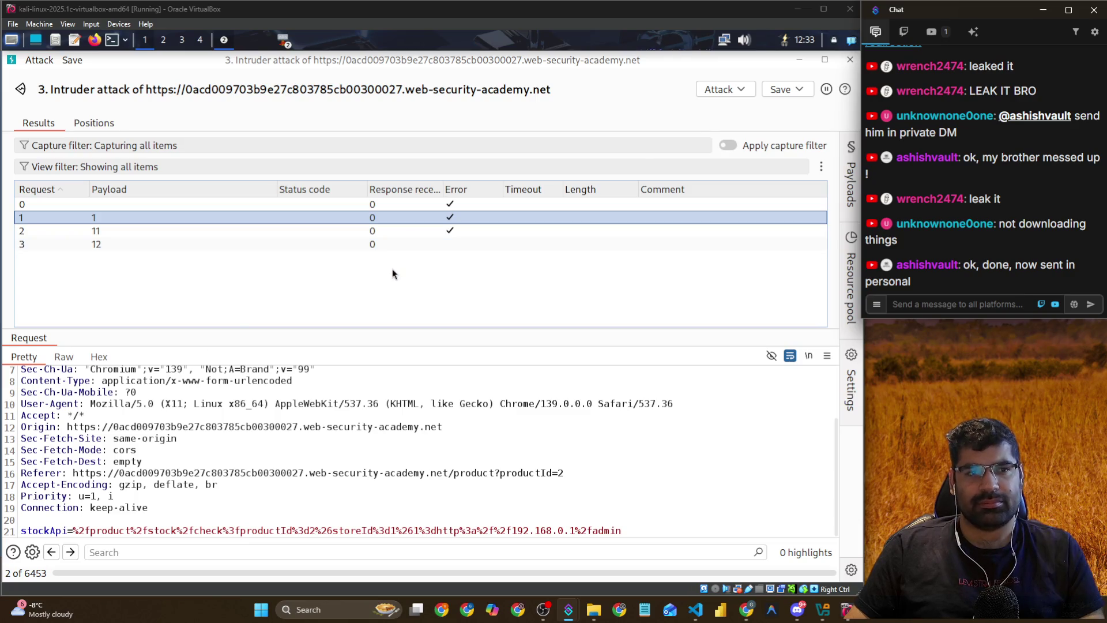
key(alt+Tab)
click(393, 209)
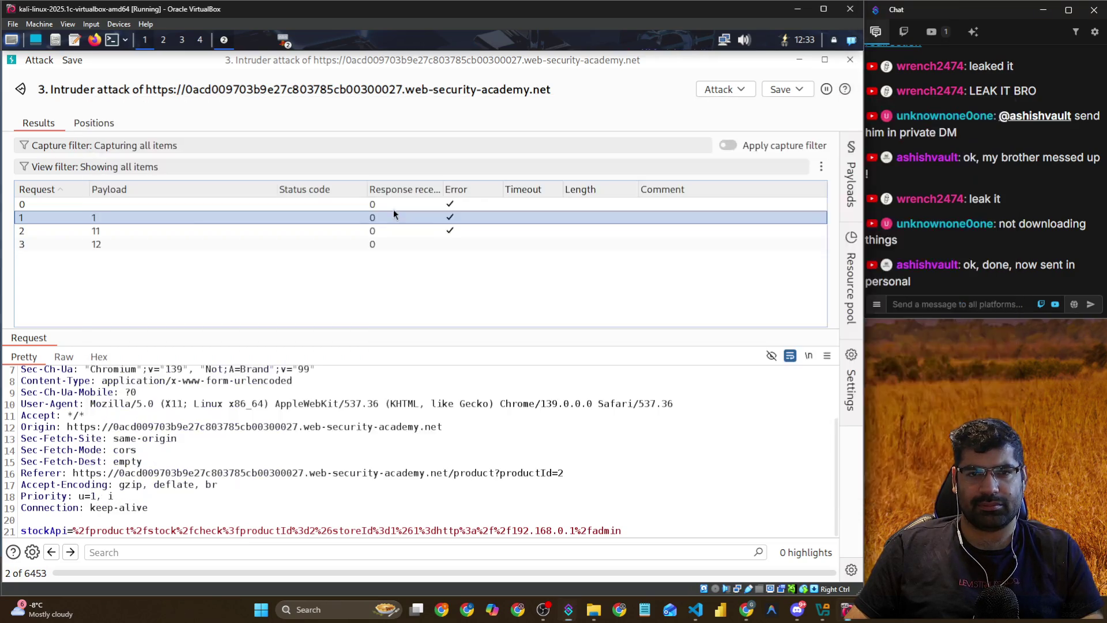
key(alt+Tab)
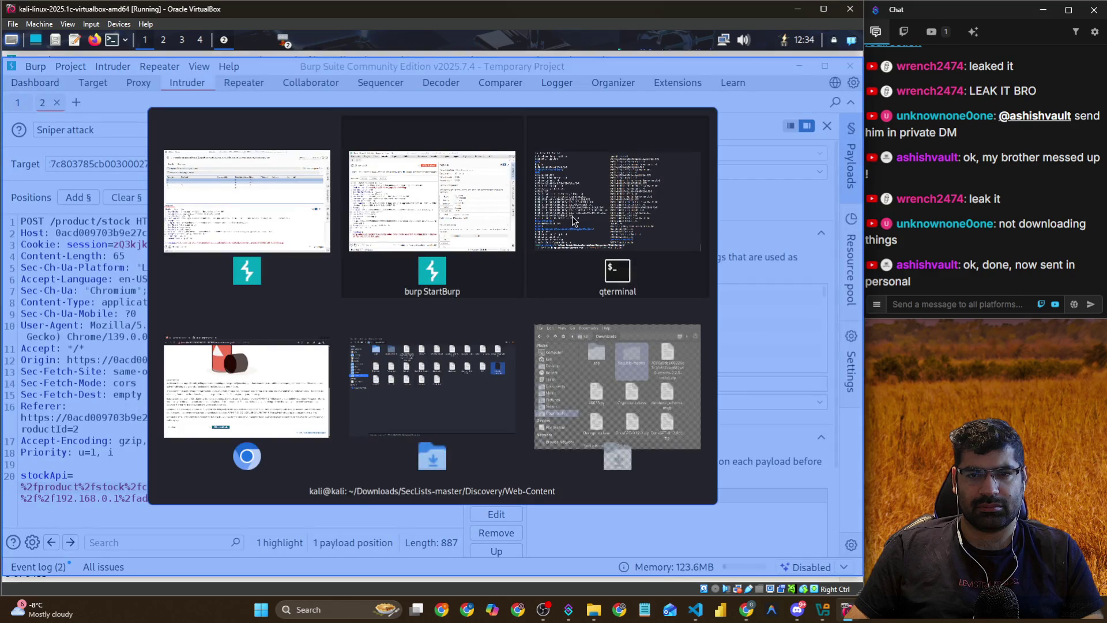
click(223, 393)
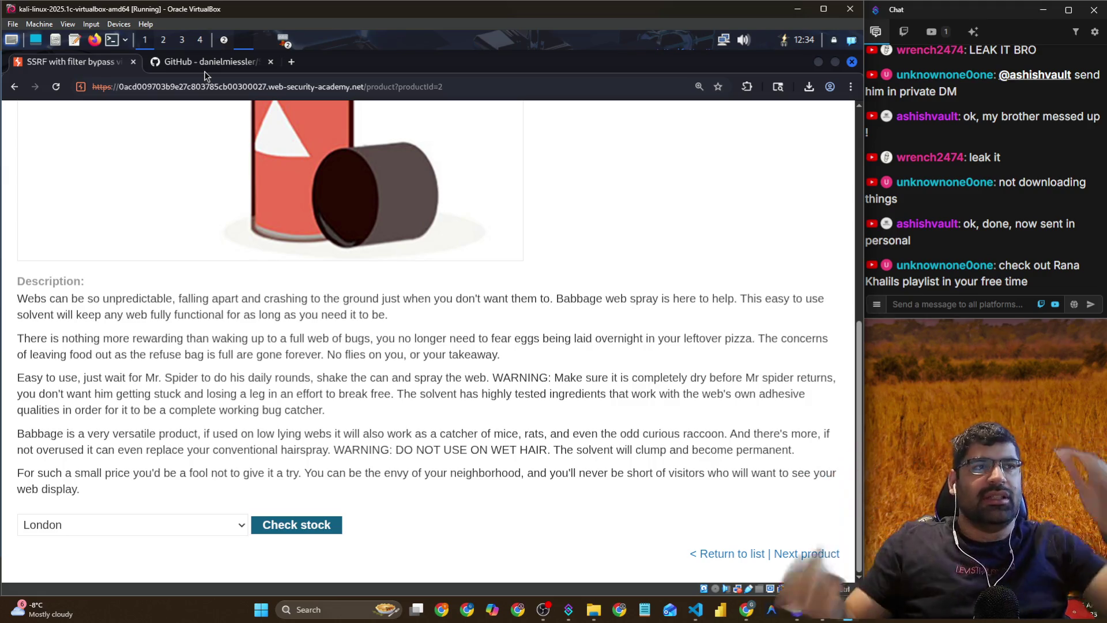
Switch between the lab product page and the Intruder attack results in the VM
key(alt+Tab)
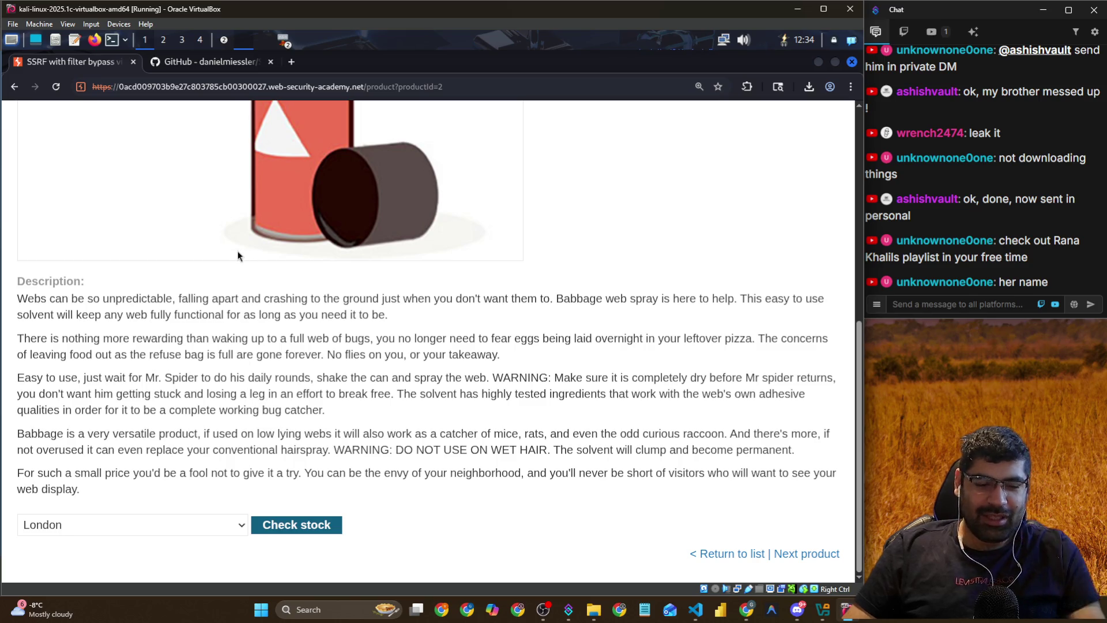
key(alt+Tab)
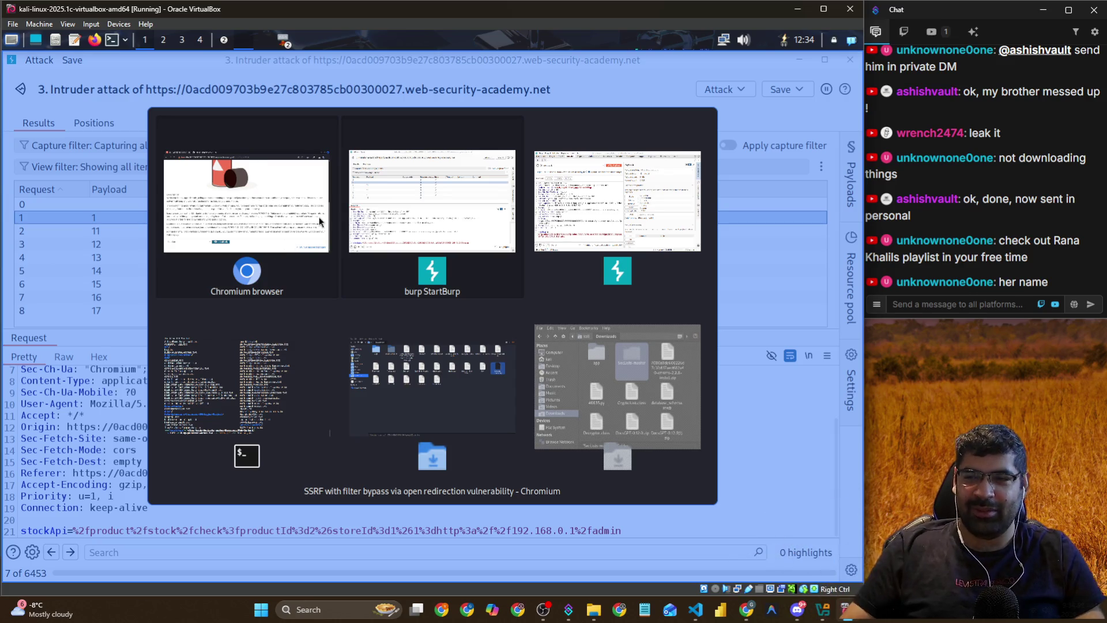
click(403, 214)
key(alt+Tab)
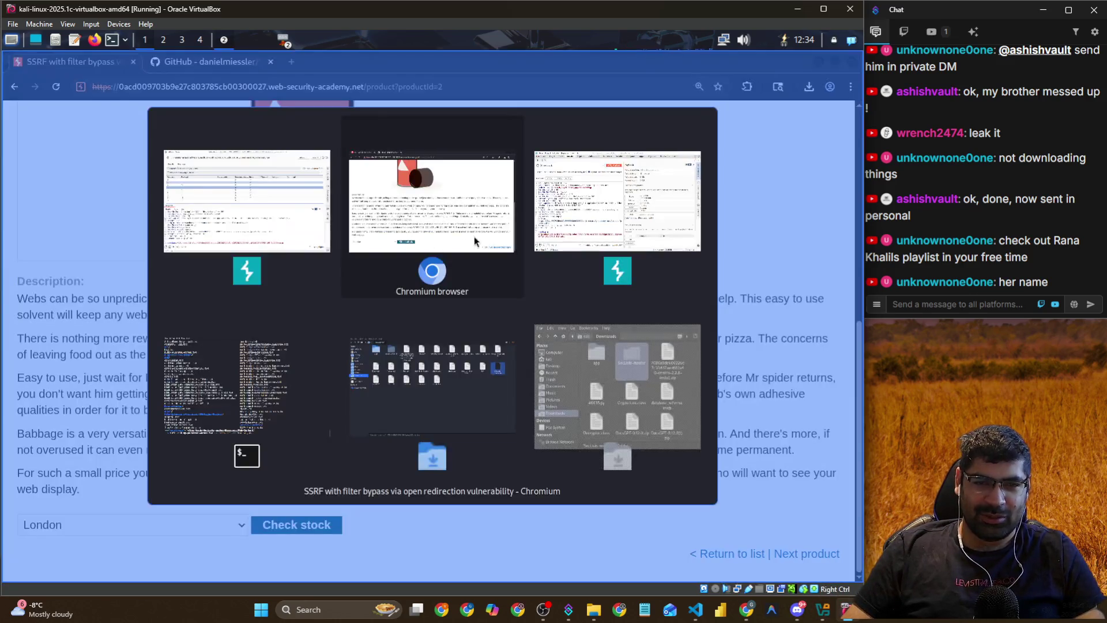
click(479, 238)
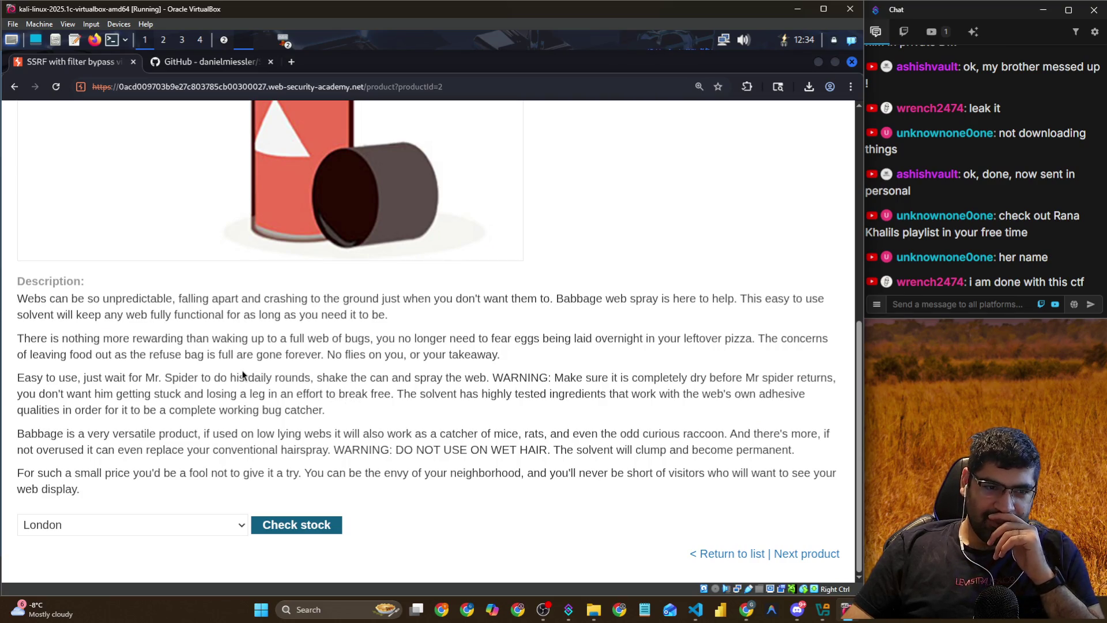
key(alt+Tab)
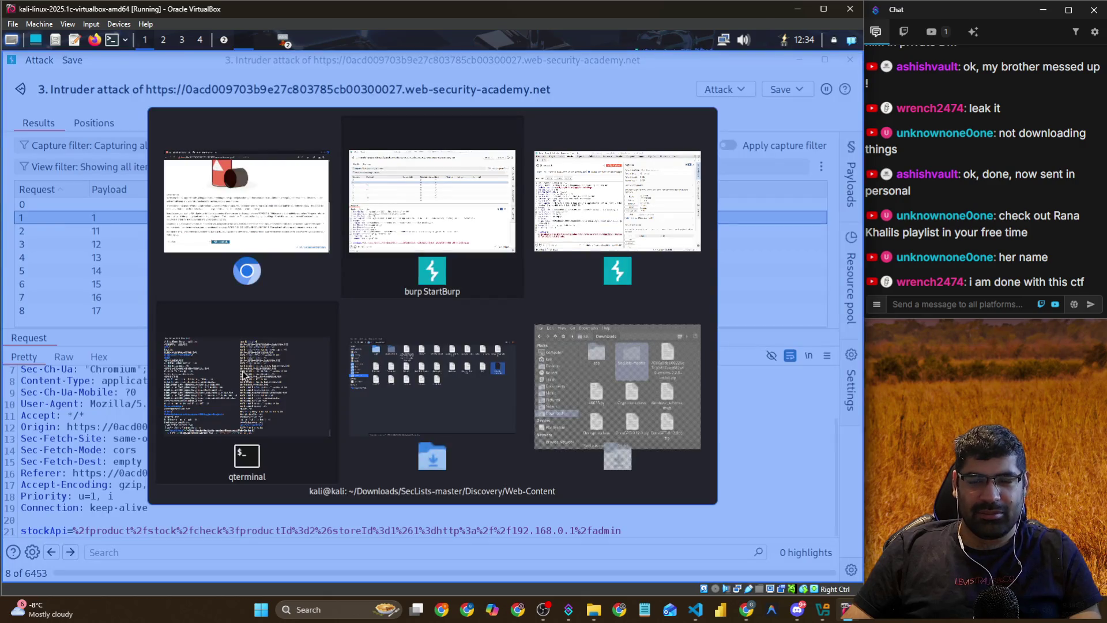
key(alt+Tab)
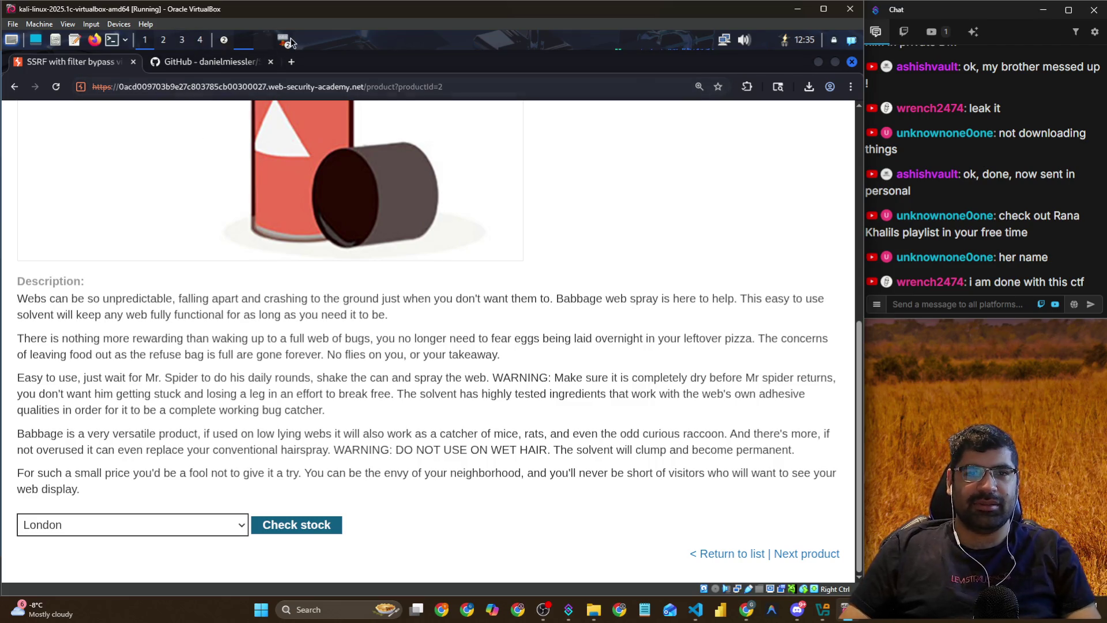
click(351, 373)
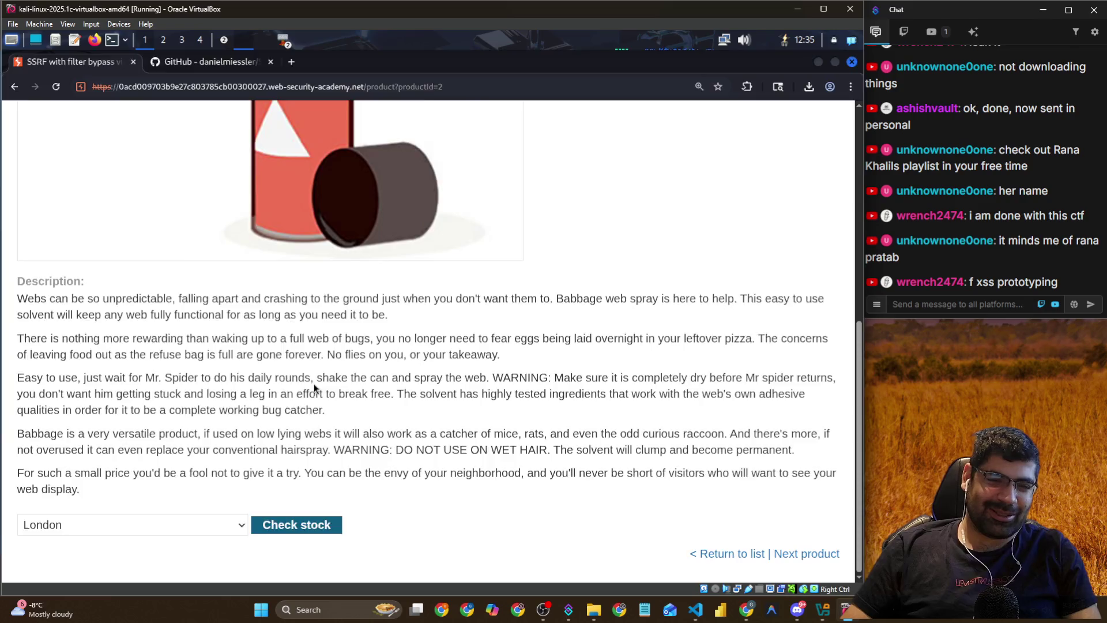
Back in the Intruder attack window, inspect result requests 5, 6 and 8
key(alt+Tab)
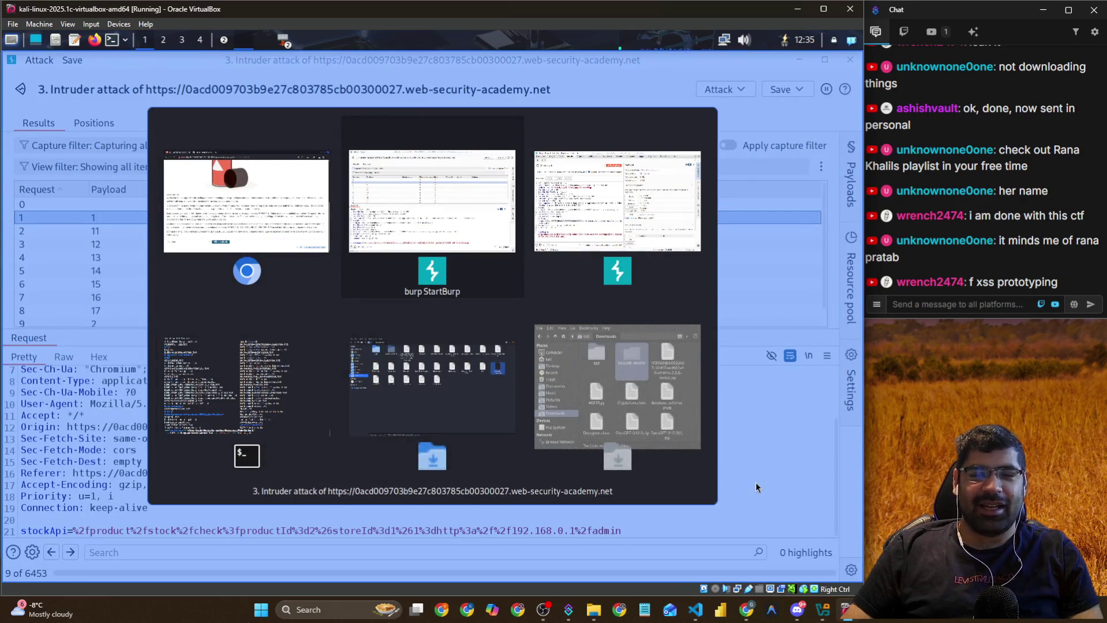
click(253, 224)
key(alt+Tab)
click(255, 257)
scroll(255, 248, down, 1)
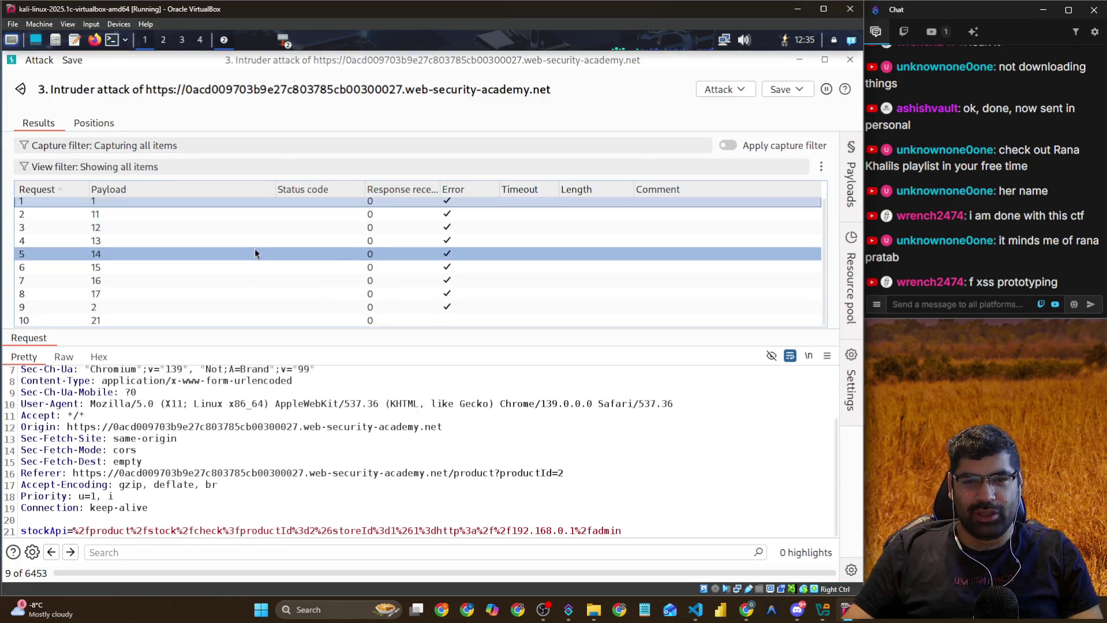
click(259, 266)
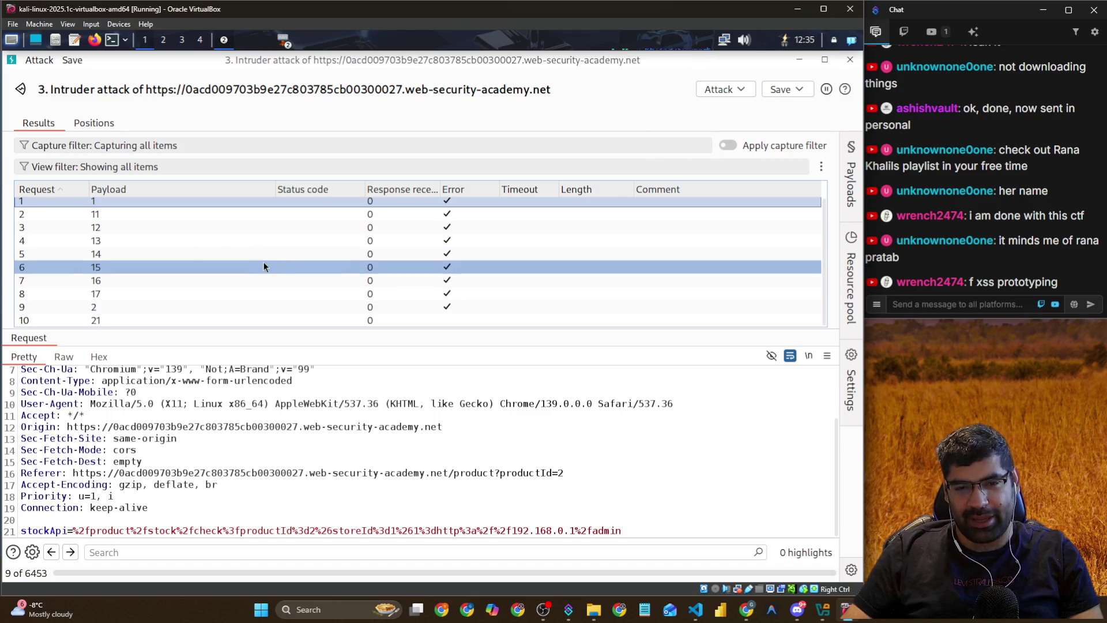
key(Up)
click(285, 292)
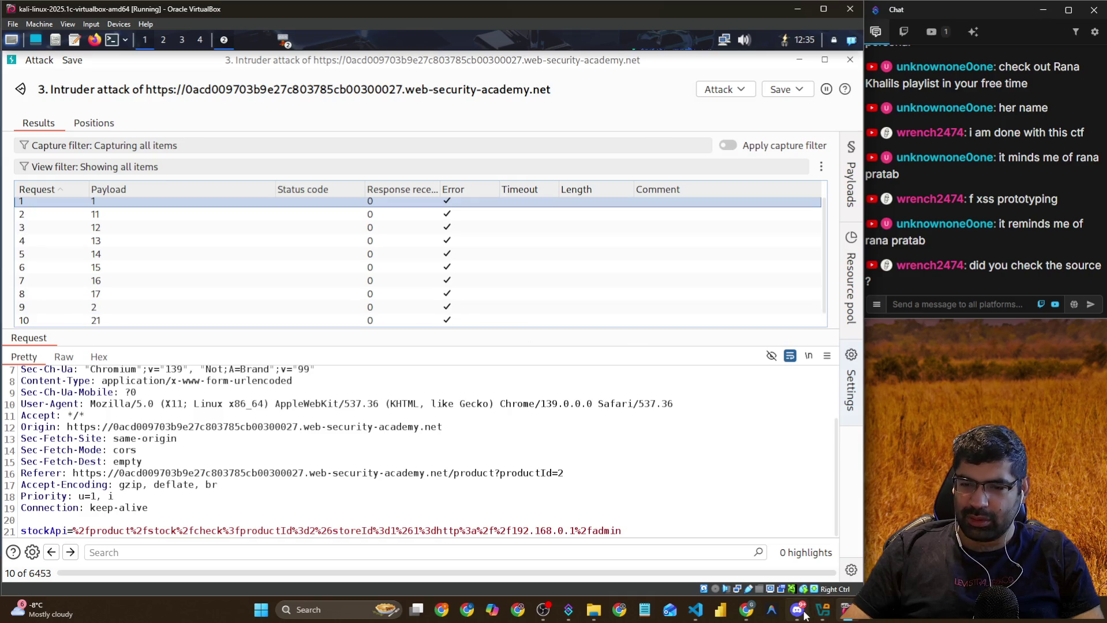
click(346, 484)
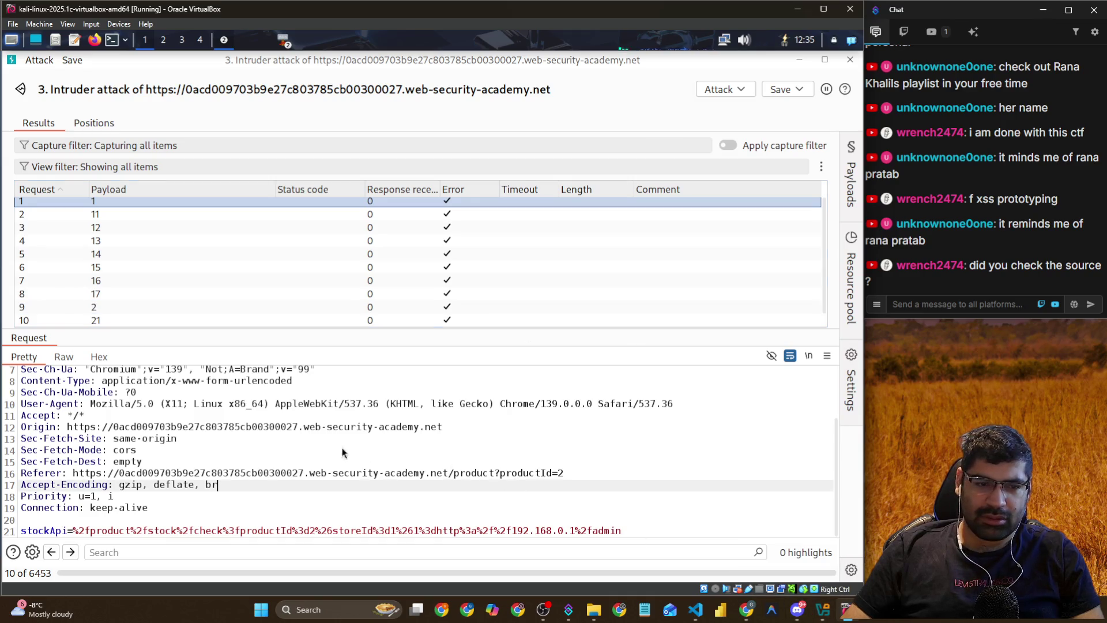
Inspect the product description in DevTools and enlarge the panel with smaller text
key(alt+Tab)
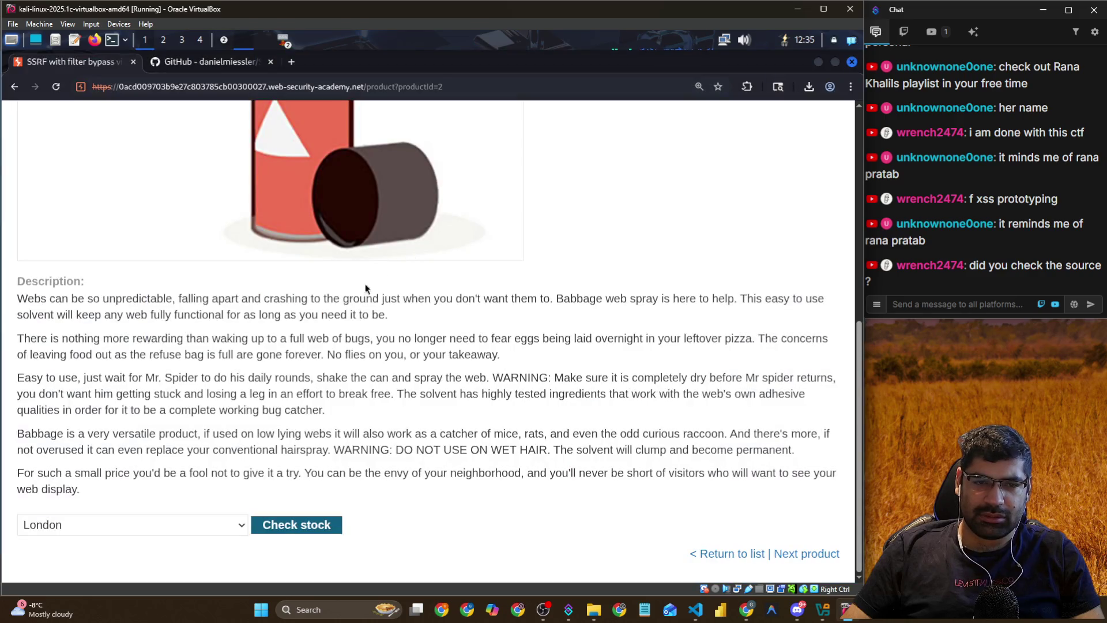
right_click(338, 303)
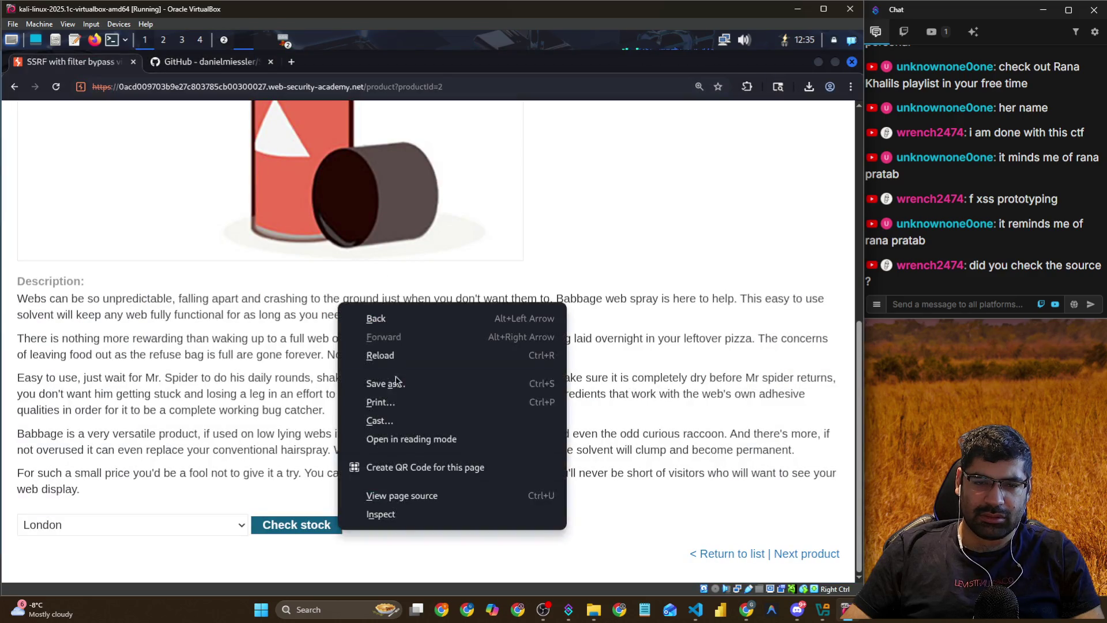
click(403, 518)
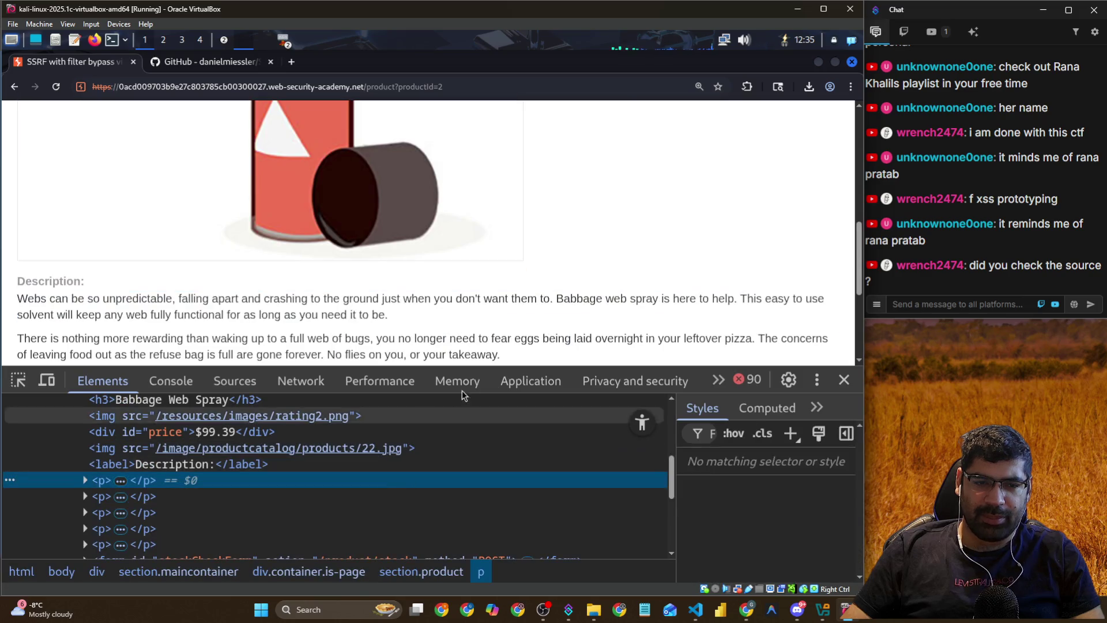
drag(597, 367, 586, 189)
key(ctrl+minus)
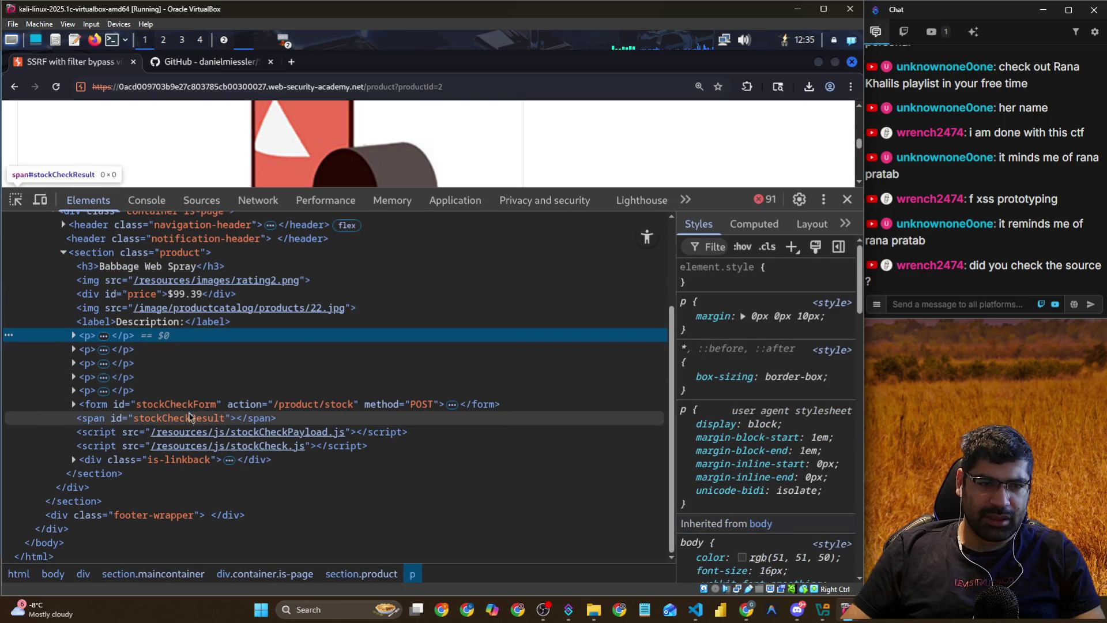
Record the product page's network activity by reloading it twice in the Network panel
click(213, 200)
click(257, 200)
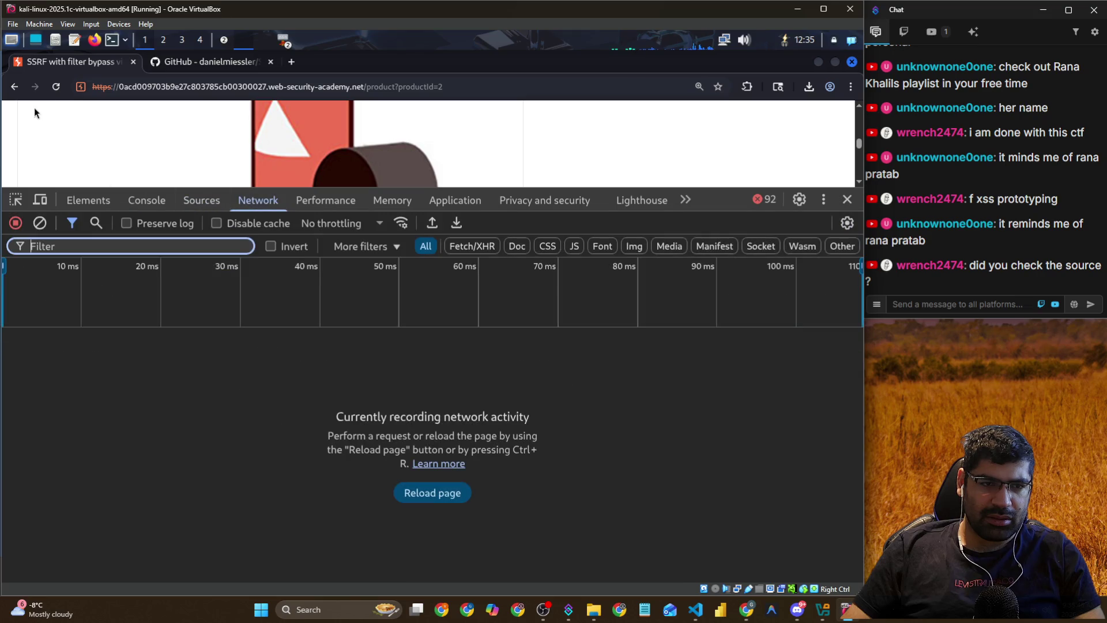
click(56, 87)
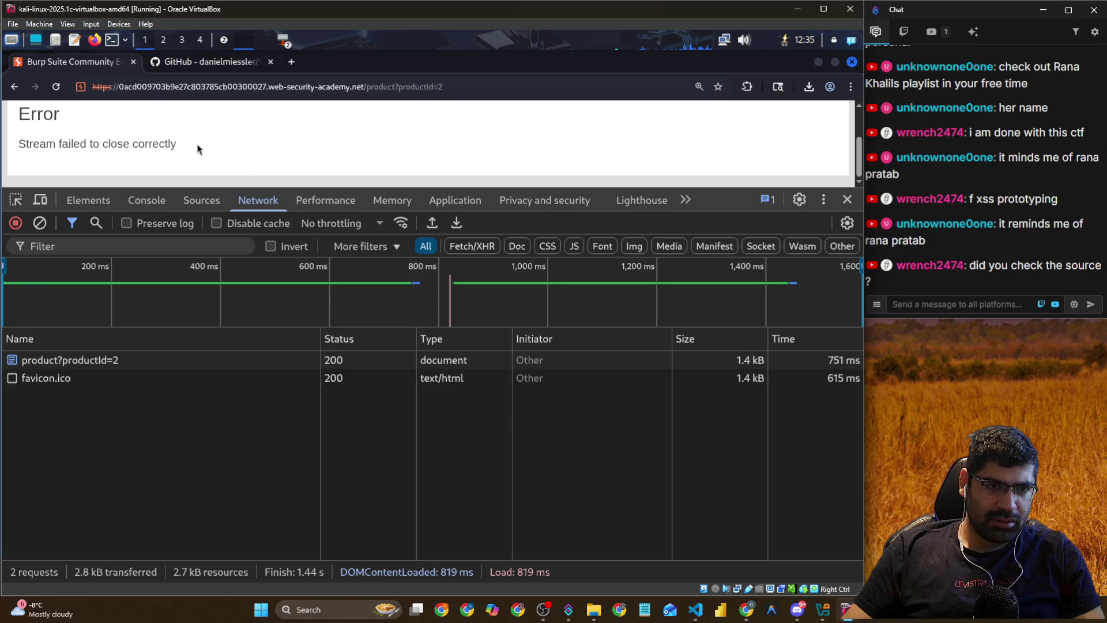
click(55, 88)
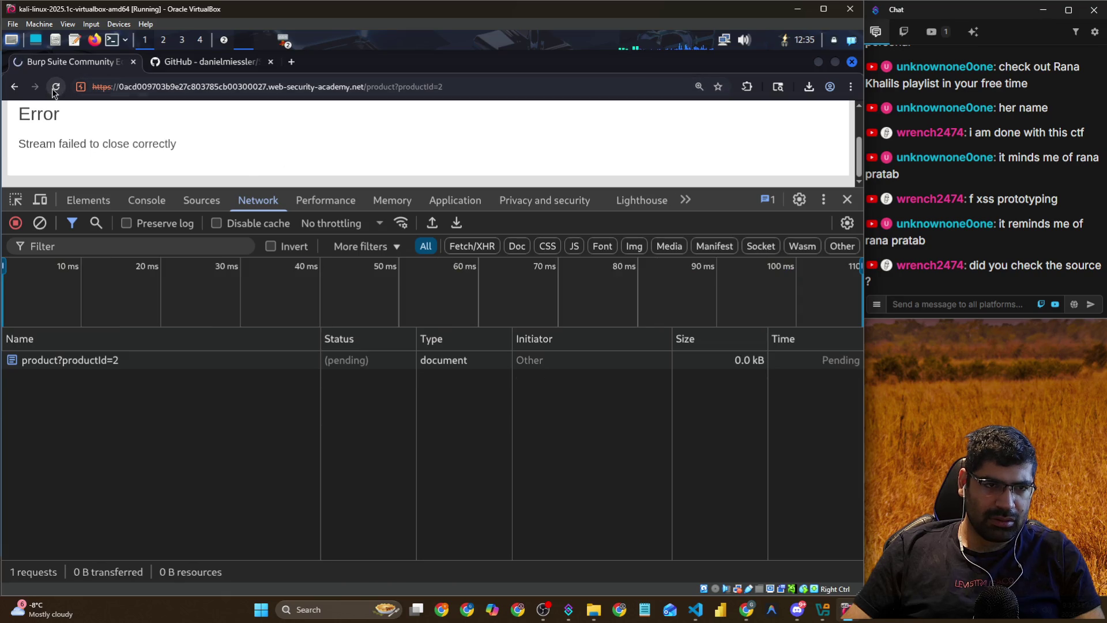
key(alt+Tab)
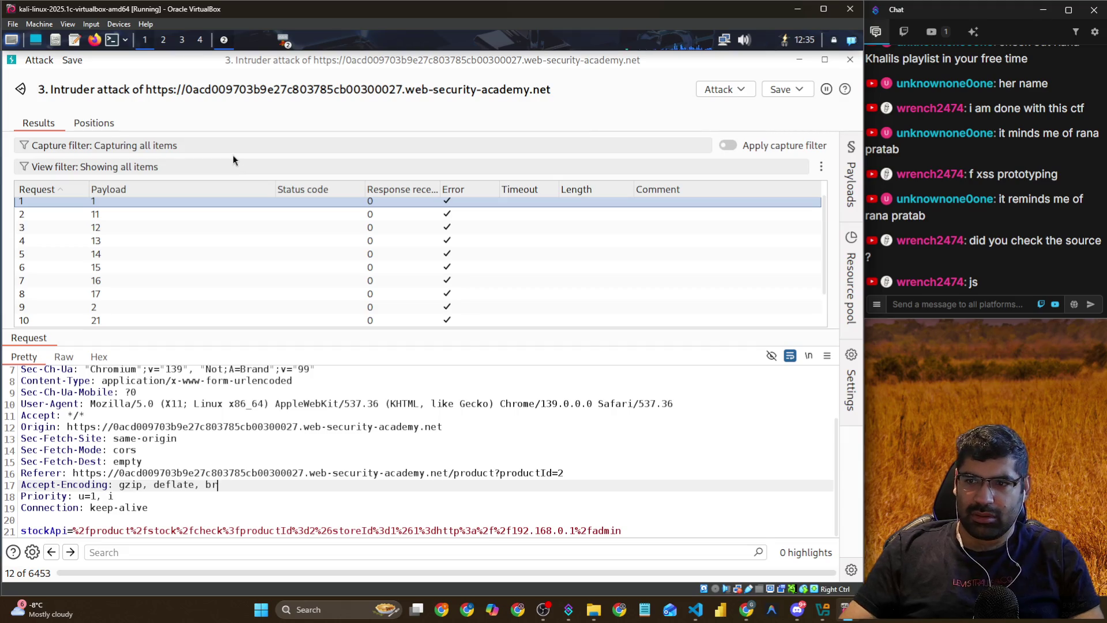
Bring the main Burp Suite window forward from the Intruder attack window
key(alt+Tab)
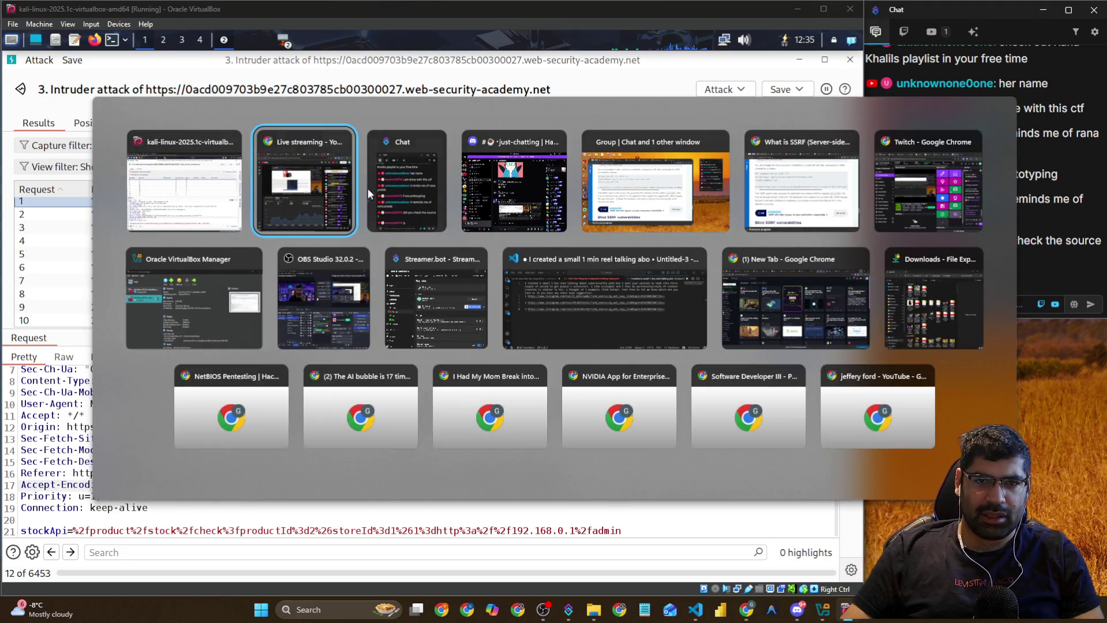
click(217, 185)
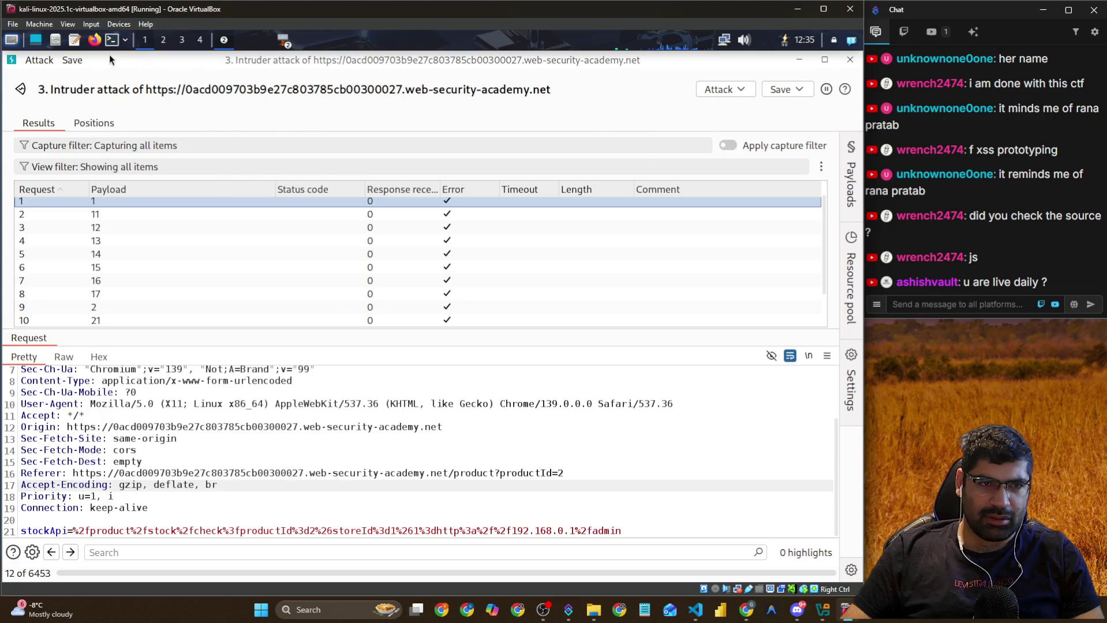
key(alt+Tab)
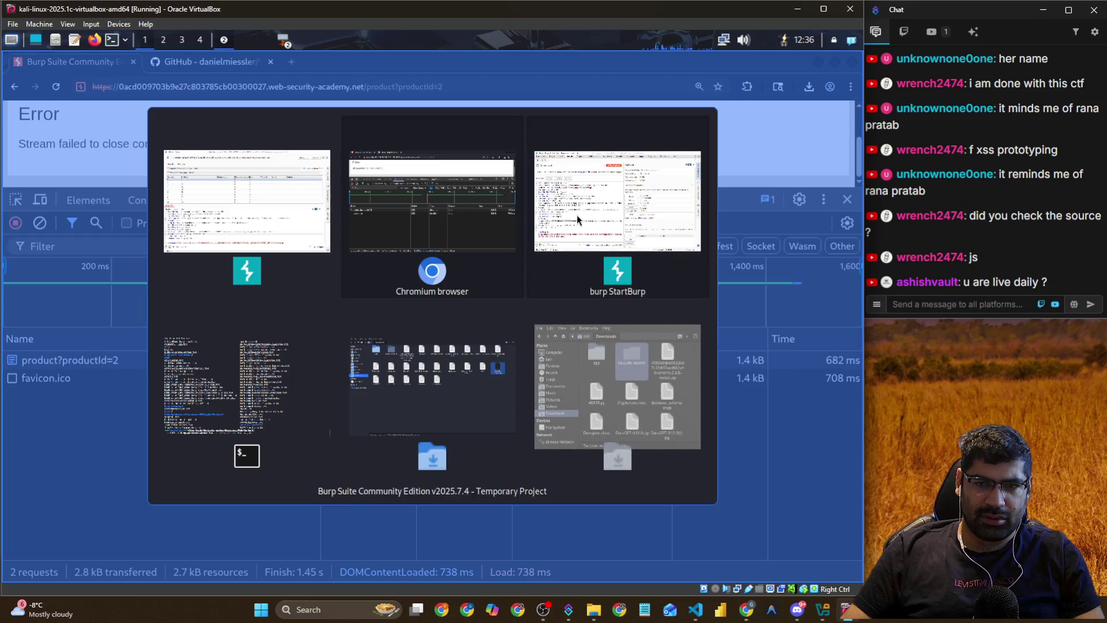
click(577, 215)
Check Target scope and Proxy HTTP history, confirm interception is off, and return to the browser
click(134, 81)
click(92, 83)
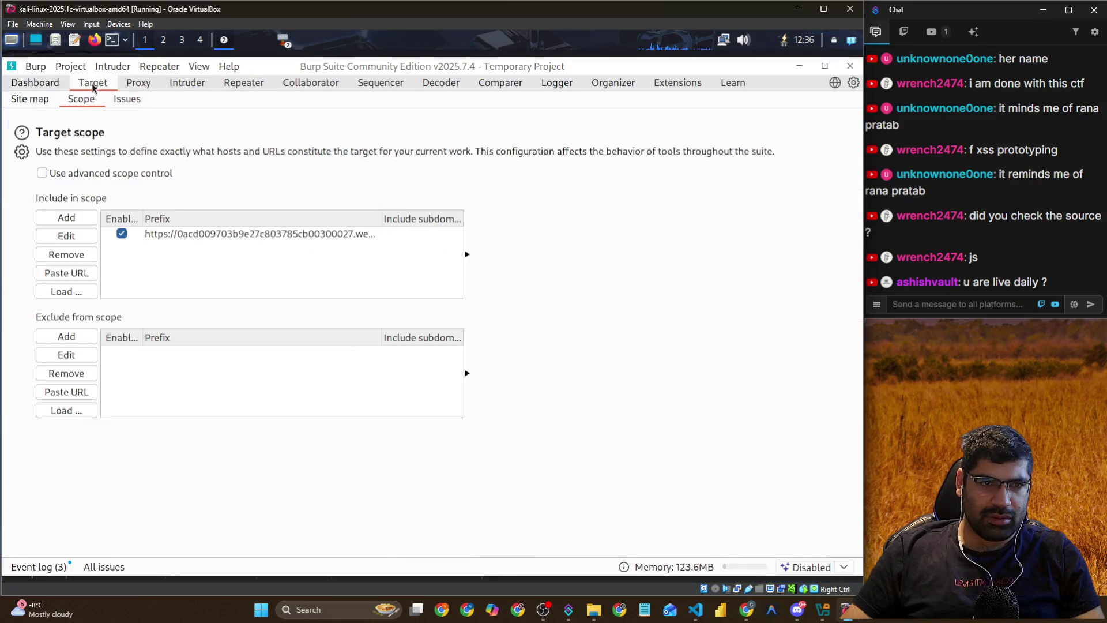
click(138, 83)
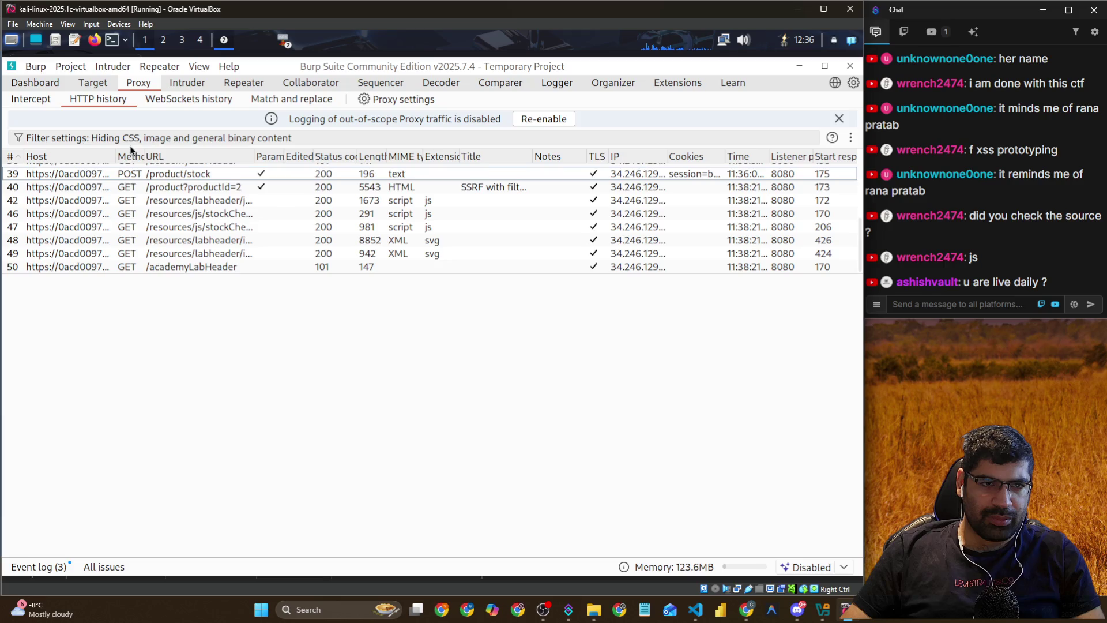
click(58, 103)
key(alt+Tab)
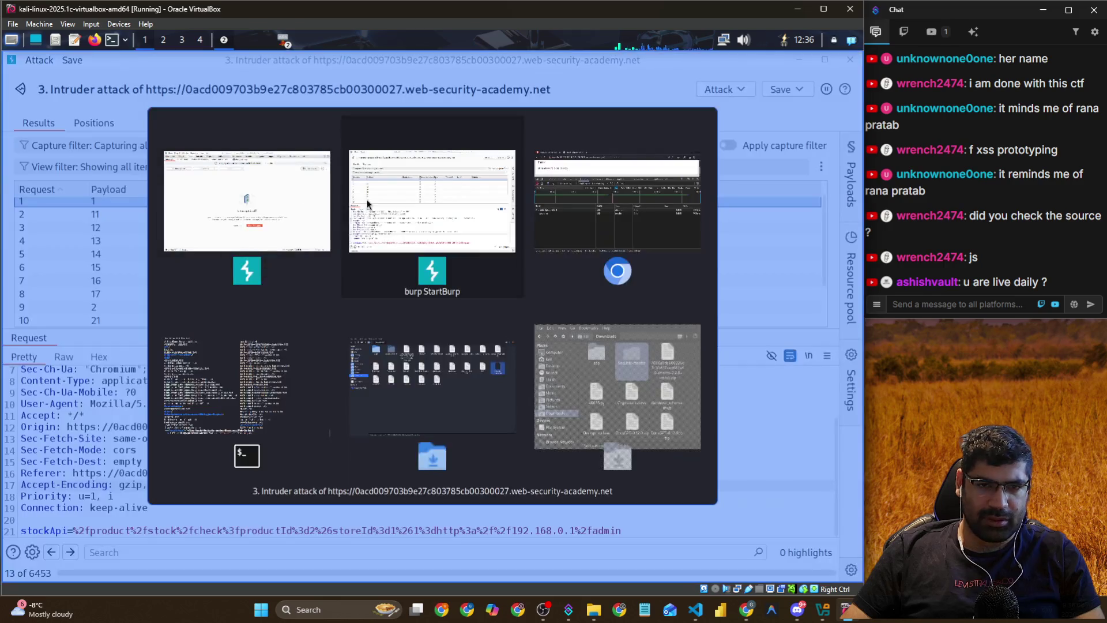
click(562, 219)
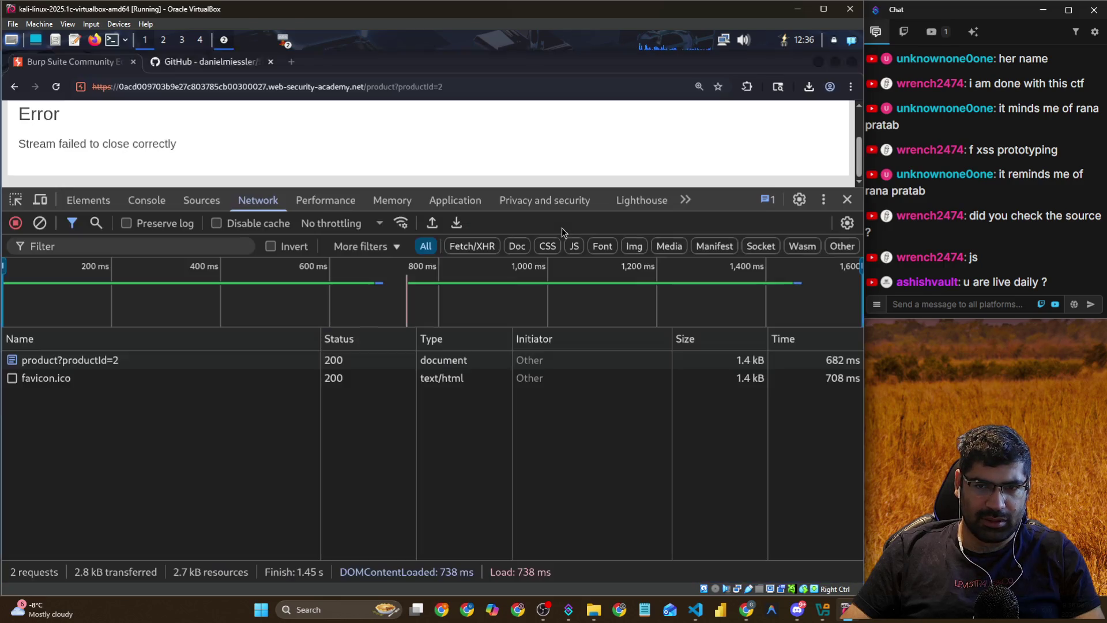
Reload the product page three times, still getting the stream-close error
click(50, 89)
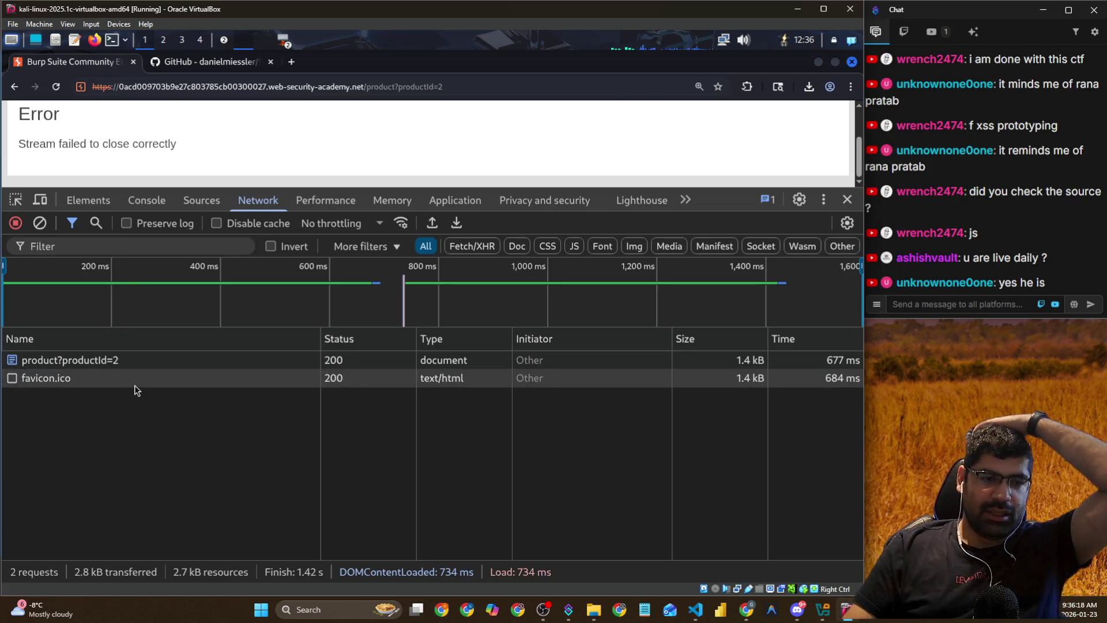
click(56, 86)
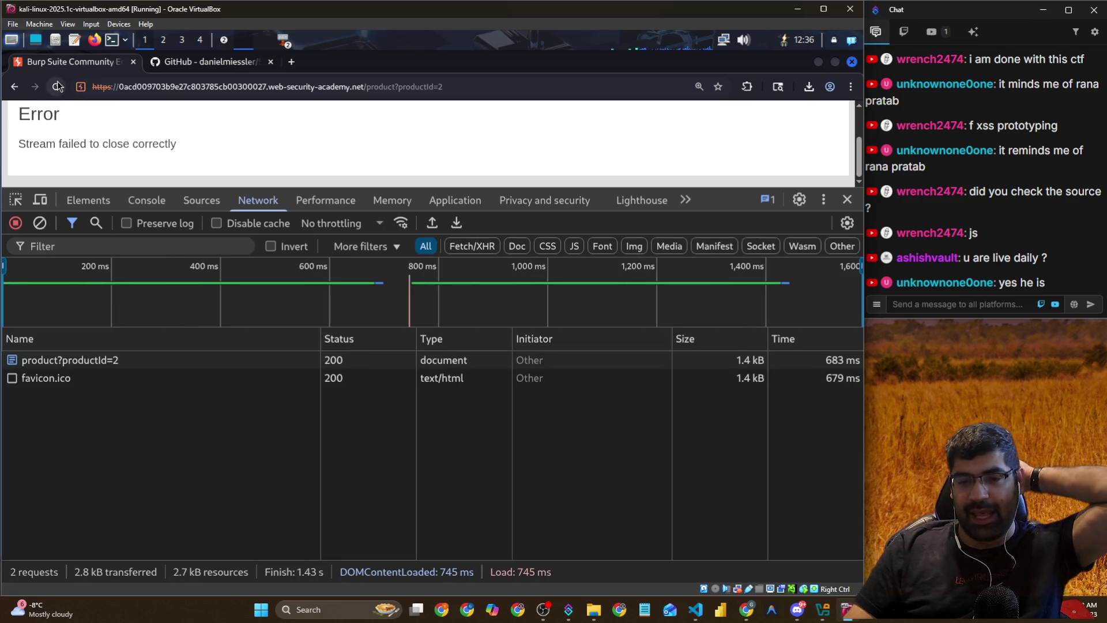
click(57, 86)
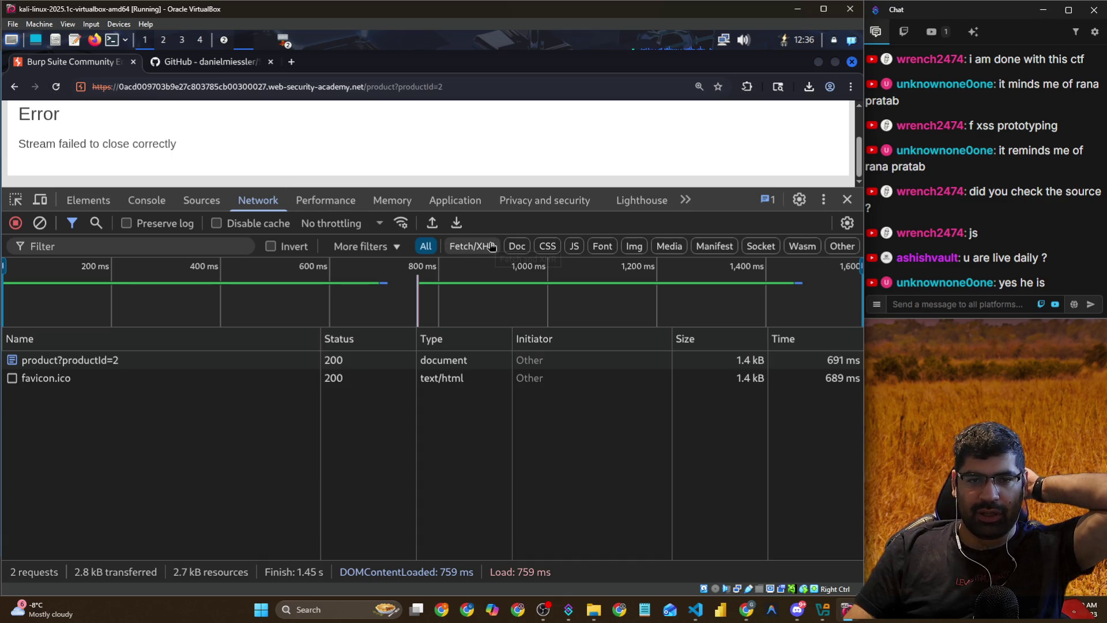
Go back twice and forward once, then glance at Burp's Proxy Intercept view
click(15, 94)
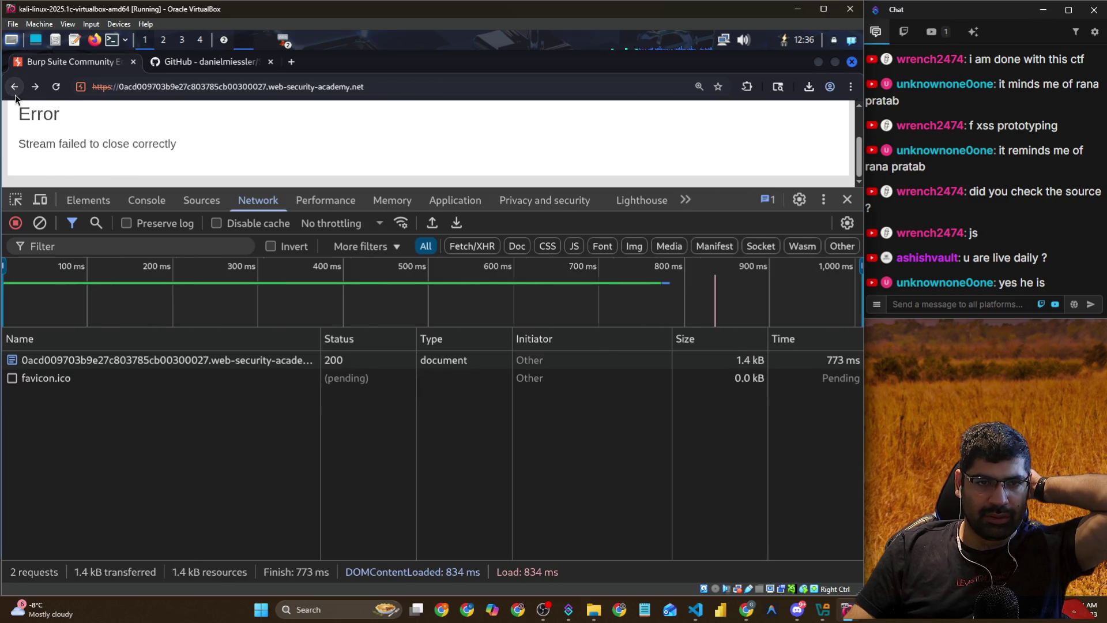
click(15, 95)
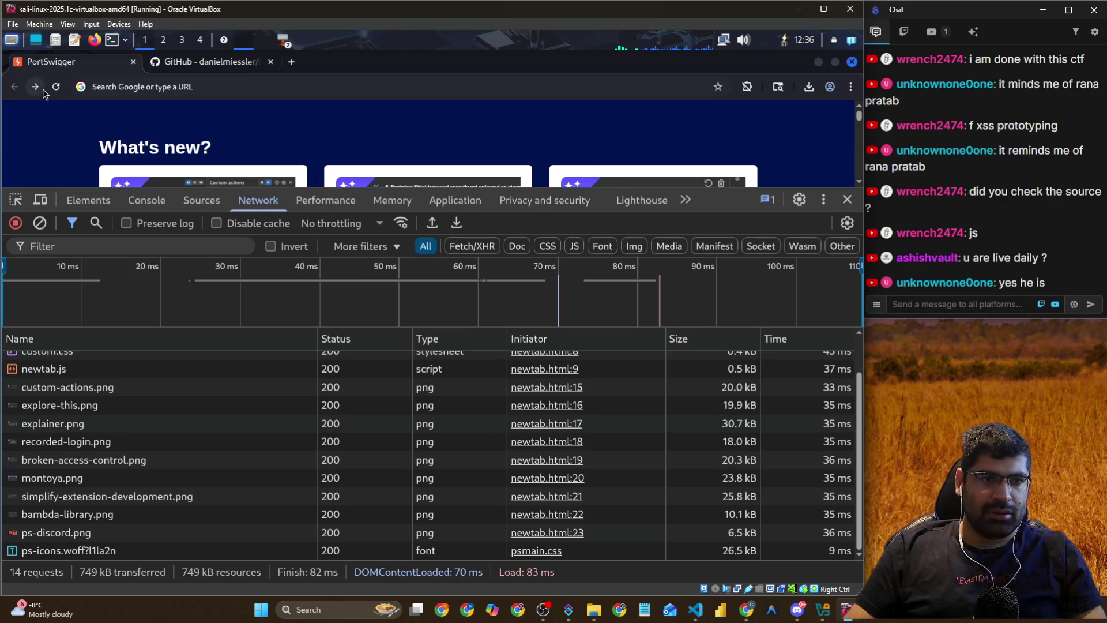
click(43, 89)
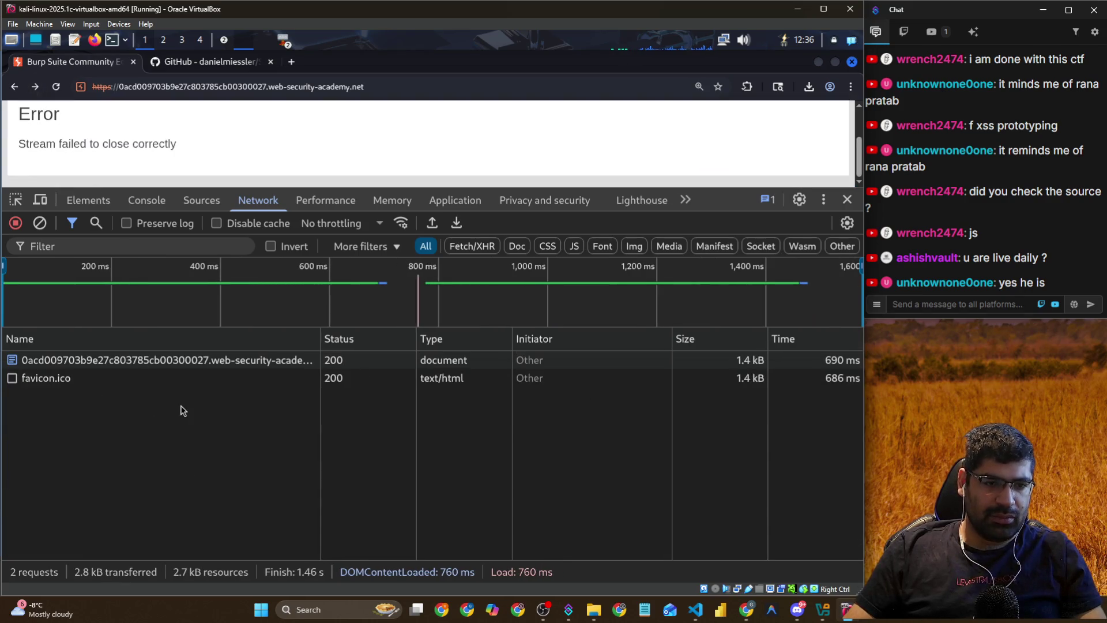
key(alt+Tab)
click(390, 340)
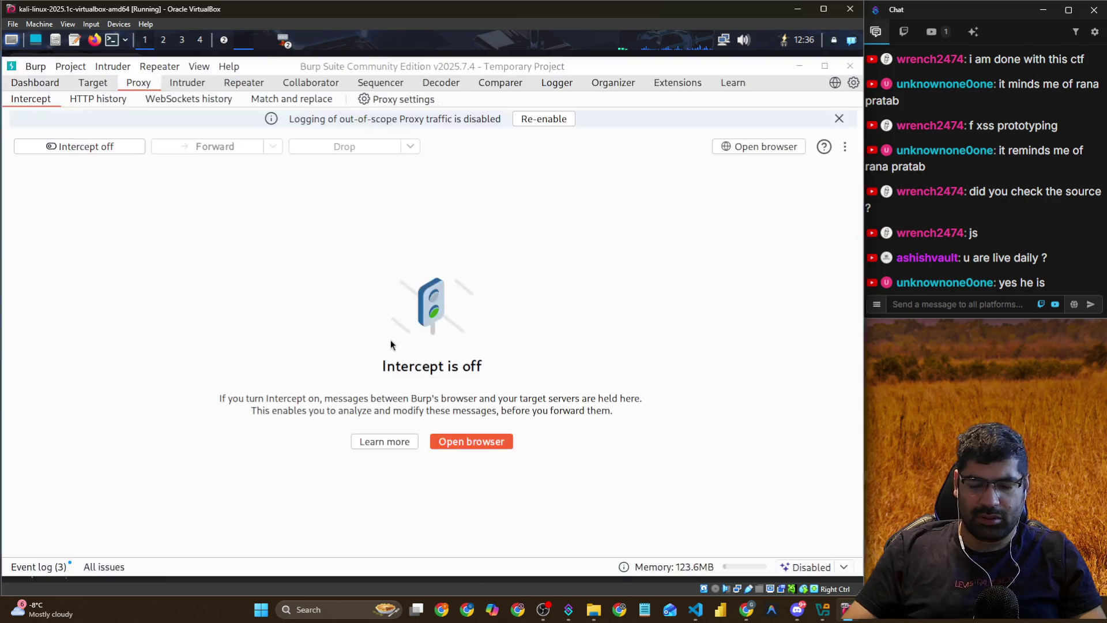
key(alt+Tab)
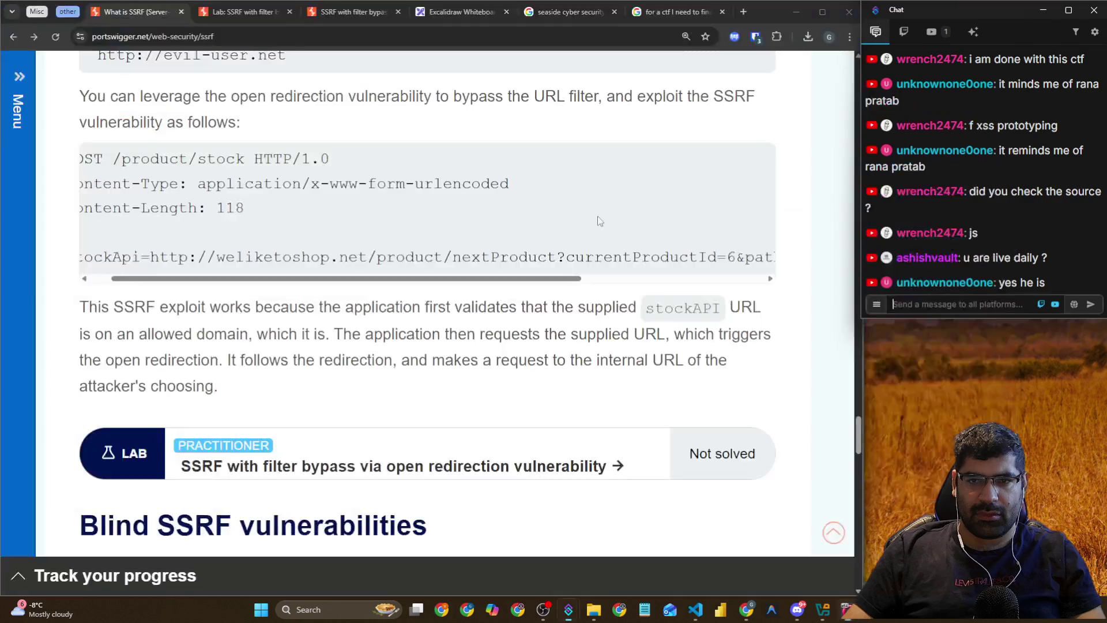
Launch a fresh lab instance from the description page and close the old shop tab
click(257, 14)
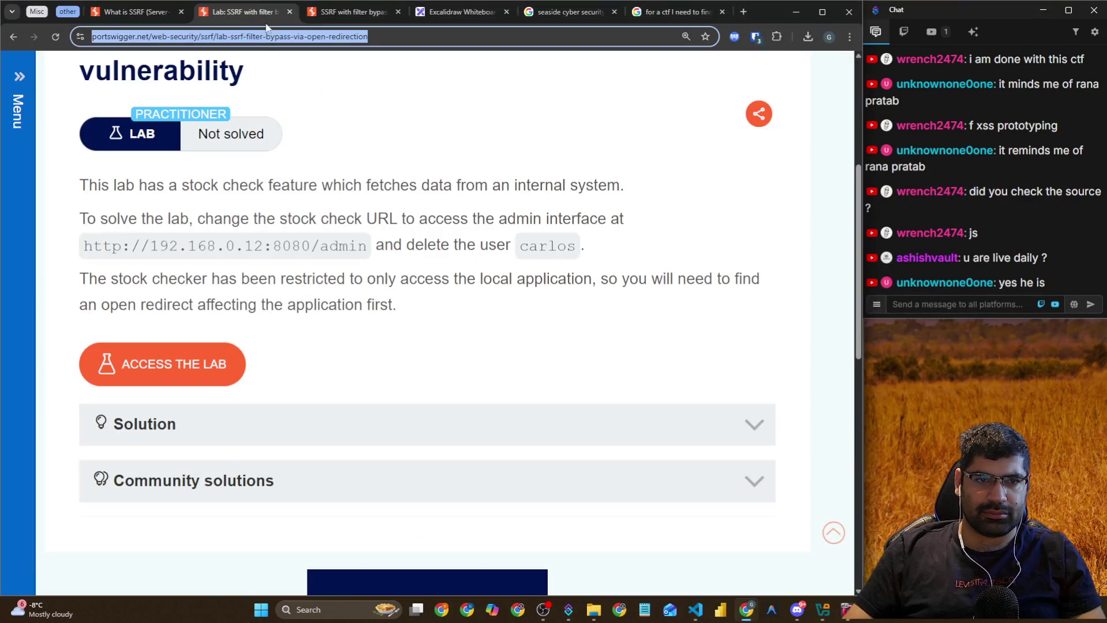
click(203, 363)
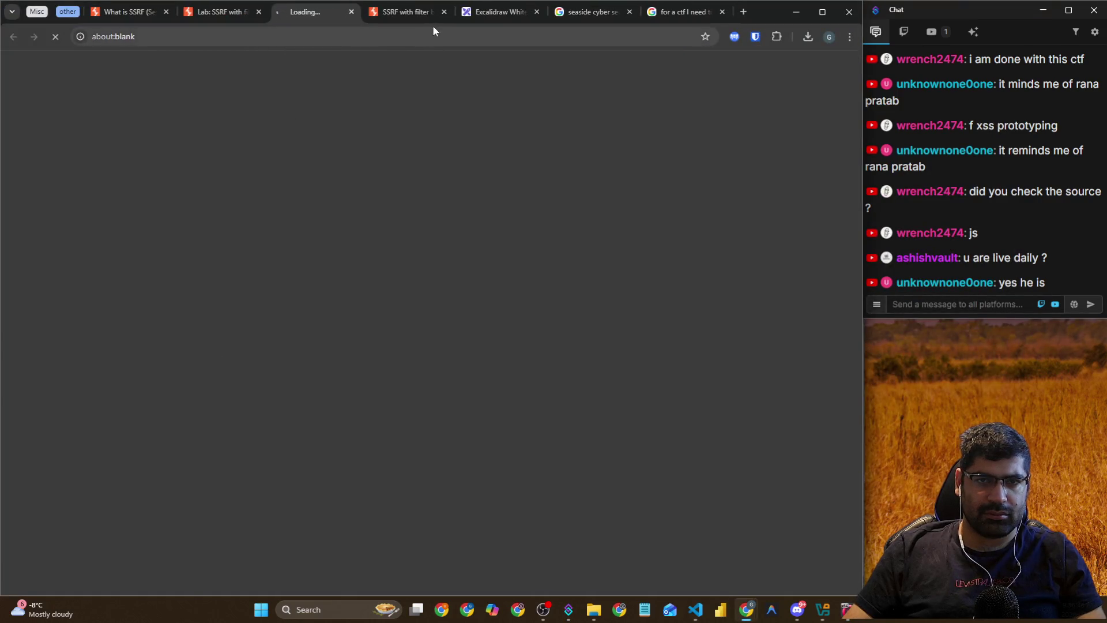
click(444, 12)
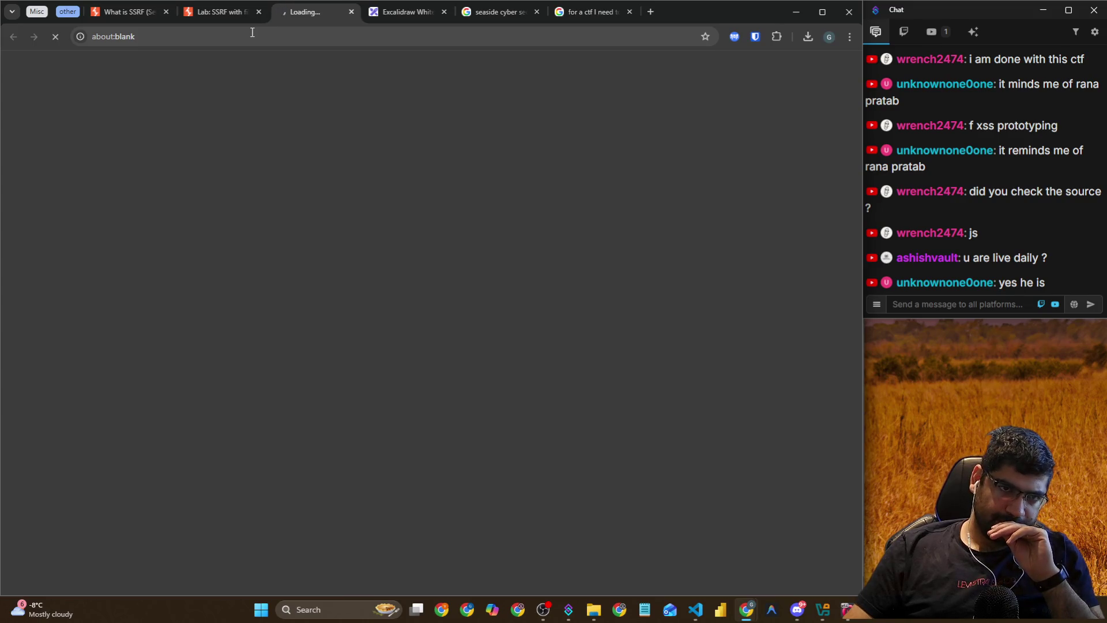
Copy the new lab shop's address and bring the Kali VM forward
click(244, 16)
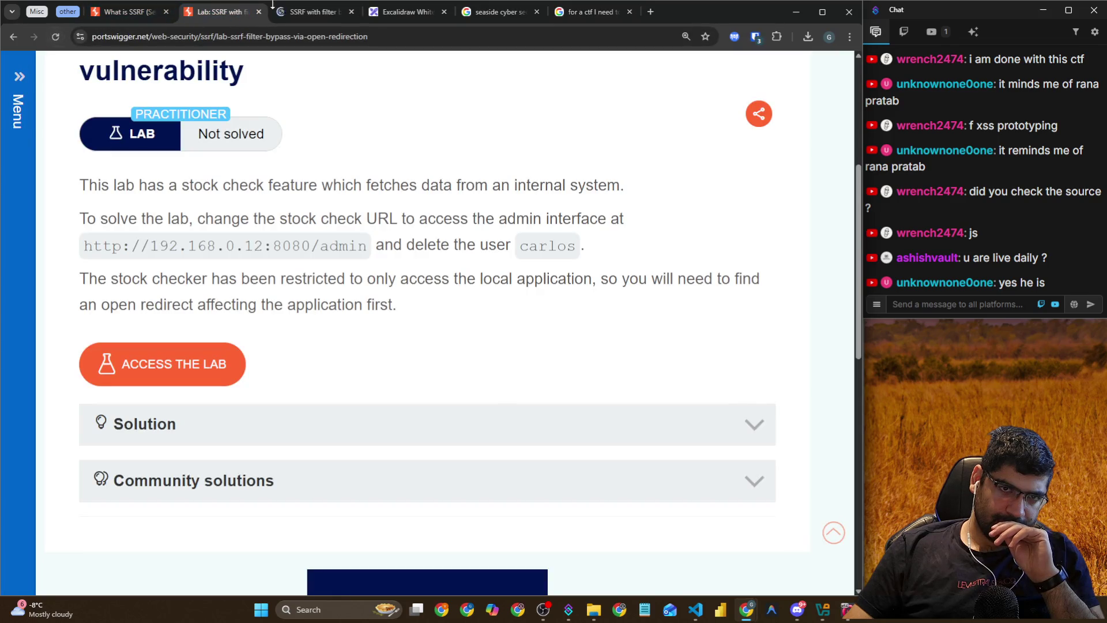
click(276, 7)
click(219, 37)
right_click(220, 37)
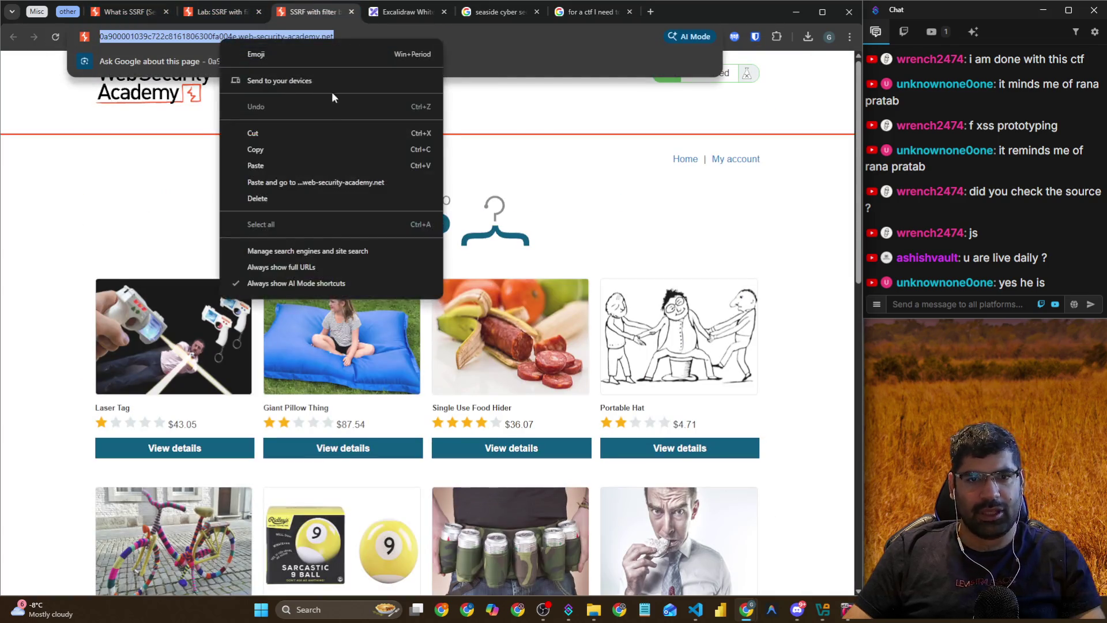
click(308, 148)
click(946, 301)
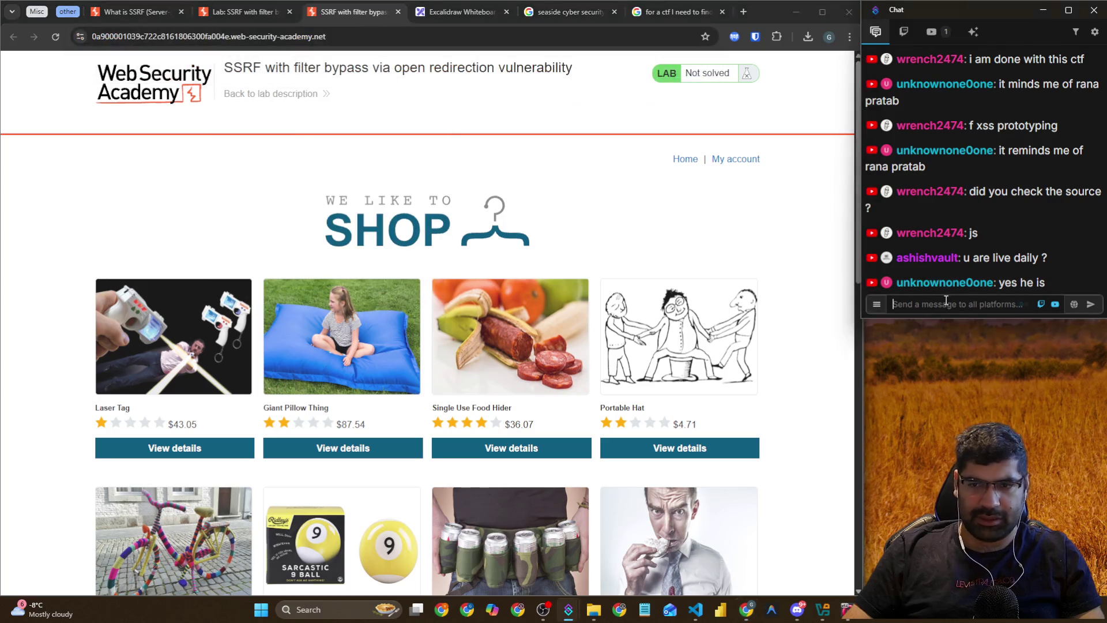
key(alt+Tab)
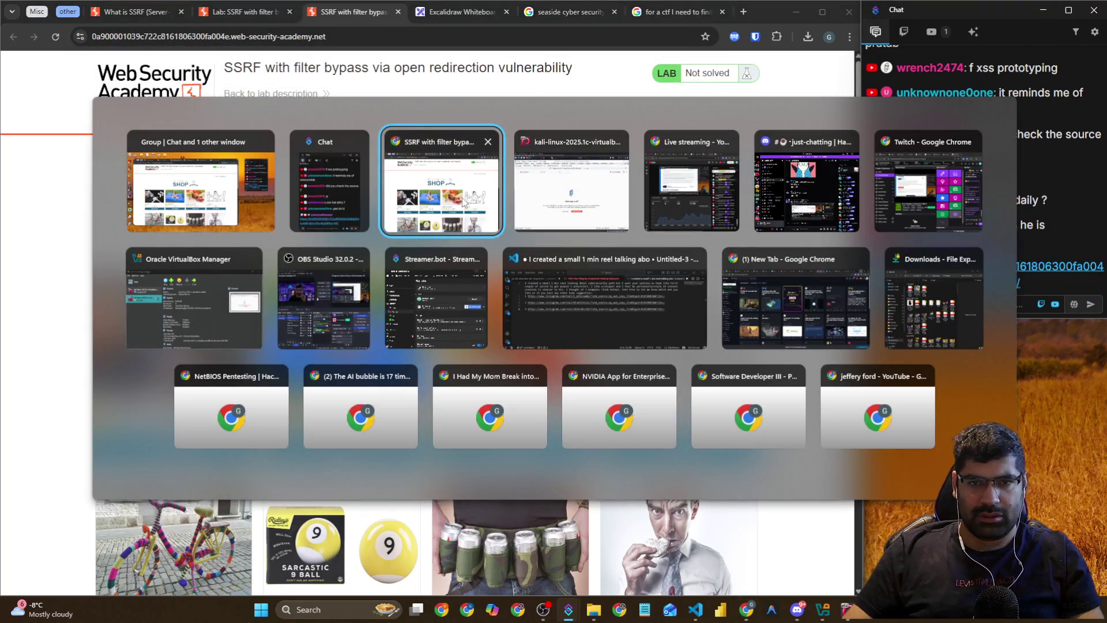
click(559, 202)
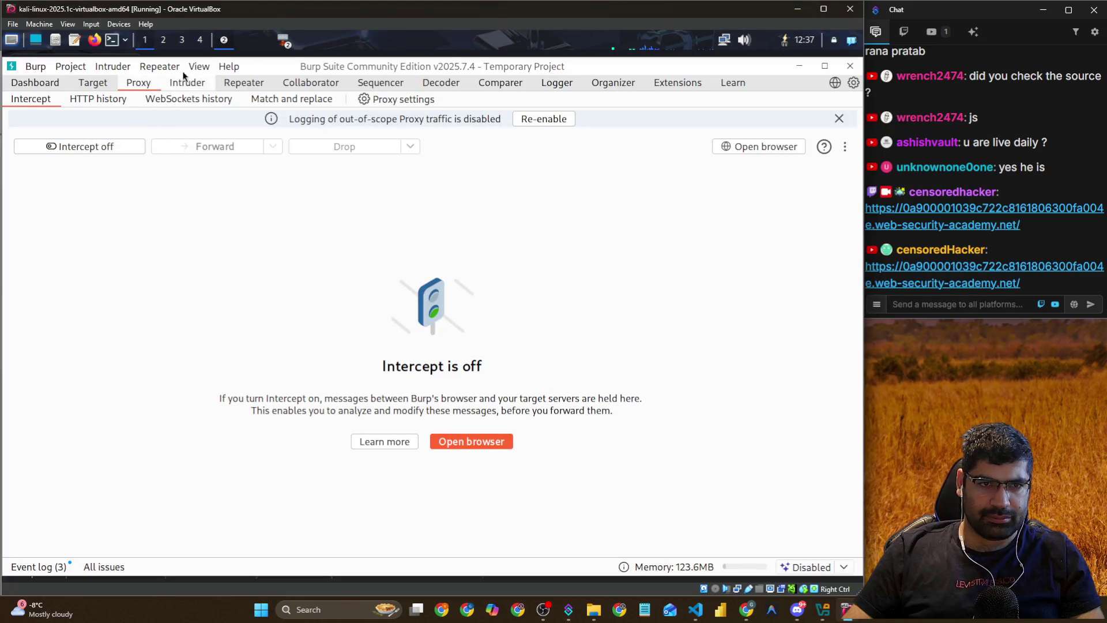
Pause the Intruder attack and close its window, continuing it in the background
click(253, 46)
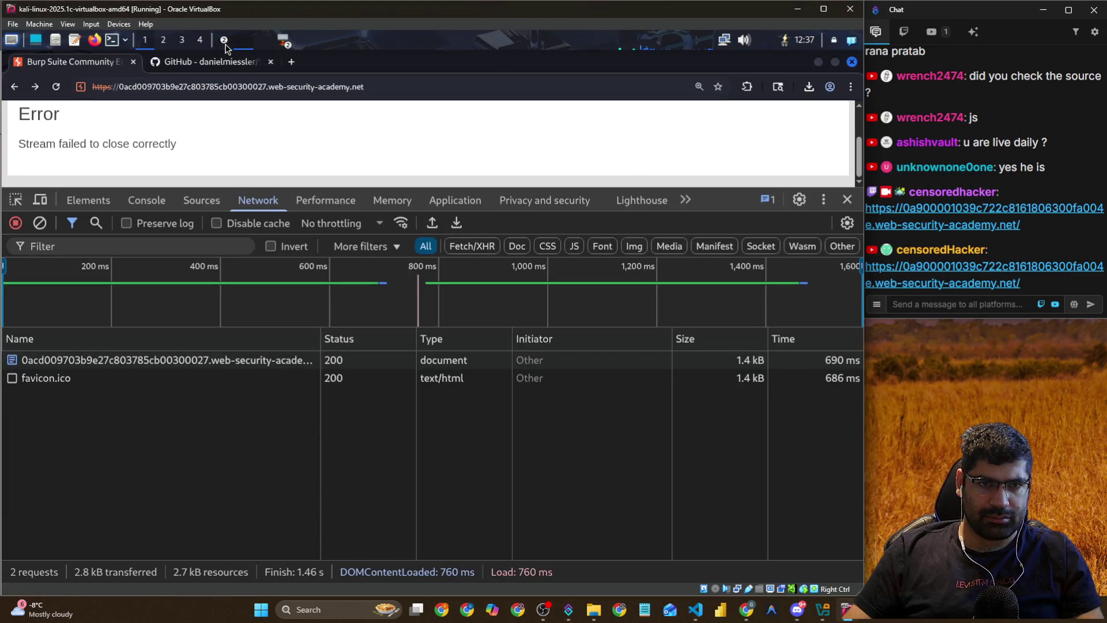
click(229, 47)
click(233, 78)
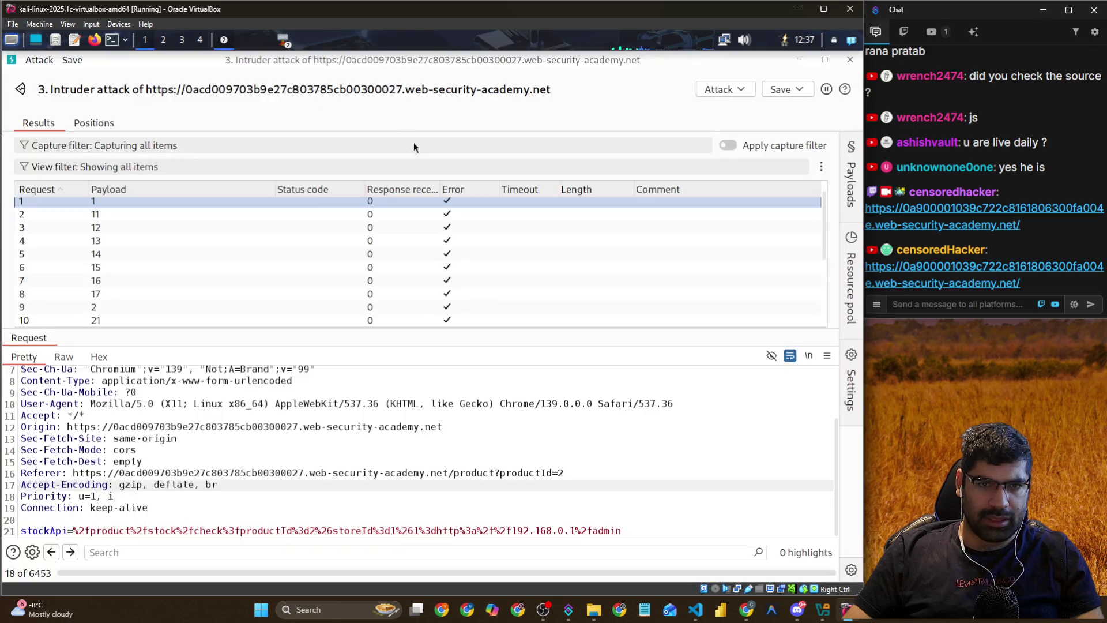
click(741, 90)
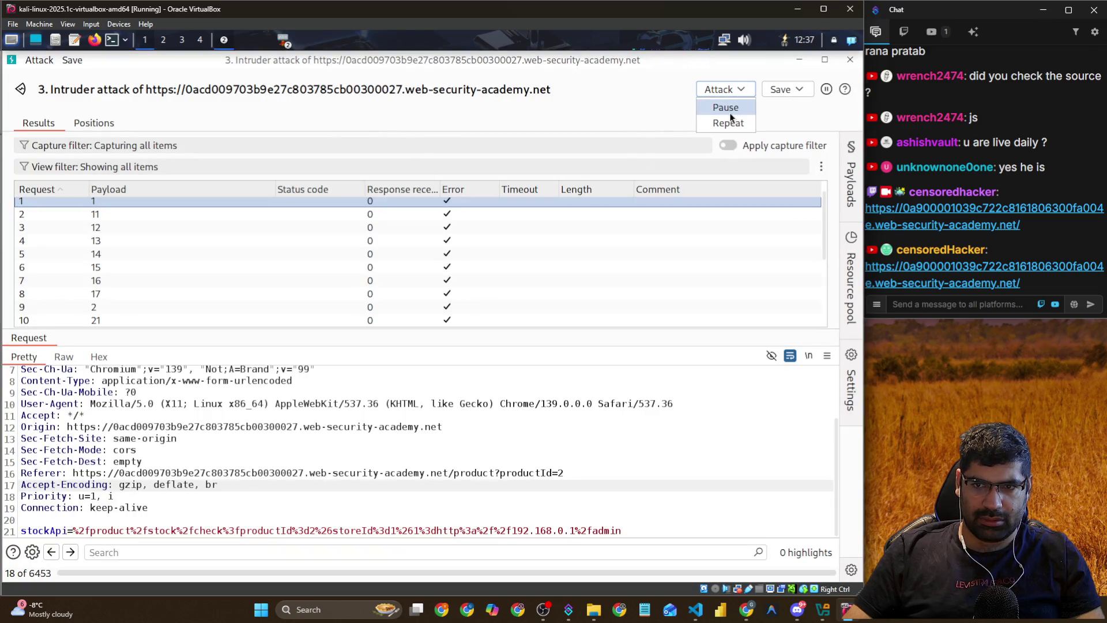
click(826, 90)
click(850, 60)
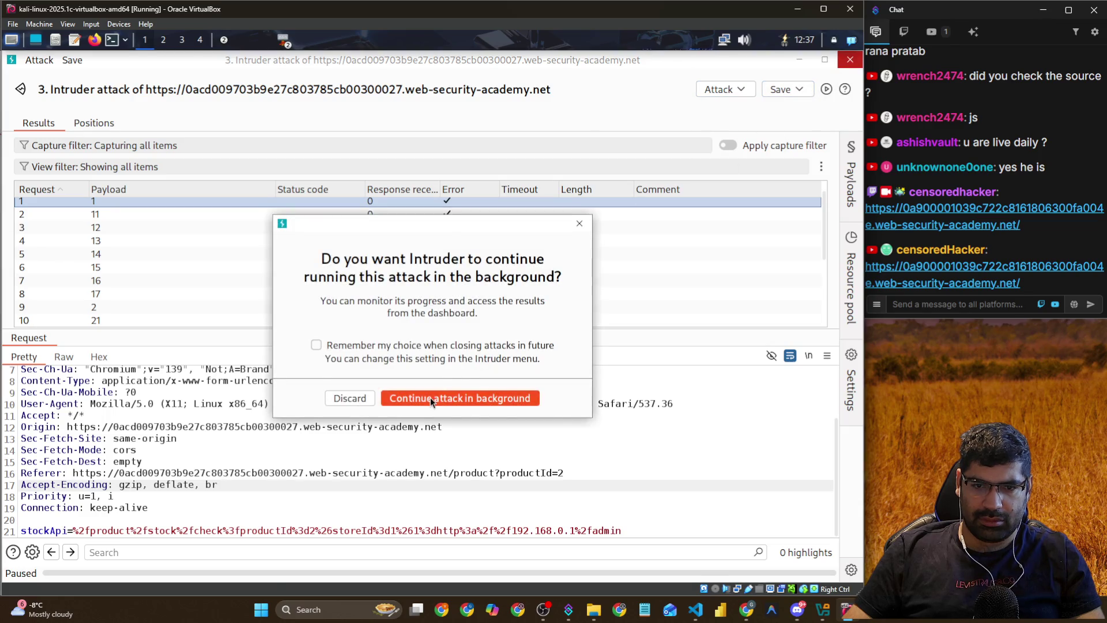
click(431, 397)
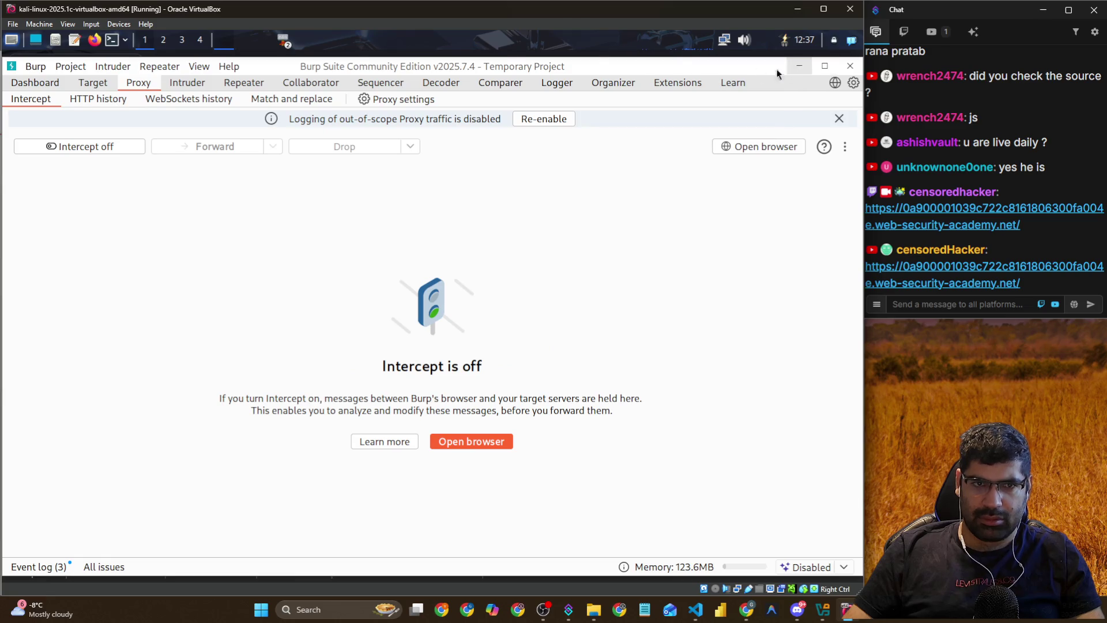
Check Burp's Event log, then load the new lab shop address in Chromium
click(179, 86)
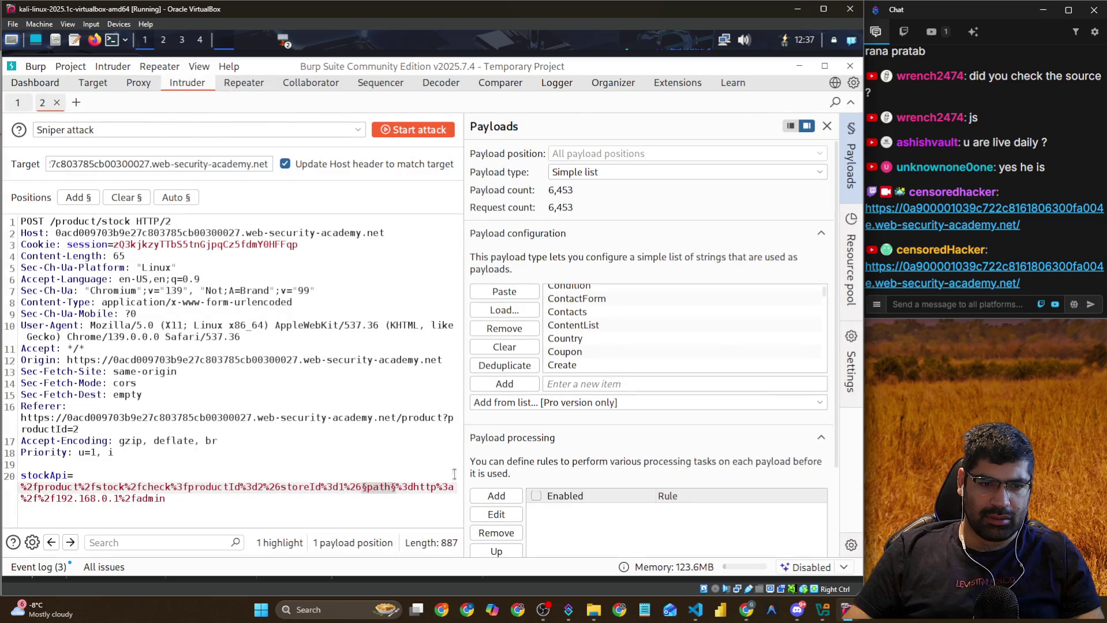
click(52, 568)
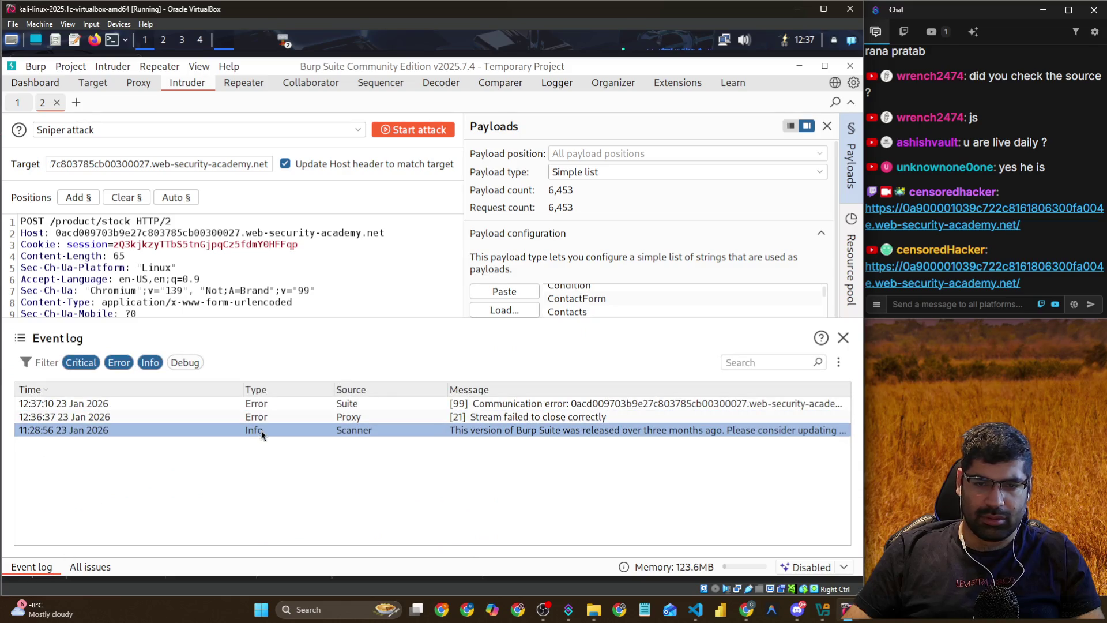
click(801, 64)
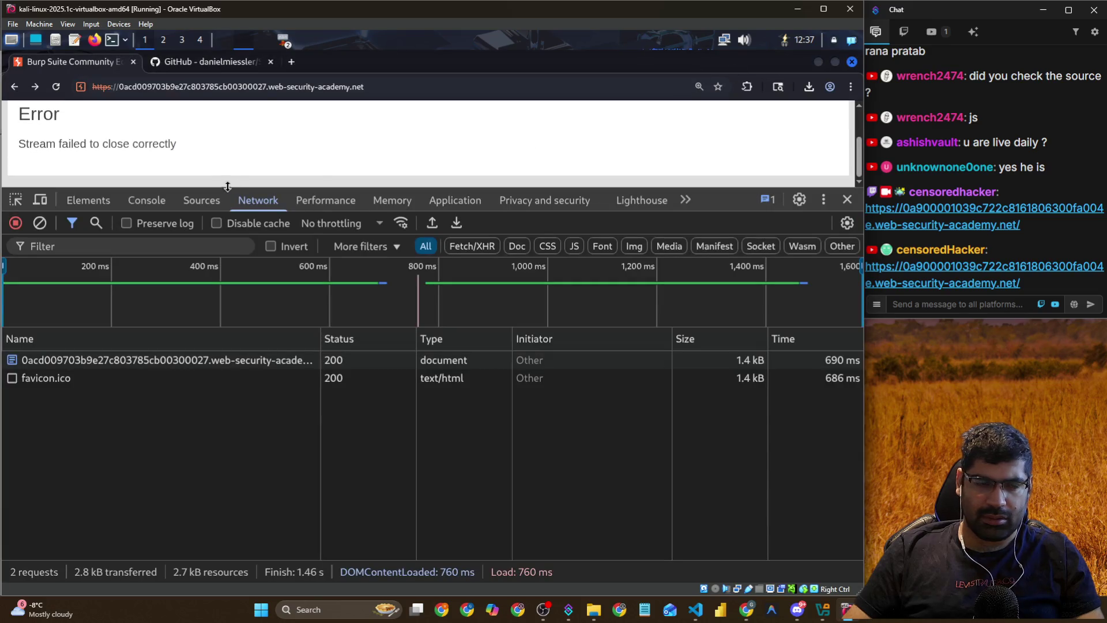
click(199, 86)
key(ctrl+v)
key(Return)
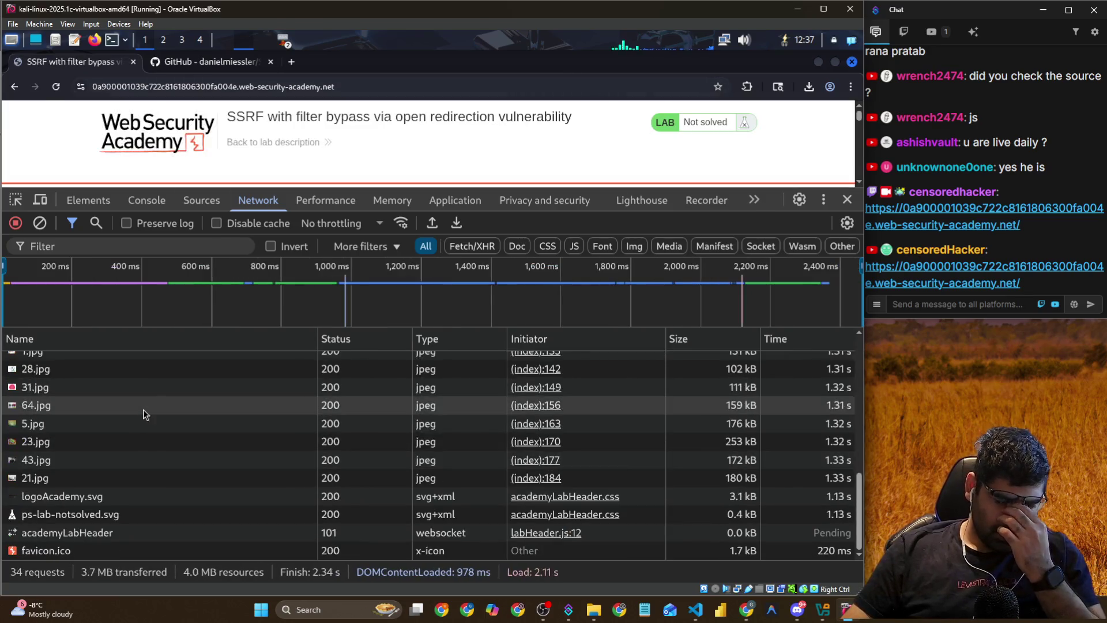
Open product 2's details and inspect the product?productId=2 request headers in Network
click(470, 246)
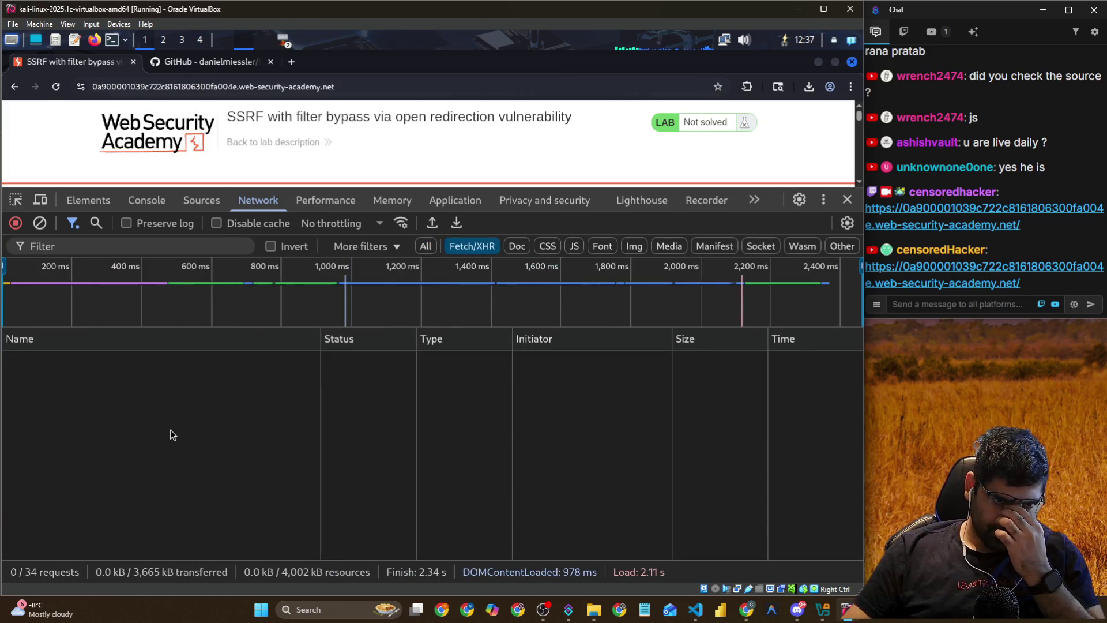
scroll(462, 140, down, 5)
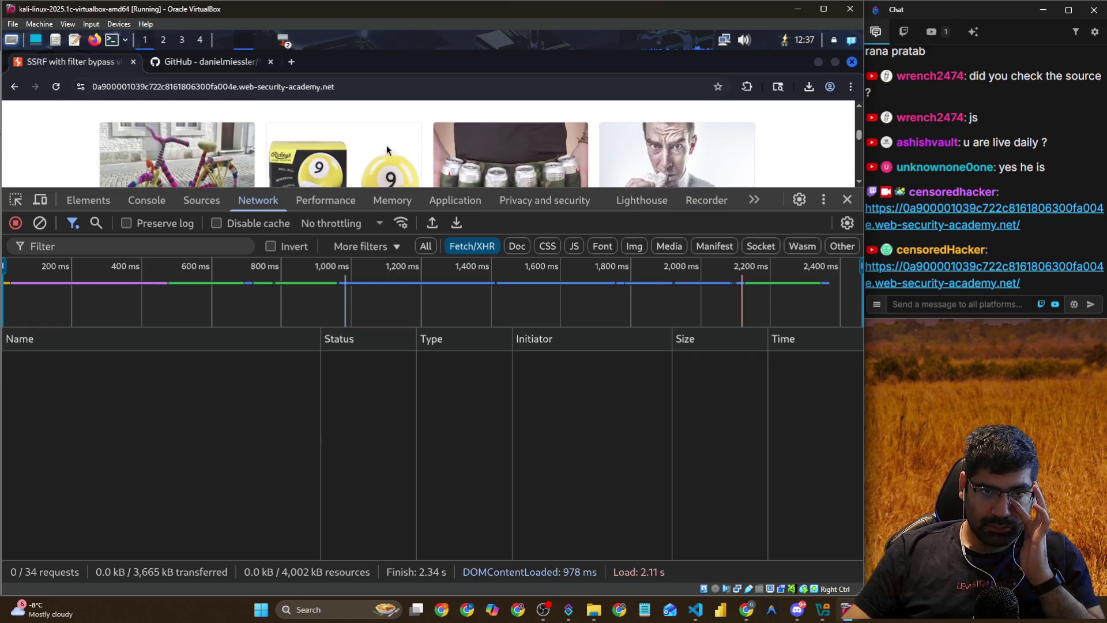
scroll(386, 145, down, 3)
click(355, 148)
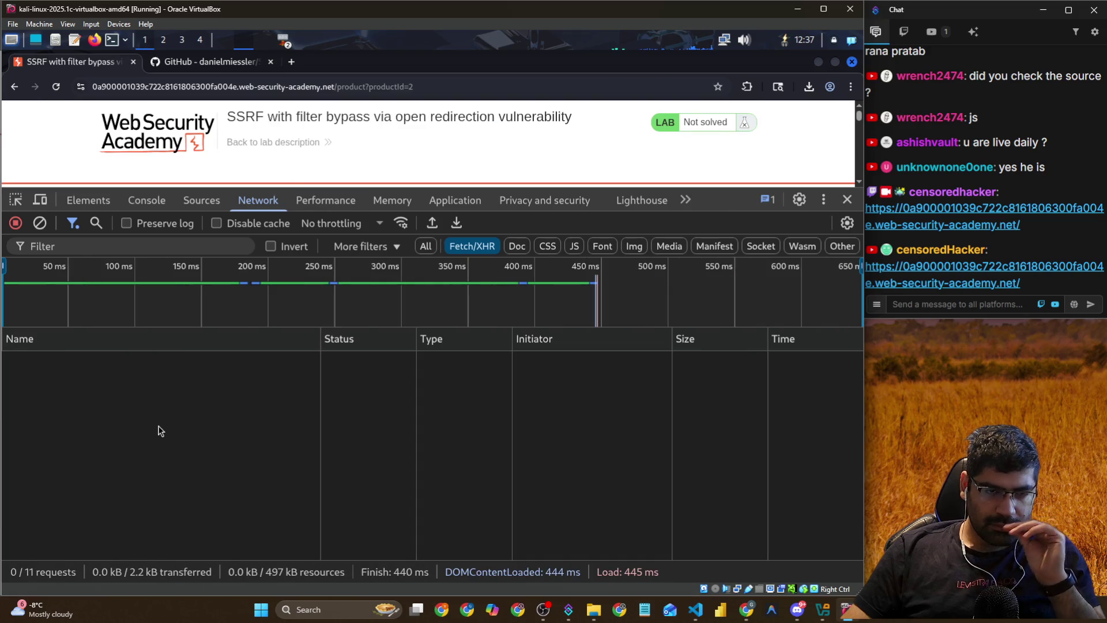
click(425, 247)
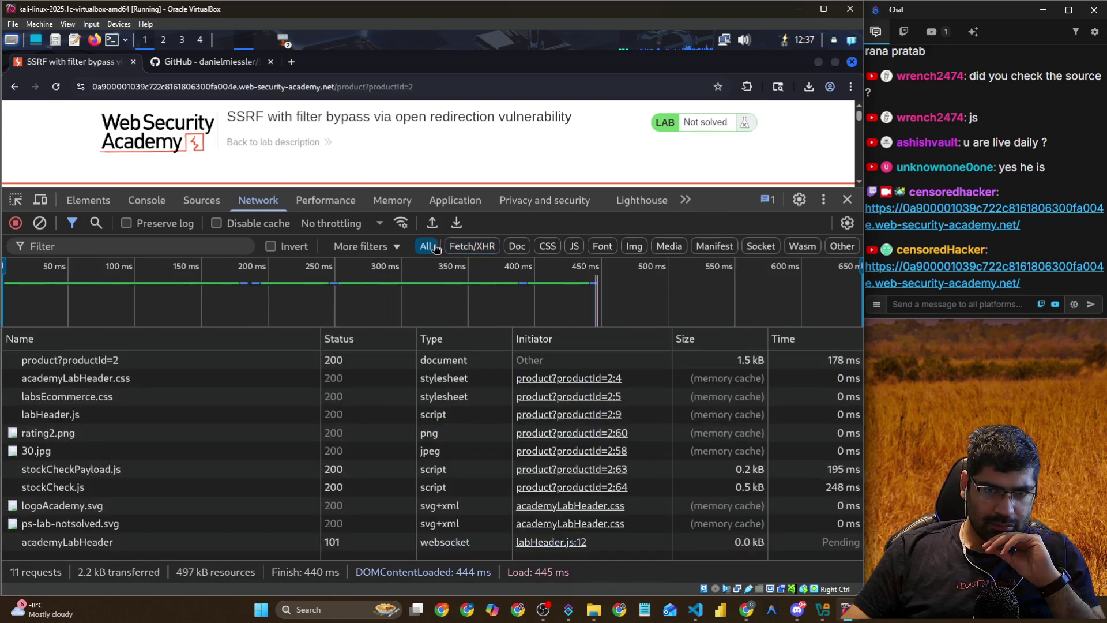
click(150, 361)
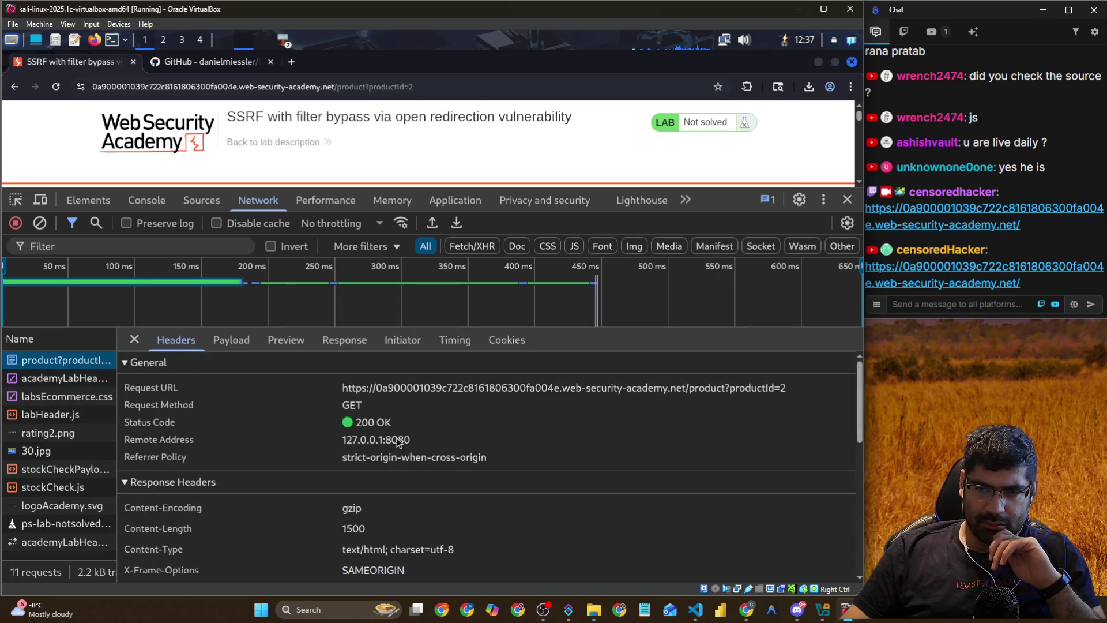
scroll(409, 453, down, 3)
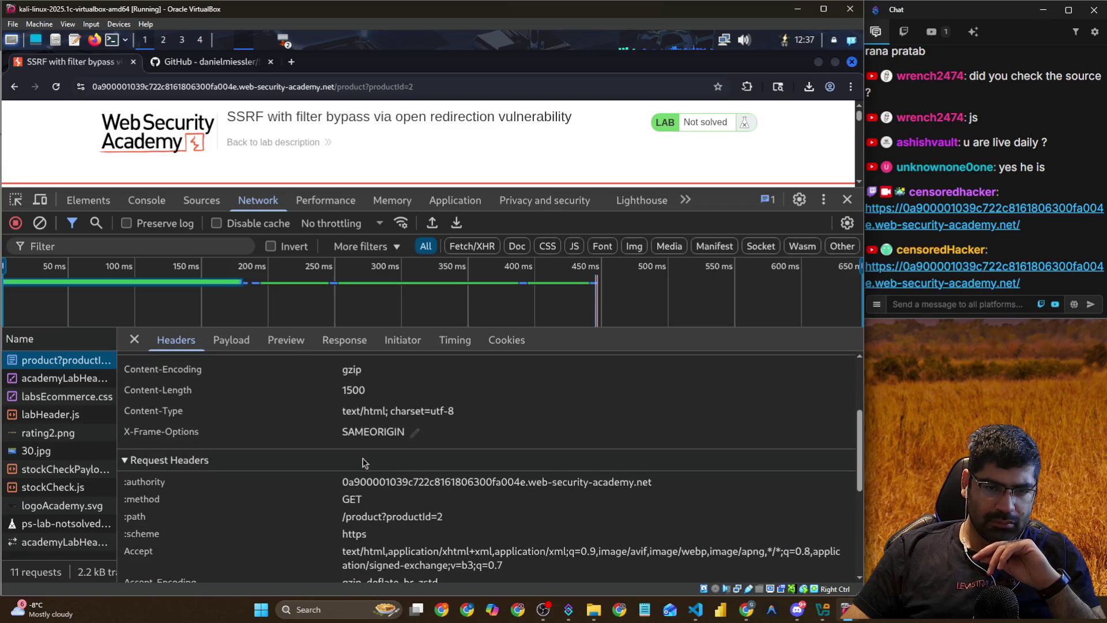
scroll(476, 512, down, 3)
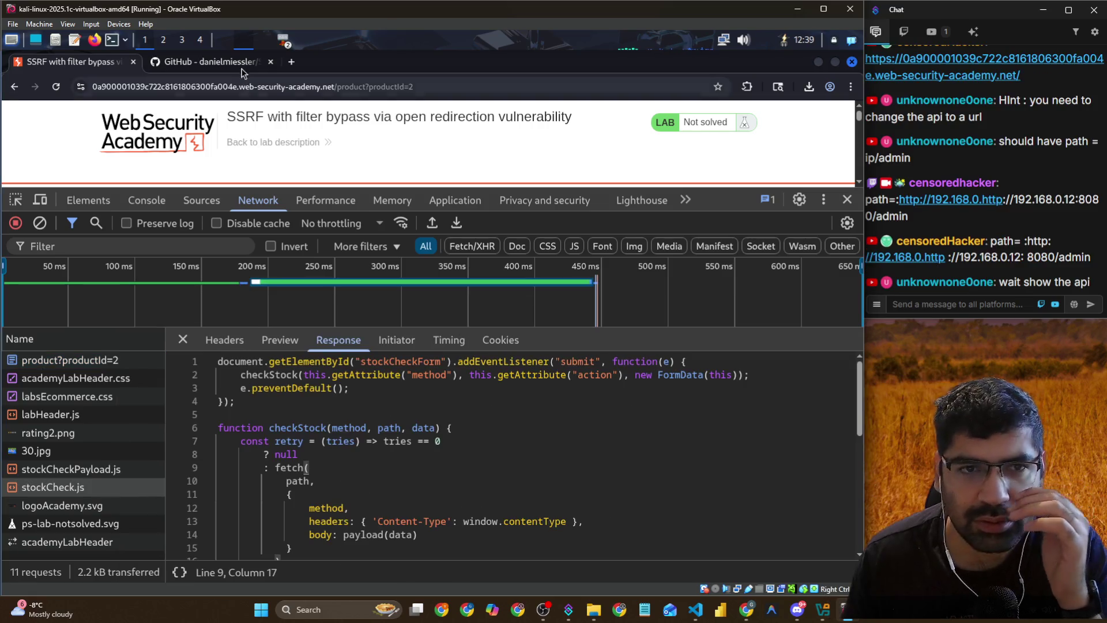
In Repeater's decoded stockApi value, delete /user/delete/carlos
key(alt+Tab)
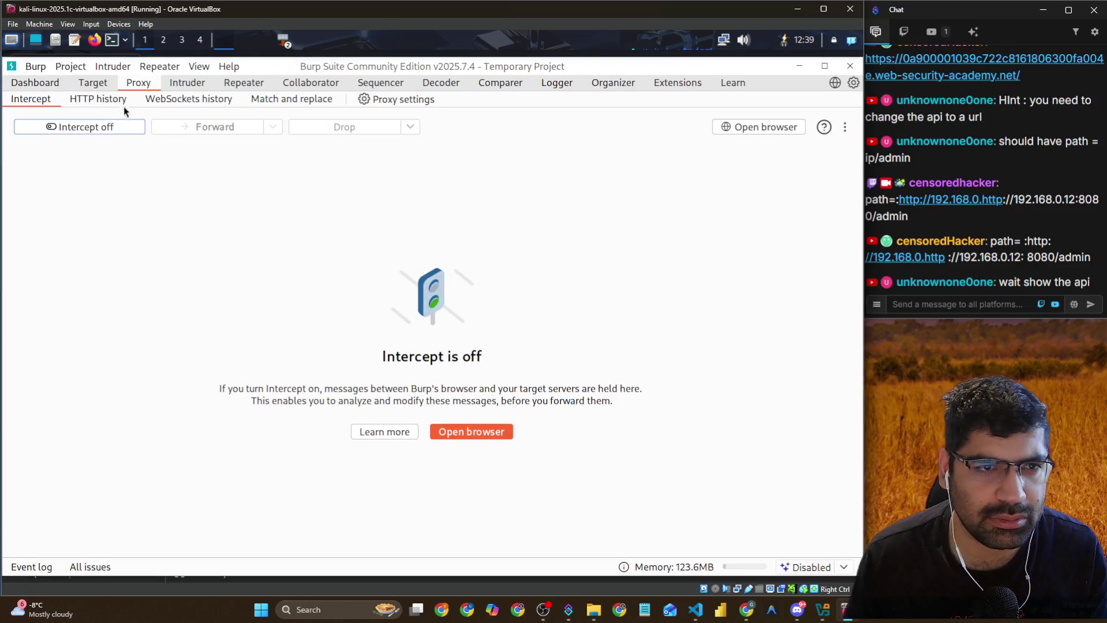
click(187, 83)
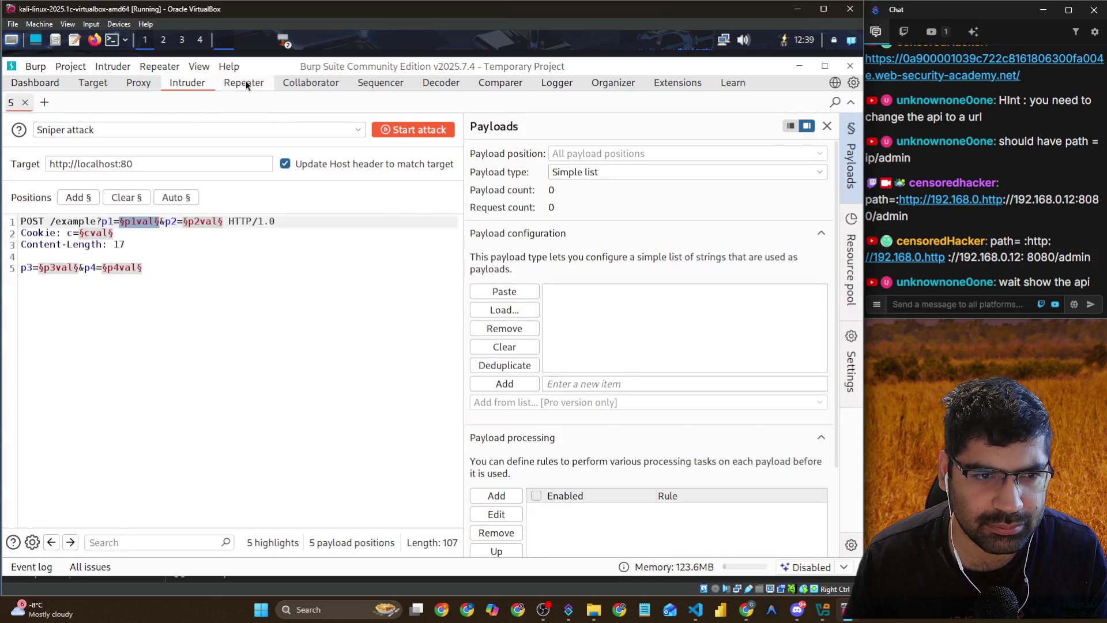
click(244, 84)
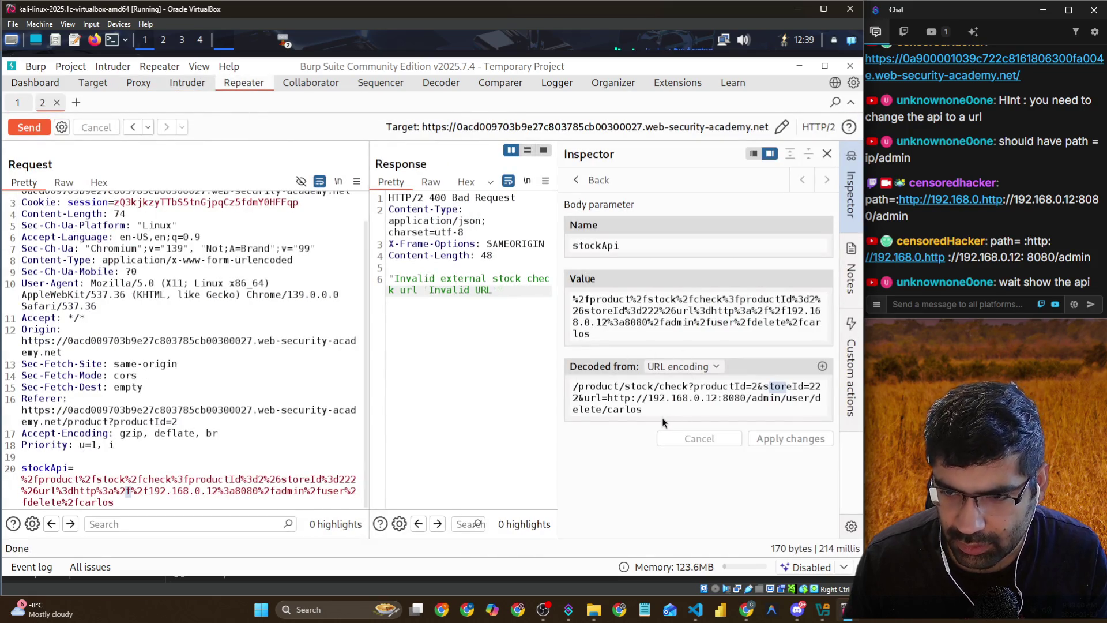
drag(641, 410, 602, 399)
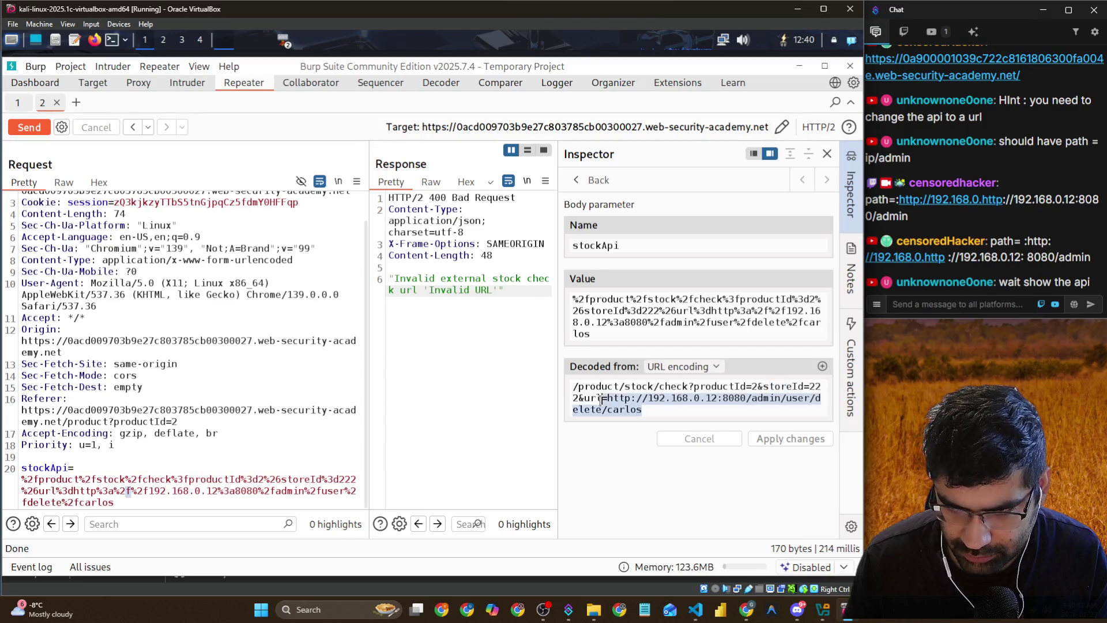
mouse_move(783, 398)
mouse_down()
mouse_move(786, 419)
mouse_move(548, 378)
mouse_up()
key(BackSpace)
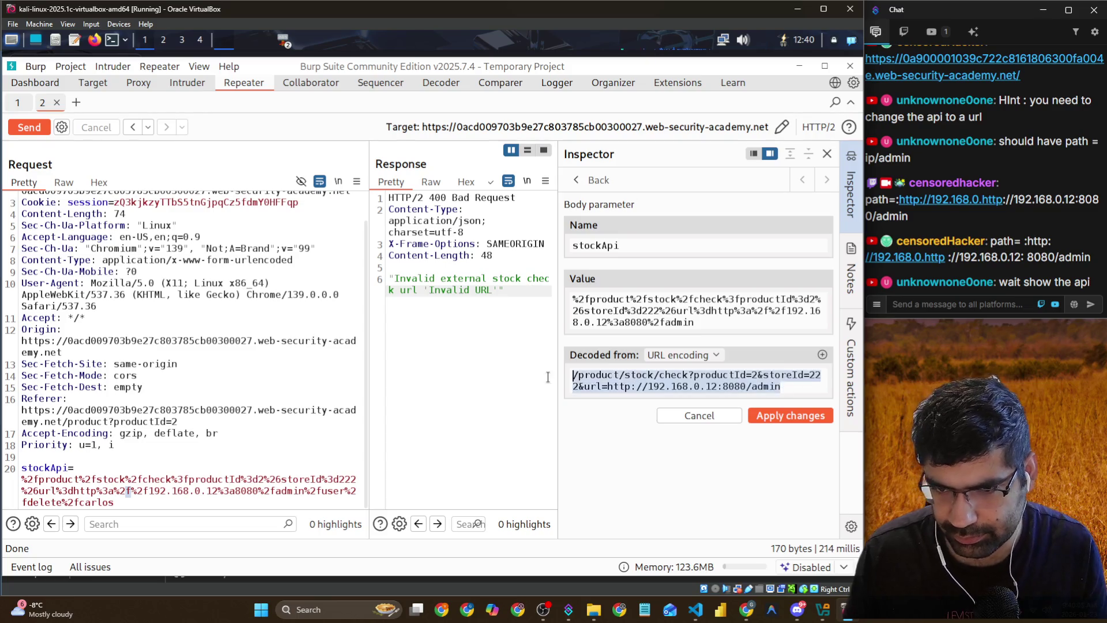
Post the decoded stockApi path to the stream chat, then head back to the browser
click(952, 312)
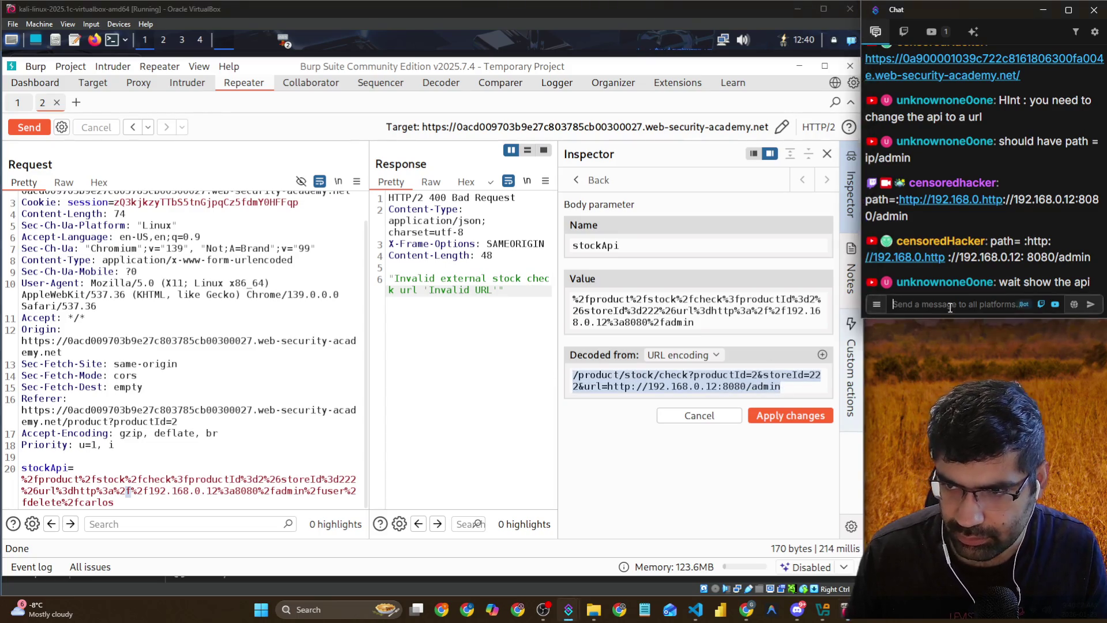
key(ctrl+v)
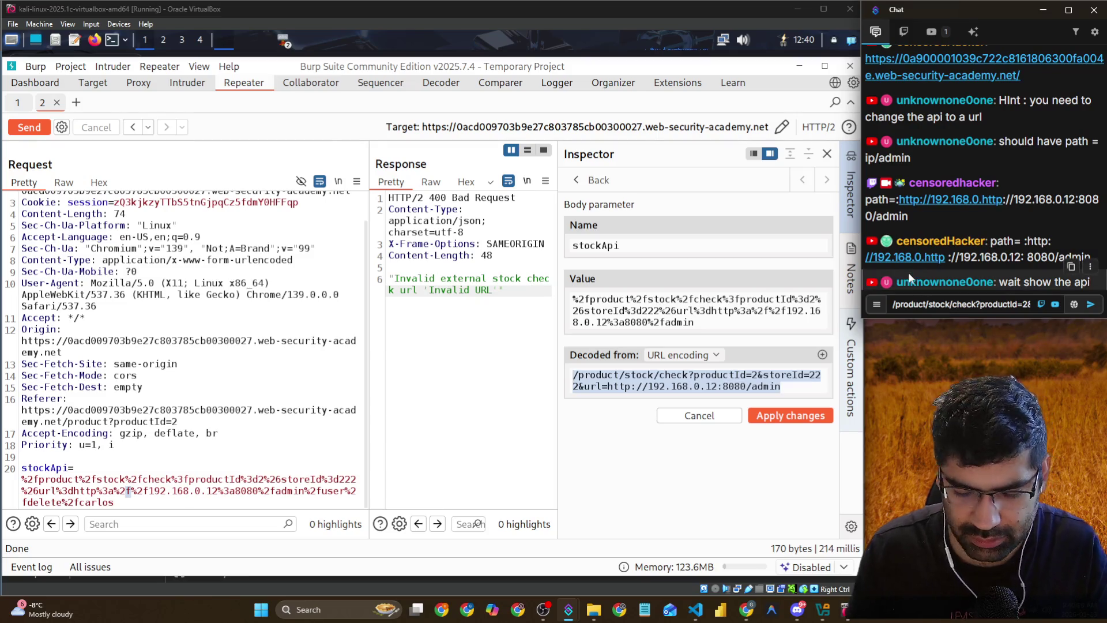
key(Return)
click(93, 479)
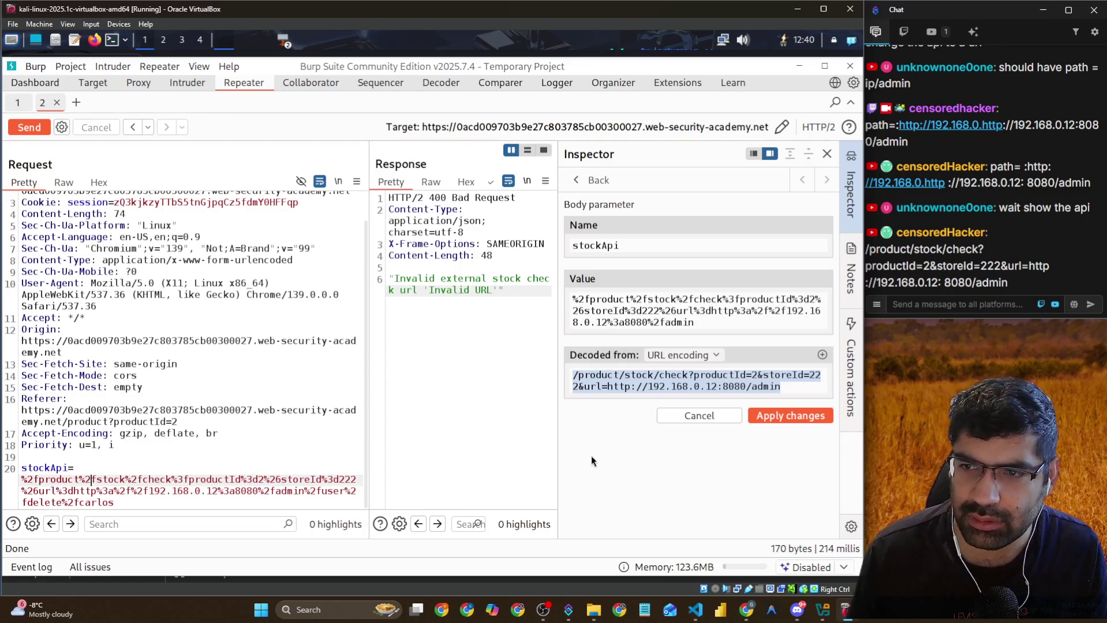
key(alt+Tab)
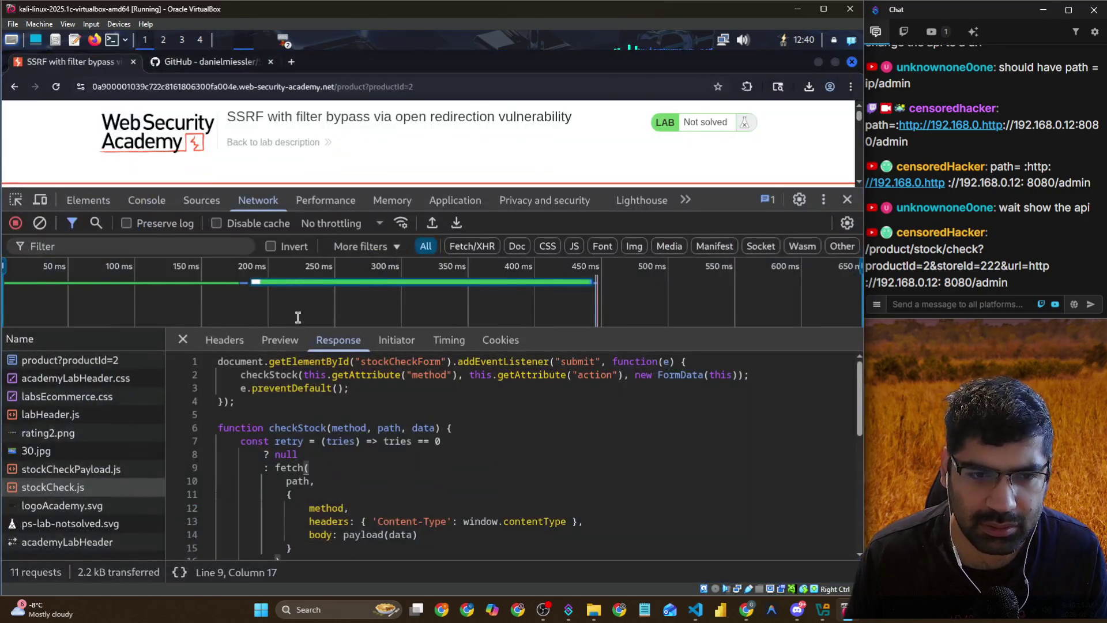
Review stockCheck.js and stockCheckPayload.js code, noting URLSearchParams(data)
scroll(401, 477, down, 1)
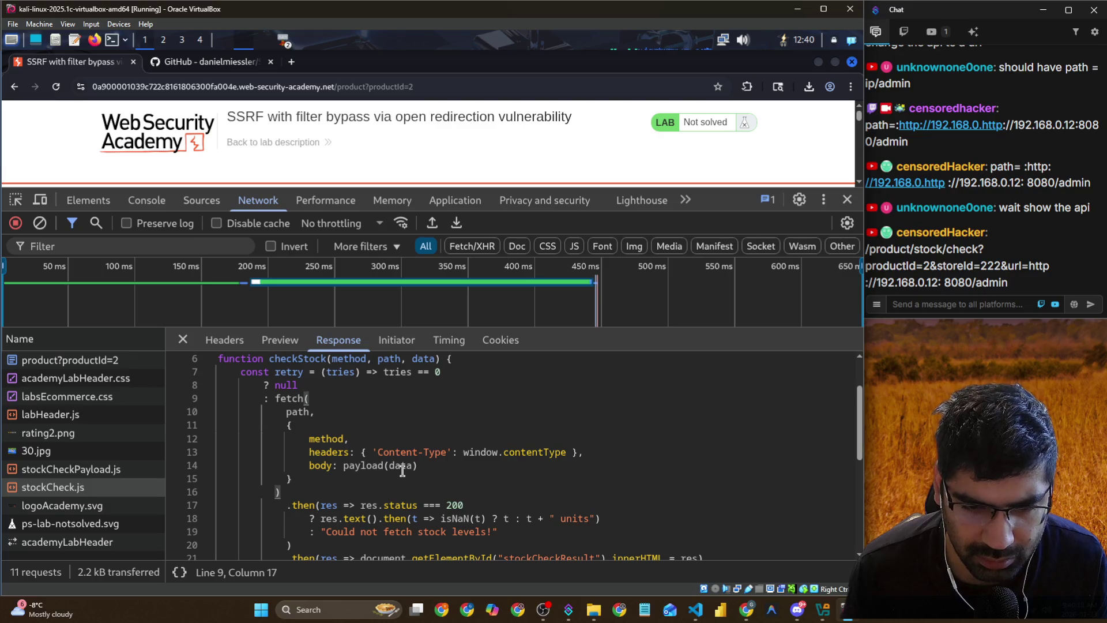
key(Down)
key(Down)
key(Down)
key(shift+Left)
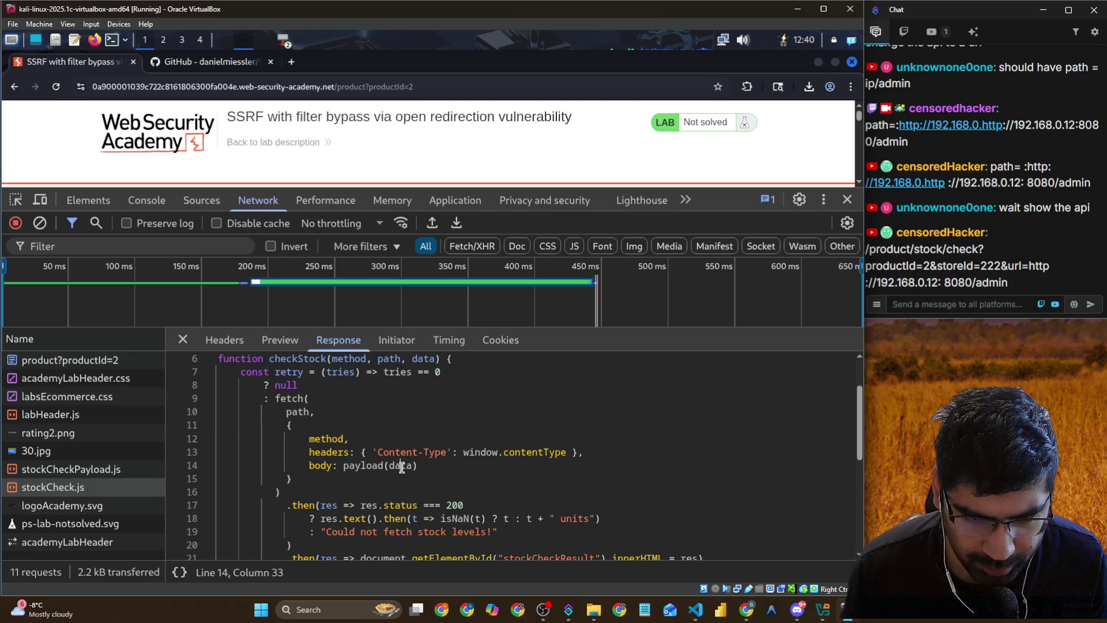
double_click(403, 465)
scroll(410, 461, down, 3)
scroll(411, 461, up, 4)
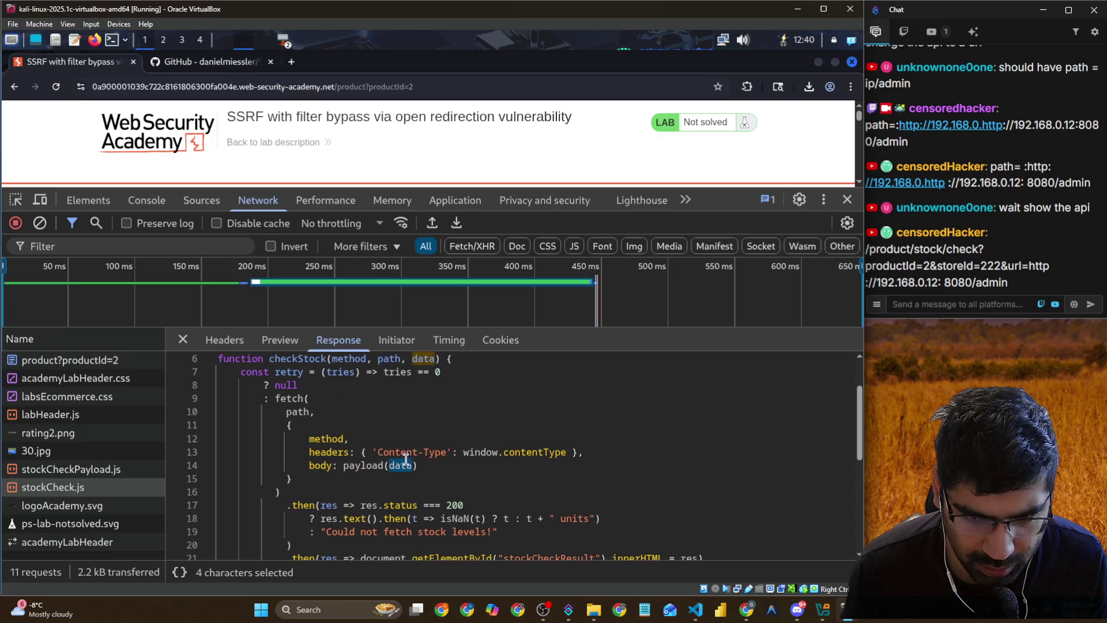
click(61, 470)
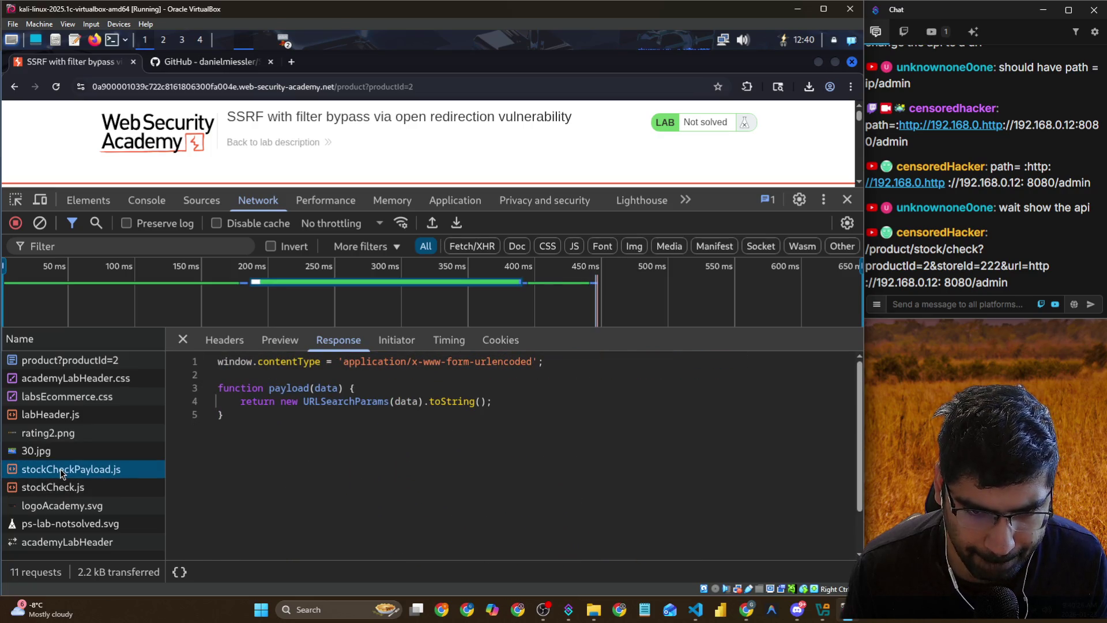
drag(315, 401, 431, 402)
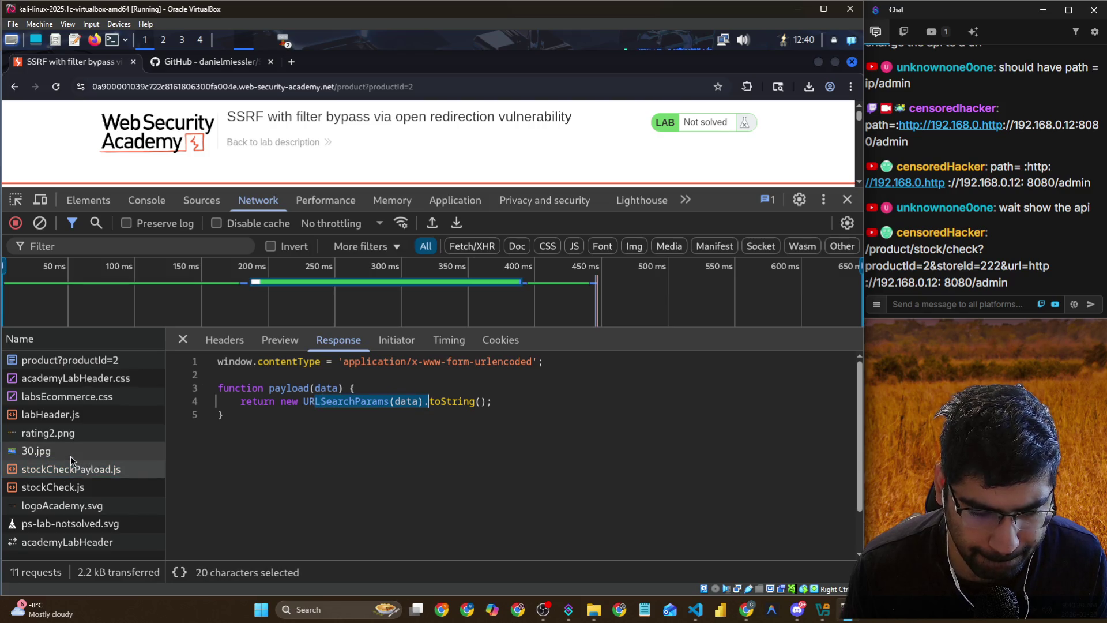
click(69, 487)
View the labHeader.js, labsEcommerce.css and academyLabHeader.css responses
click(69, 417)
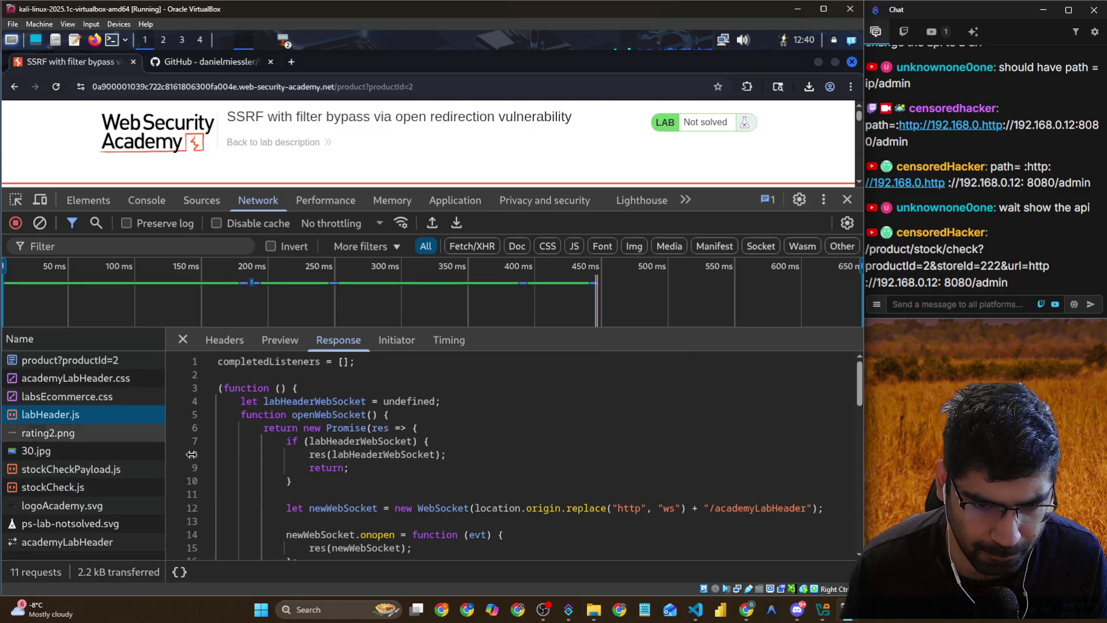
scroll(292, 459, down, 3)
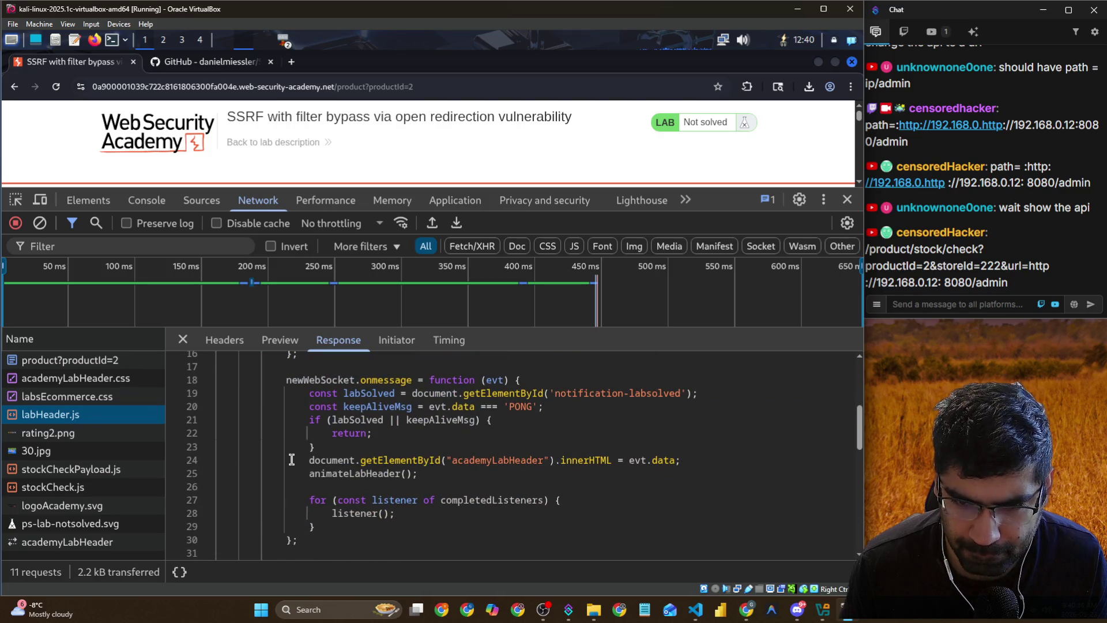
scroll(292, 459, down, 4)
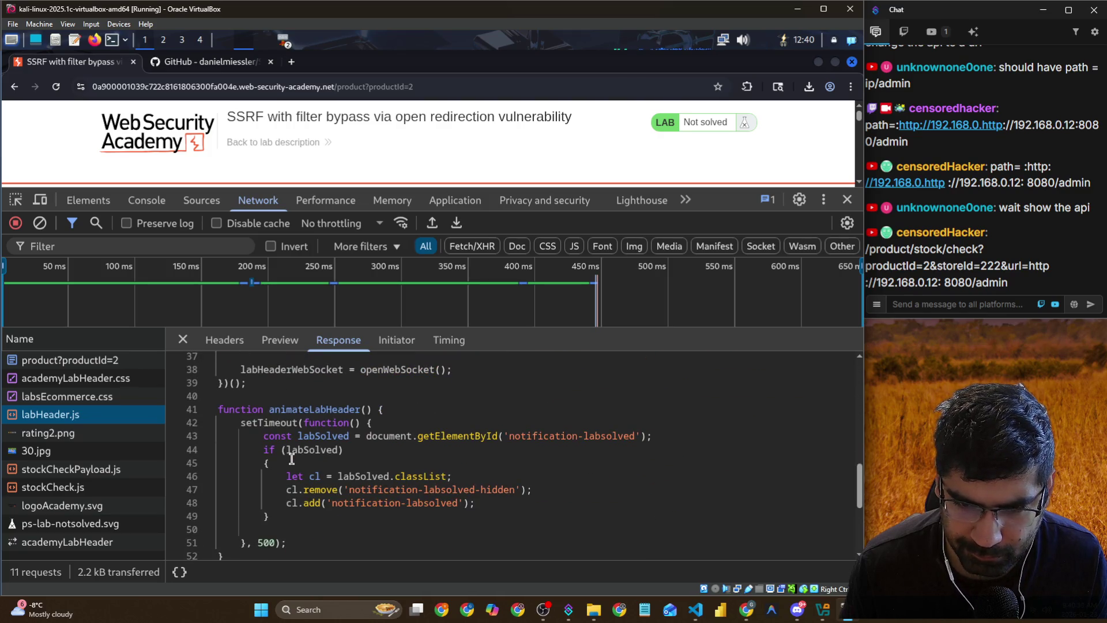
scroll(292, 459, down, 2)
click(42, 404)
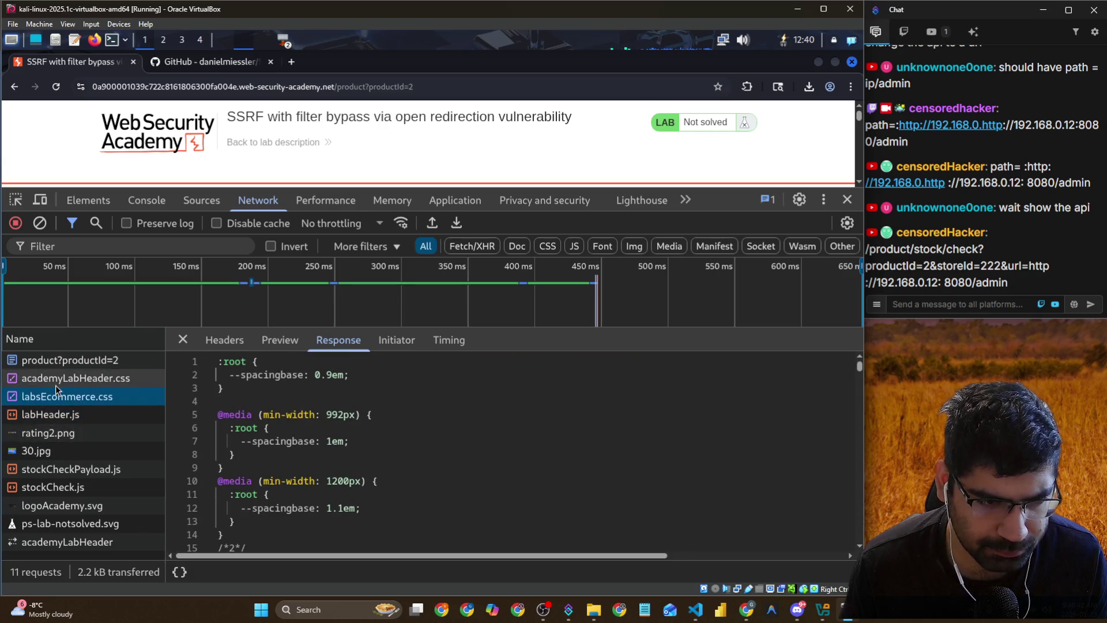
click(88, 381)
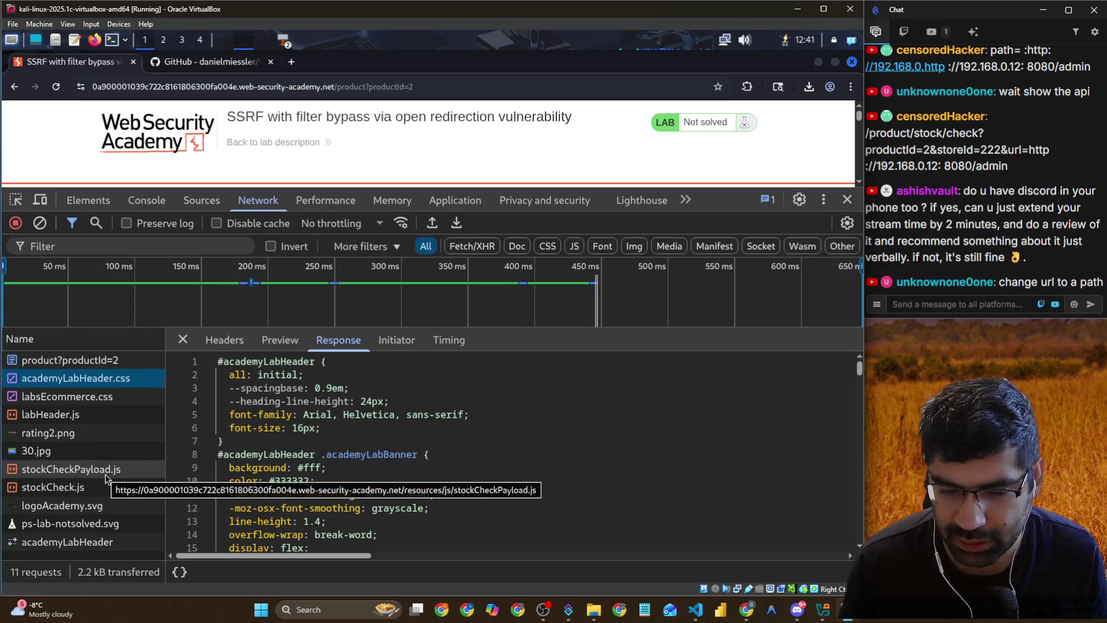
Scroll academyLabHeader.css, then view its Initiator, Preview and Headers tabs
scroll(332, 439, down, 5)
scroll(331, 439, down, 14)
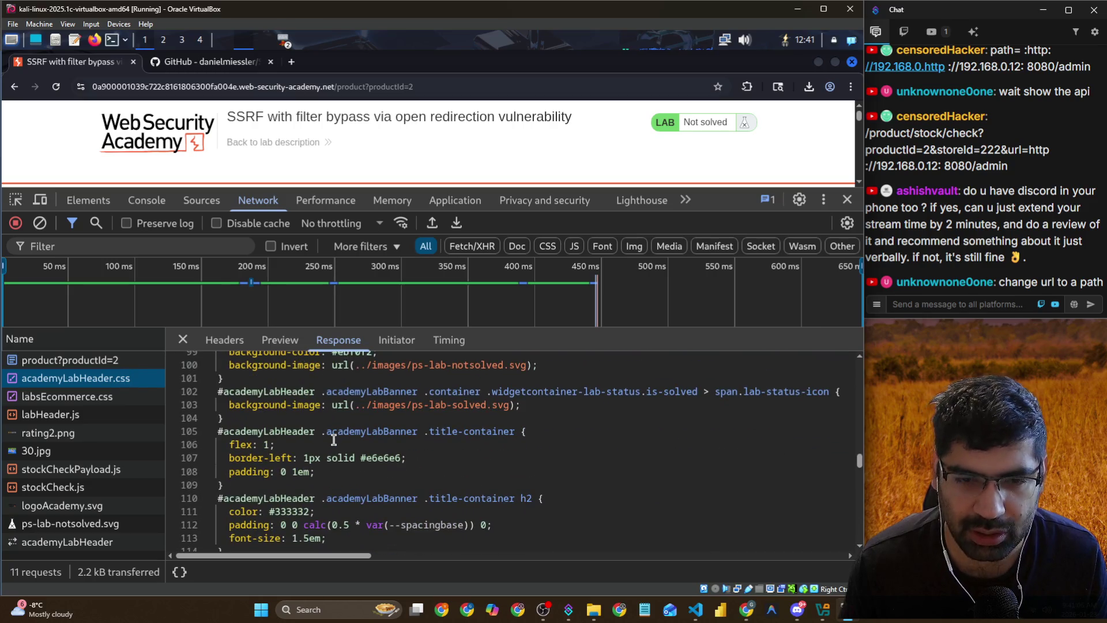
scroll(341, 430, down, 1)
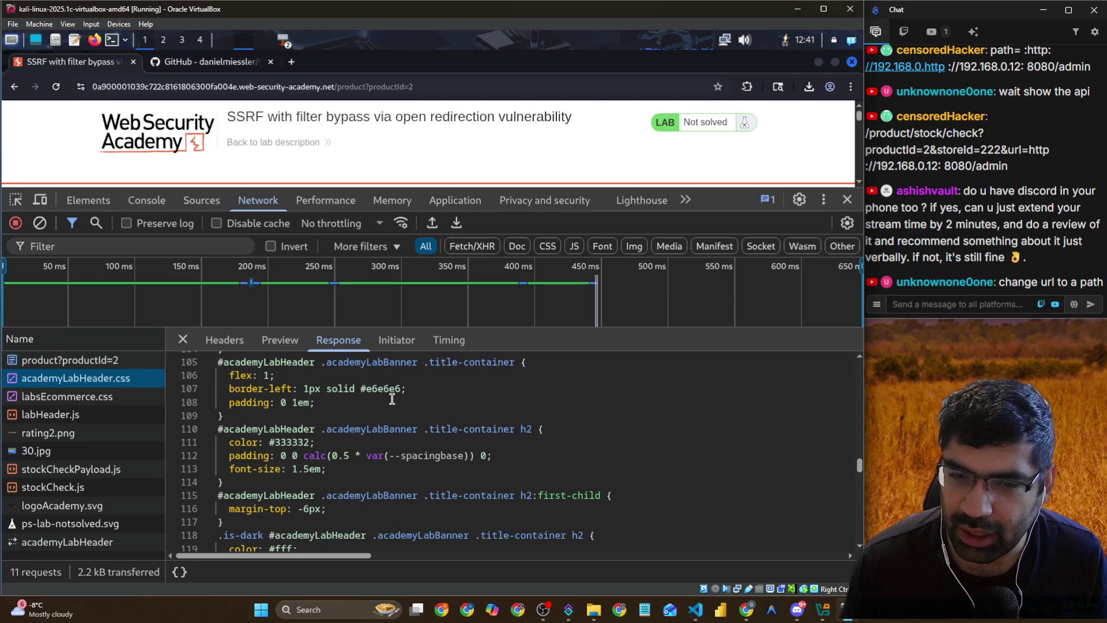
scroll(390, 399, down, 6)
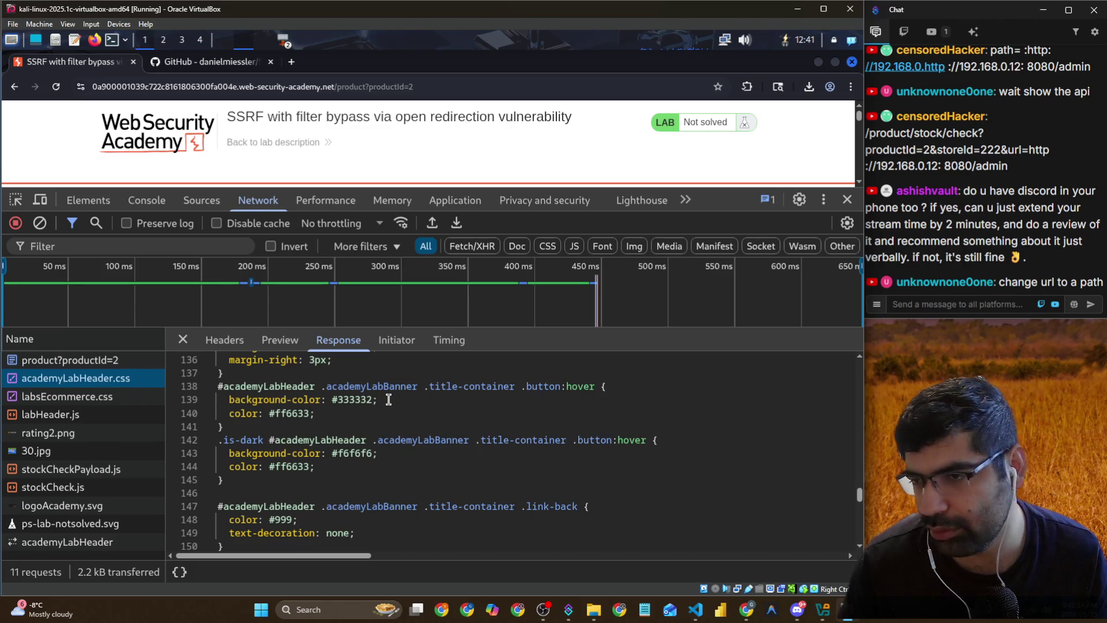
scroll(444, 399, down, 6)
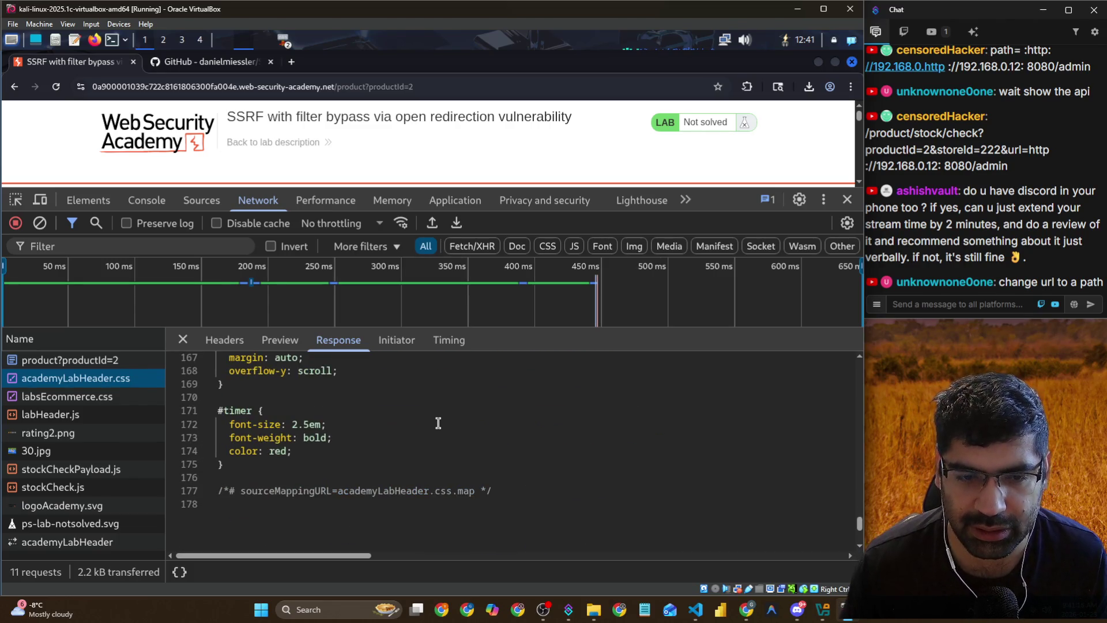
scroll(438, 422, up, 20)
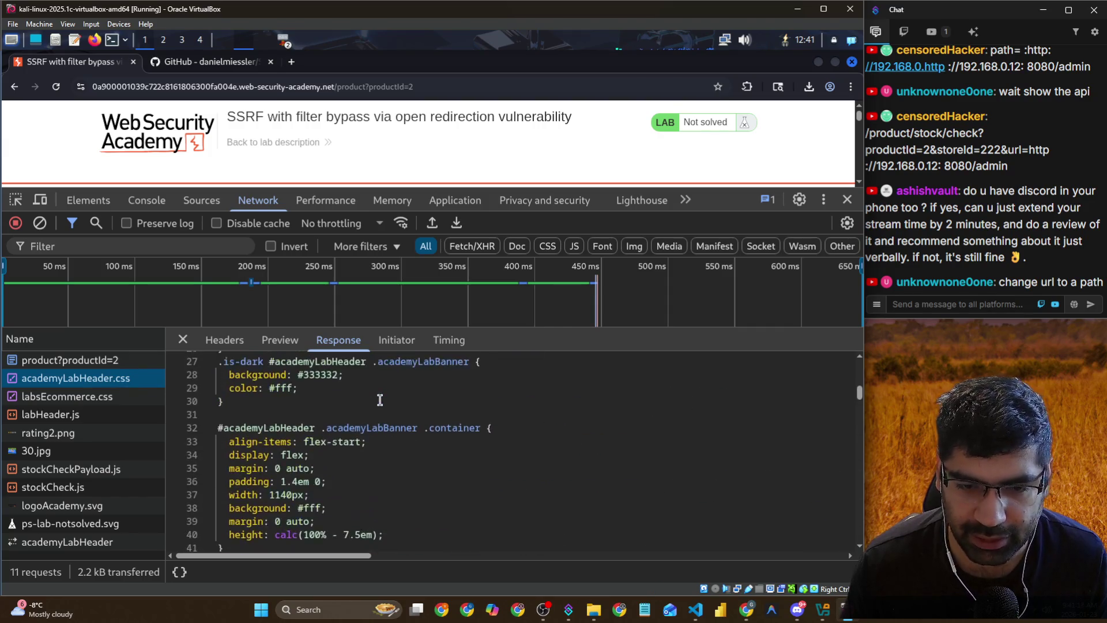
scroll(380, 400, up, 5)
click(397, 340)
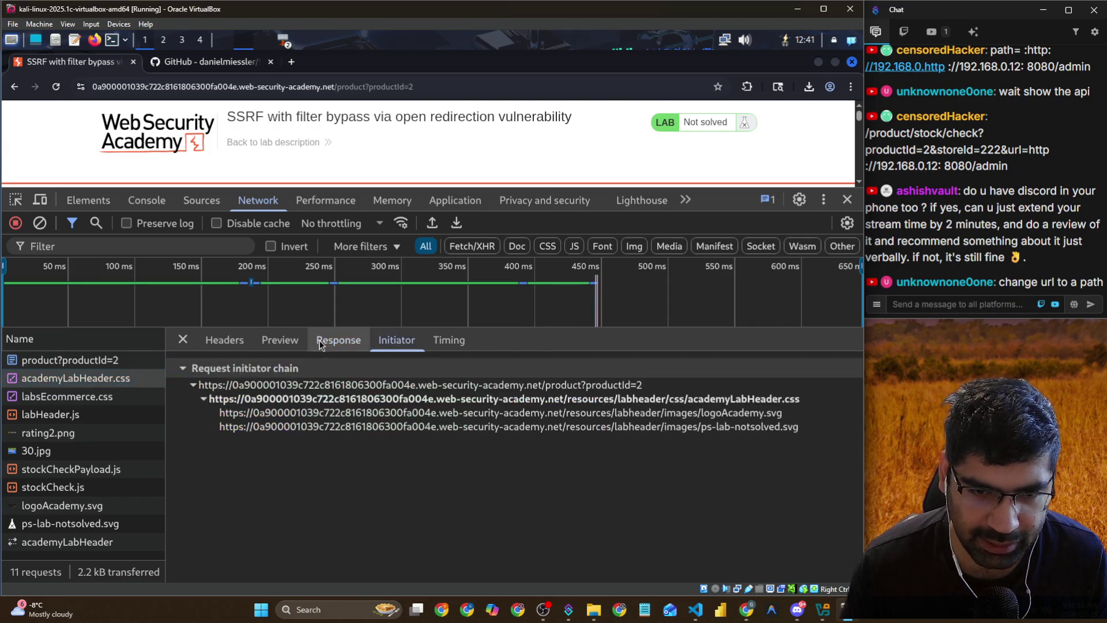
click(280, 341)
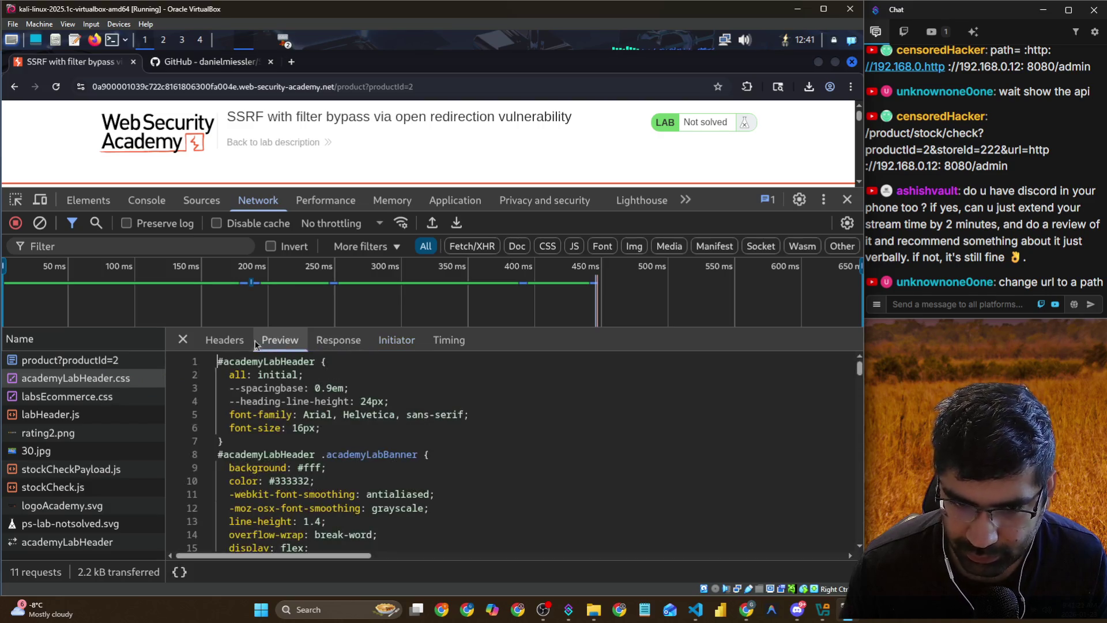
click(225, 340)
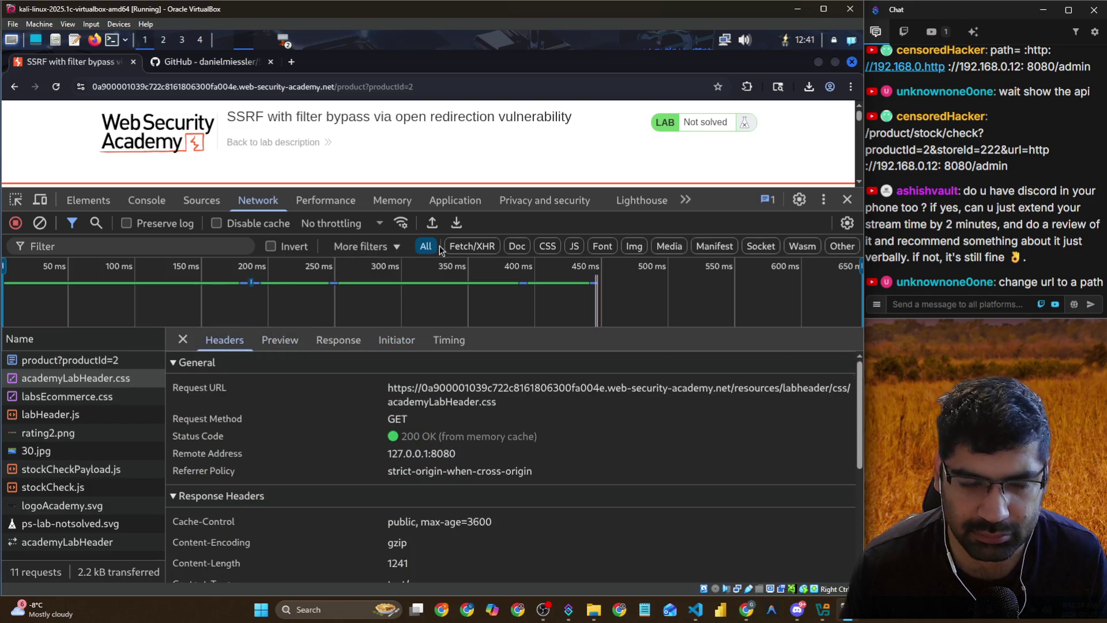
Look through the DevTools Performance, Memory and Application panels, then go to Sources
click(326, 200)
click(381, 202)
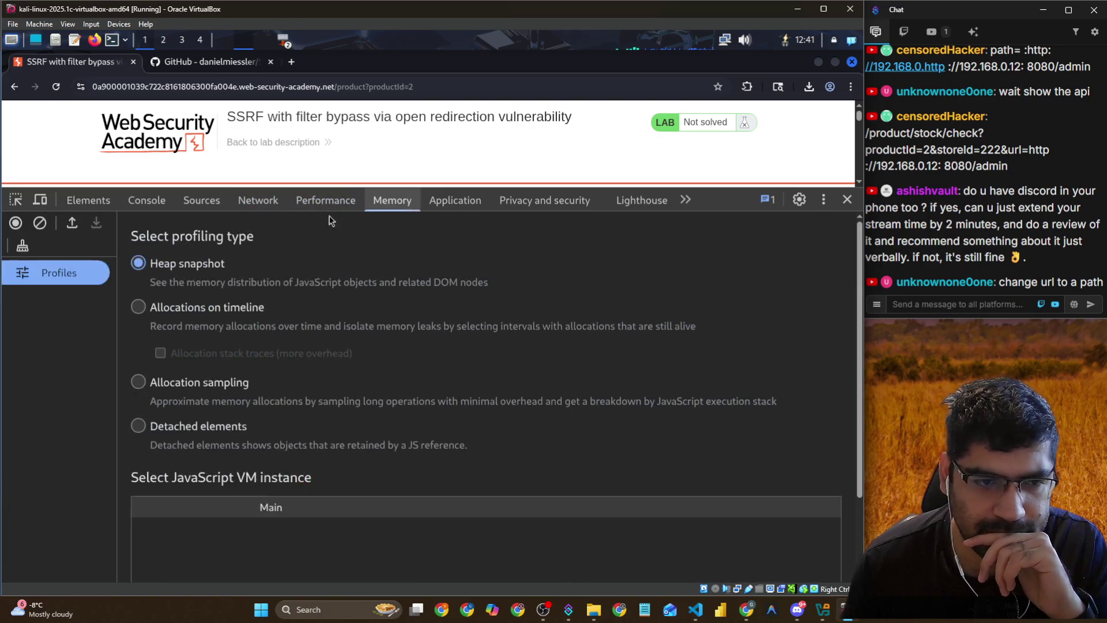
click(465, 202)
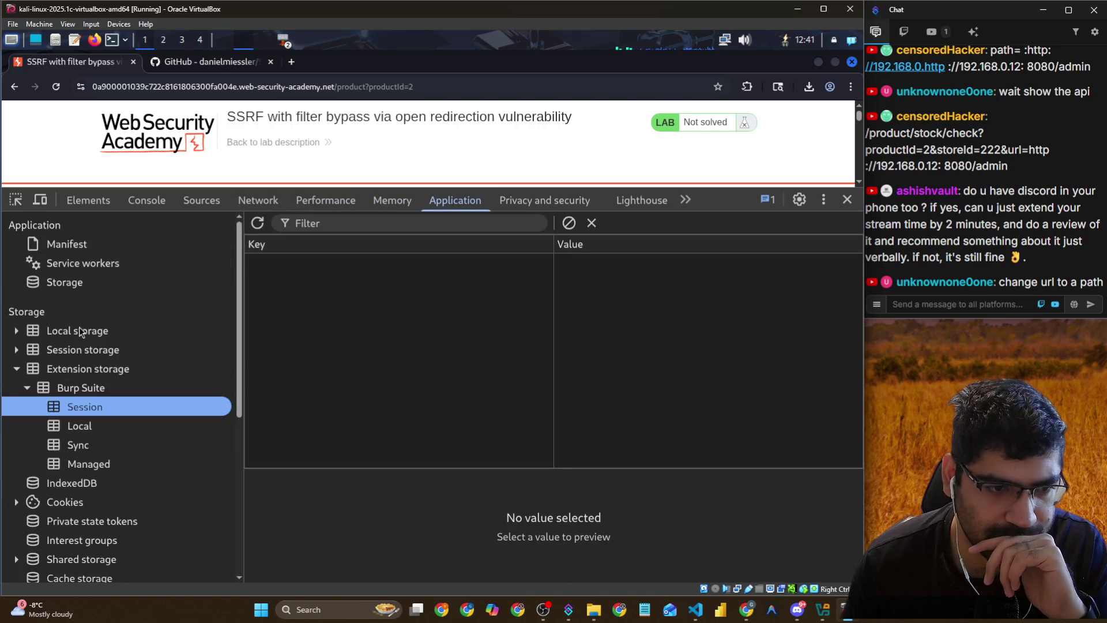
click(186, 205)
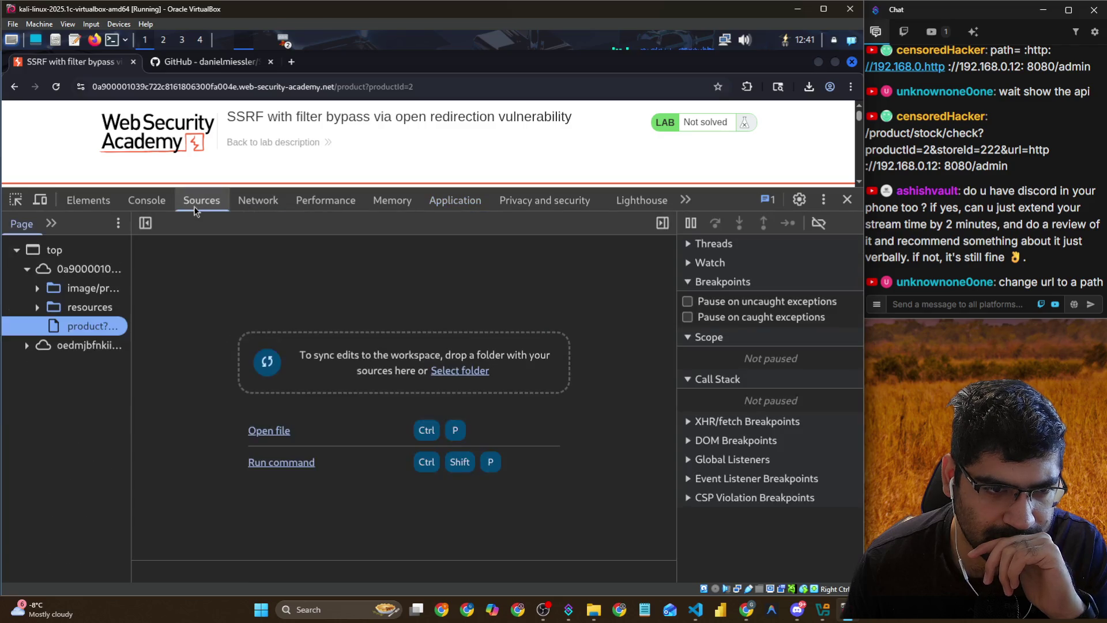
Open the product?productId=2 page source and the DOM Invader instrumentation scripts
click(38, 288)
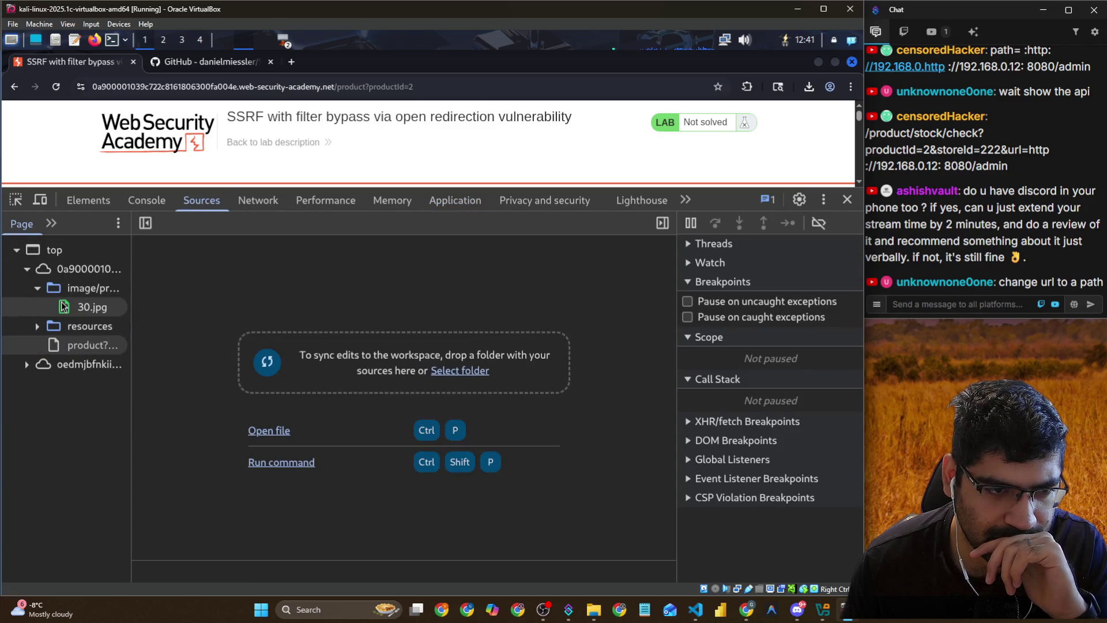
click(81, 345)
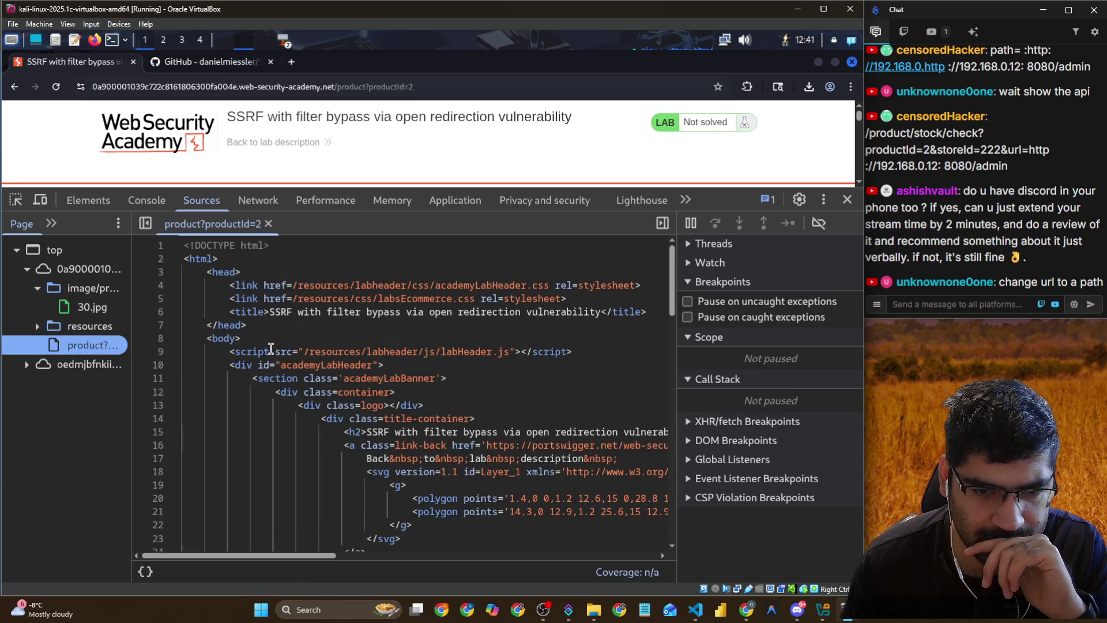
click(27, 364)
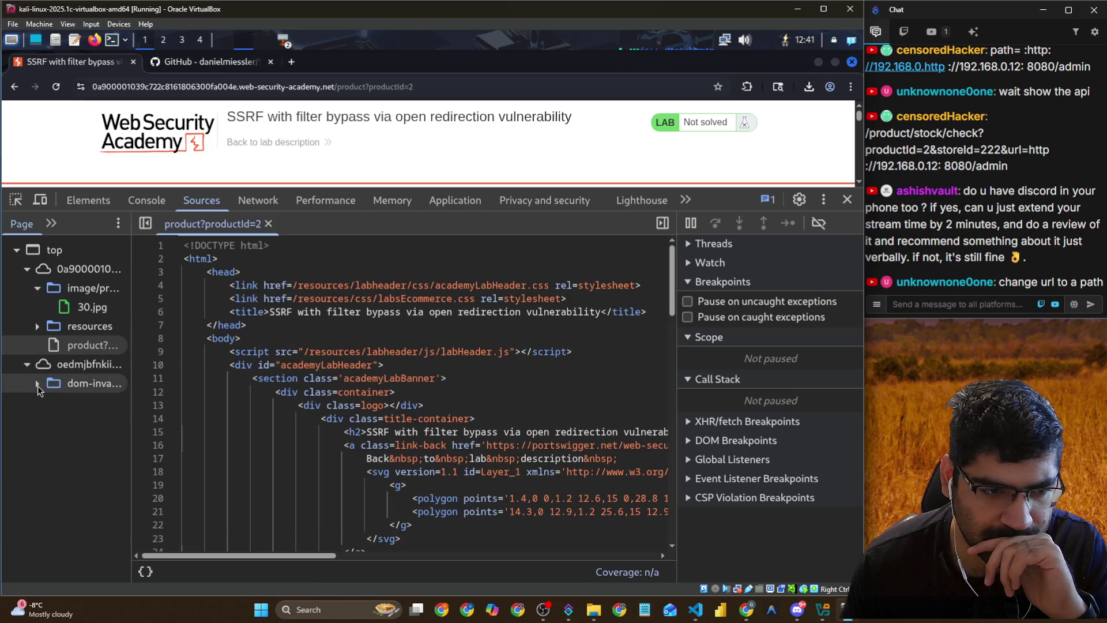
click(38, 387)
click(98, 403)
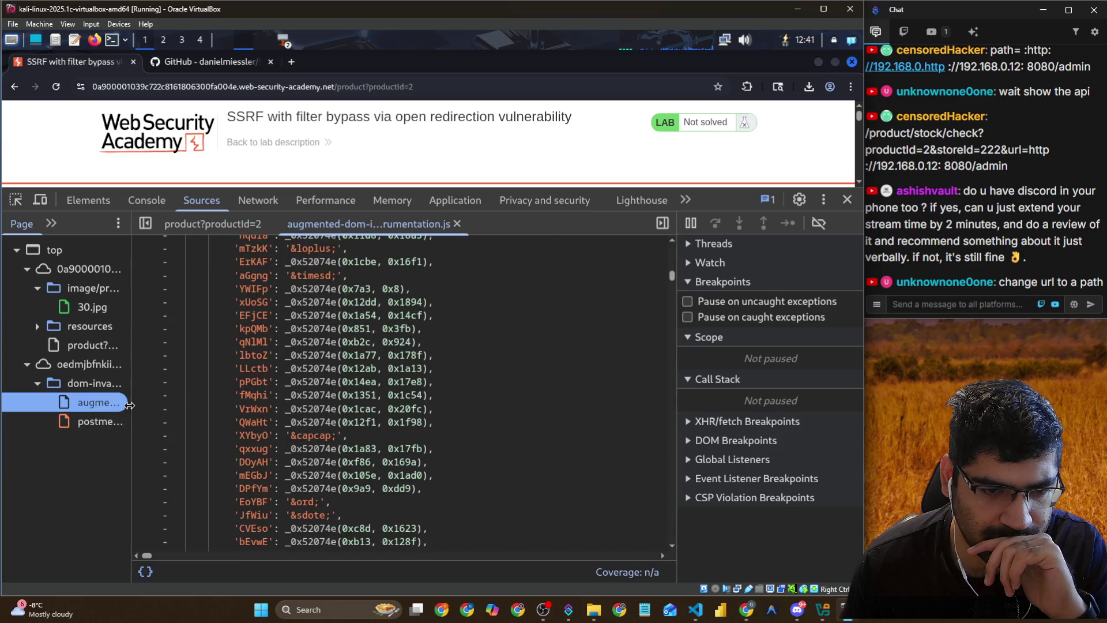
drag(129, 406, 209, 406)
click(133, 422)
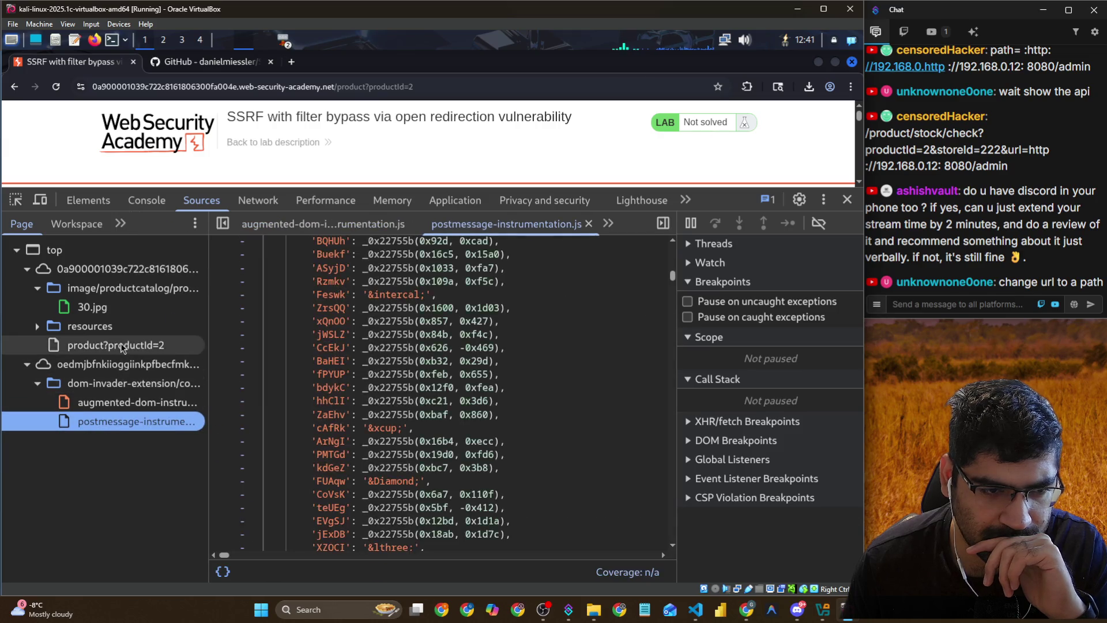
Read stockCheck.js and stockCheckPayload.js from the resources js folder with the debugger sidebar hidden
click(37, 327)
click(106, 346)
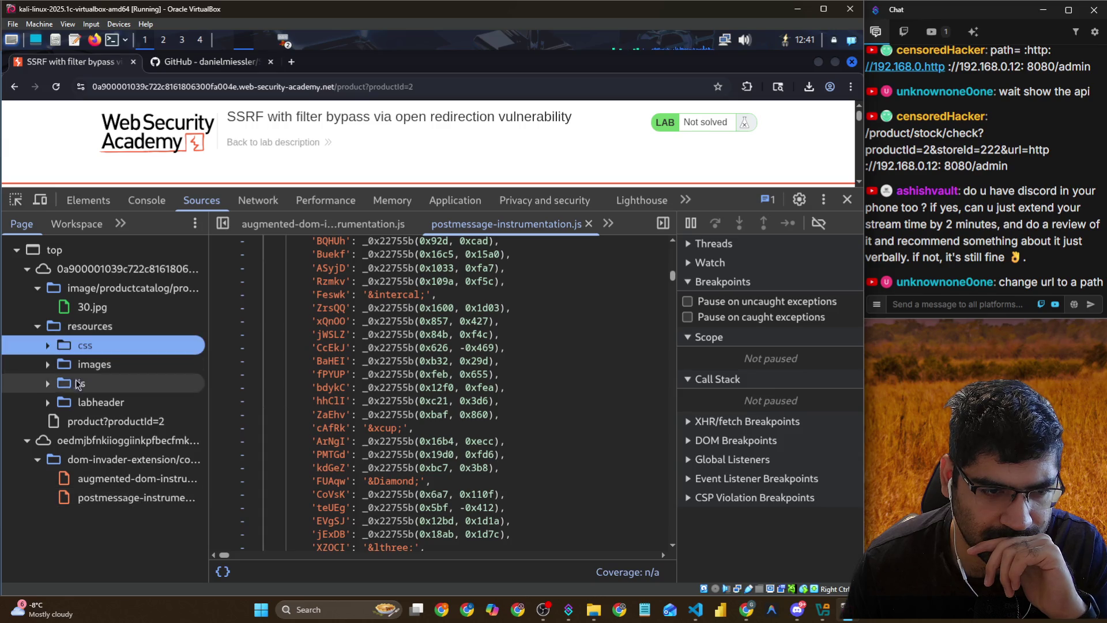
click(79, 384)
click(116, 403)
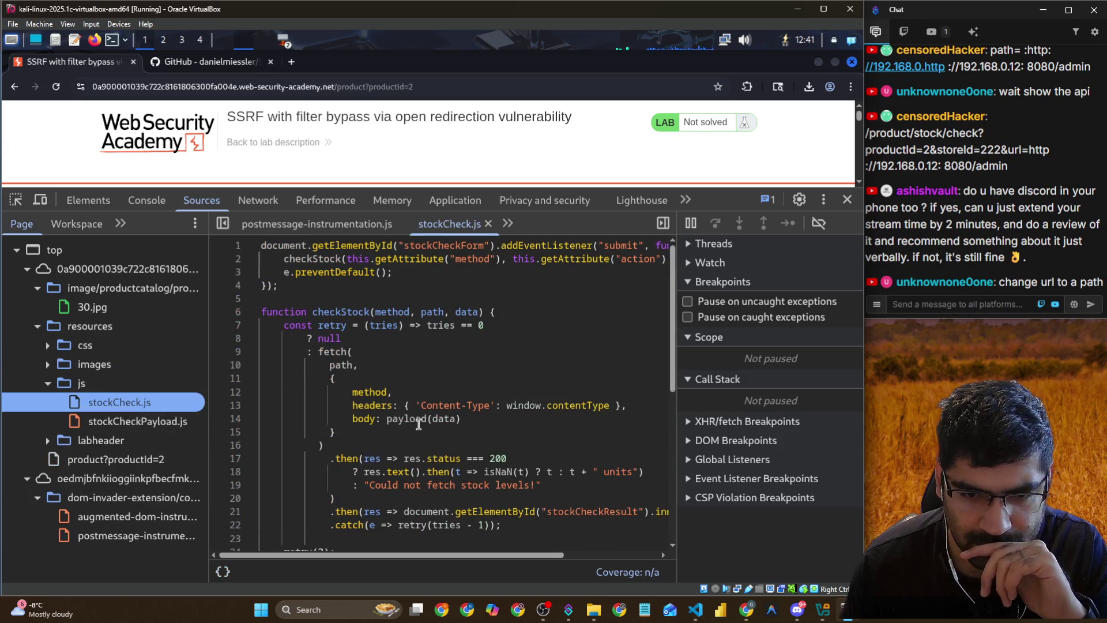
scroll(418, 425, down, 3)
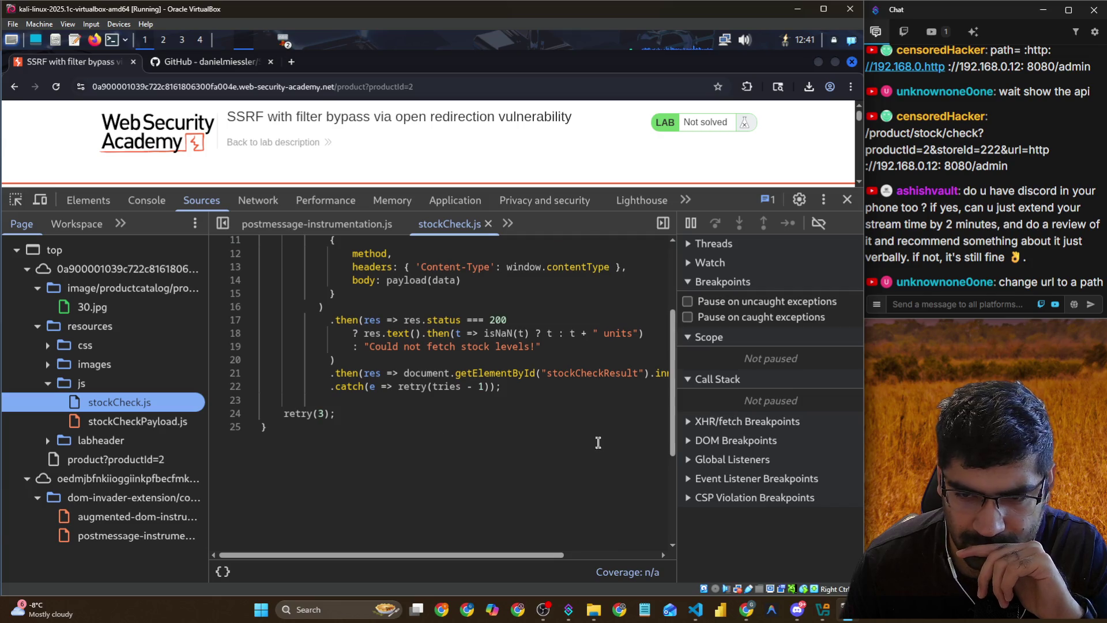
click(663, 223)
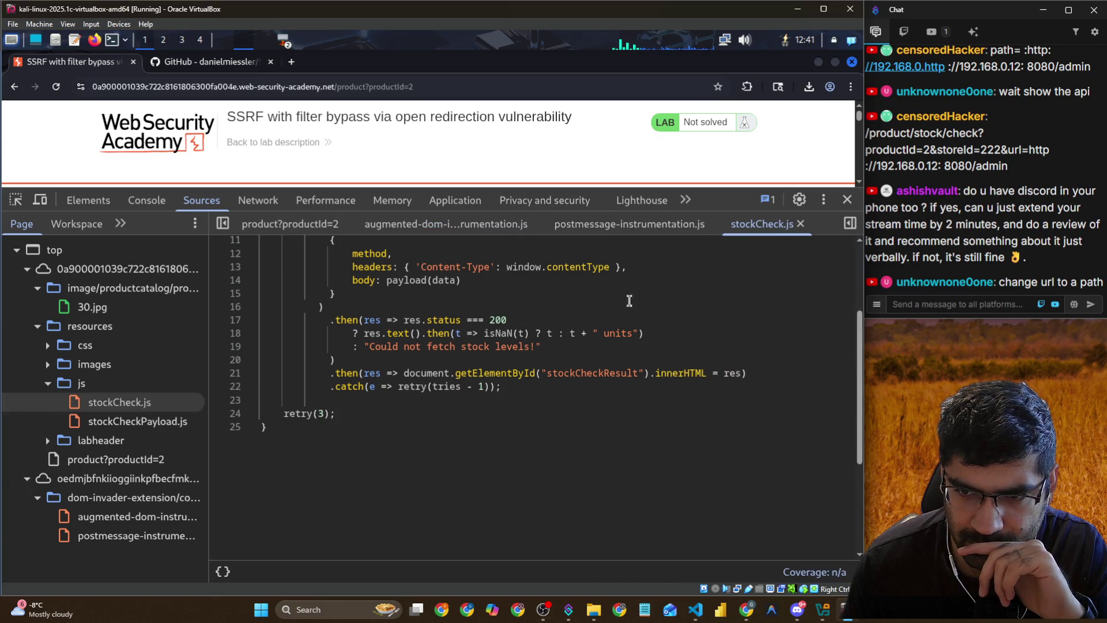
scroll(466, 433, up, 3)
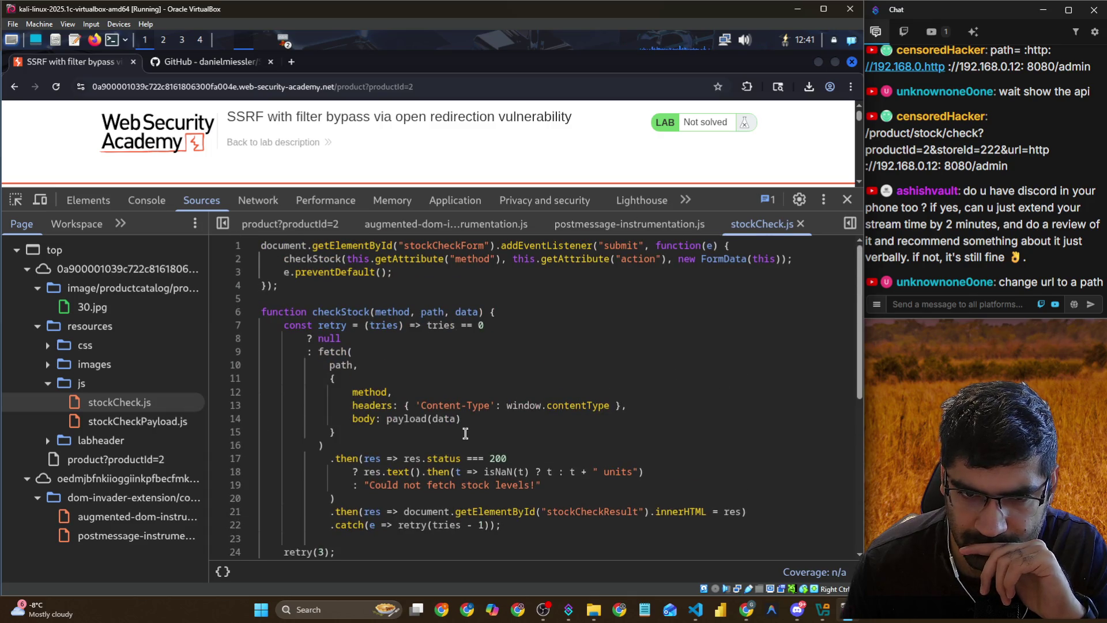
scroll(466, 434, down, 3)
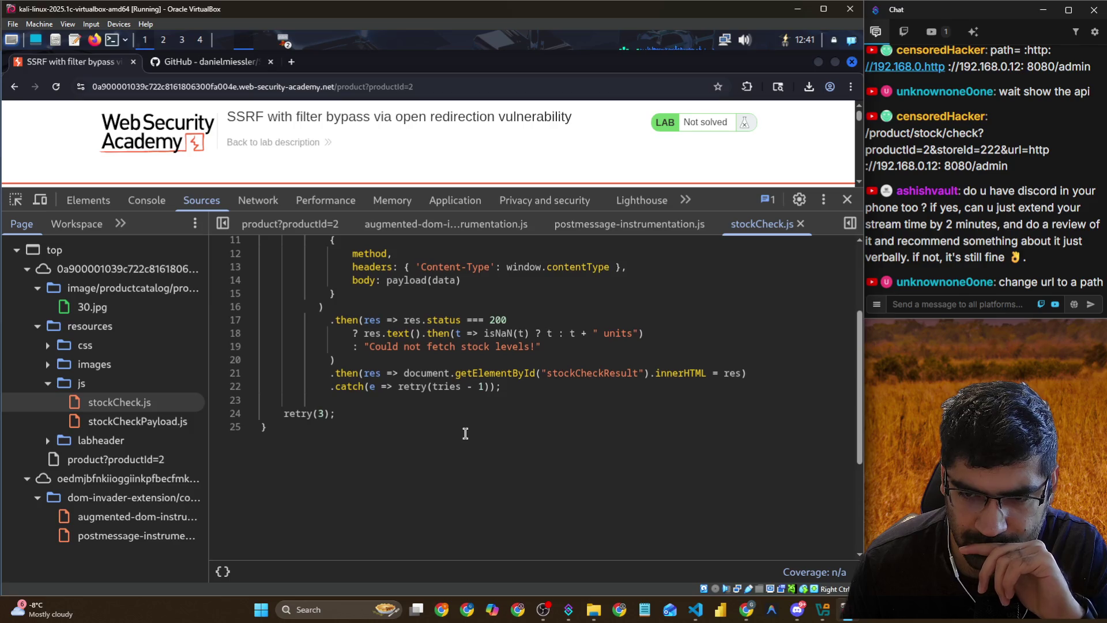
click(140, 422)
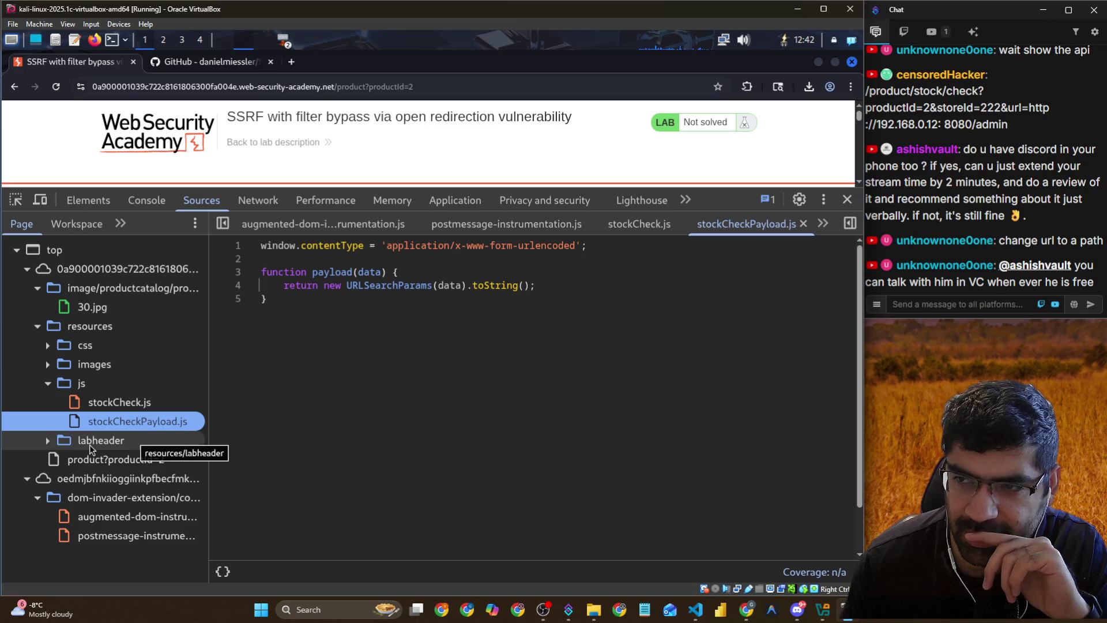
Open and read labHeader.js from the labheader js folder
click(52, 442)
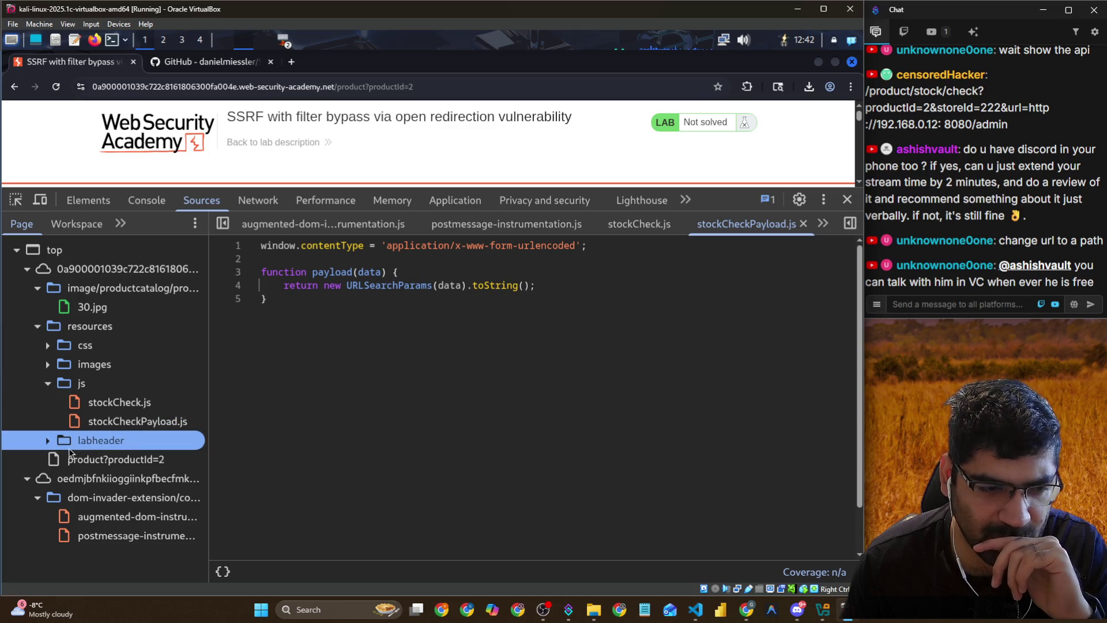
click(47, 441)
click(58, 499)
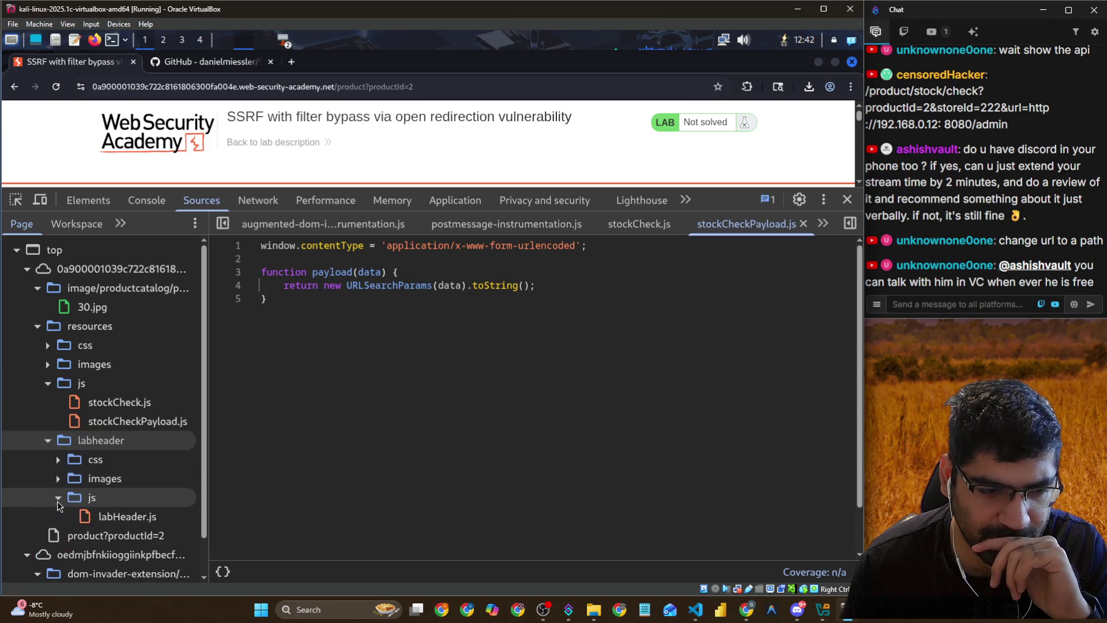
click(99, 523)
scroll(447, 428, down, 2)
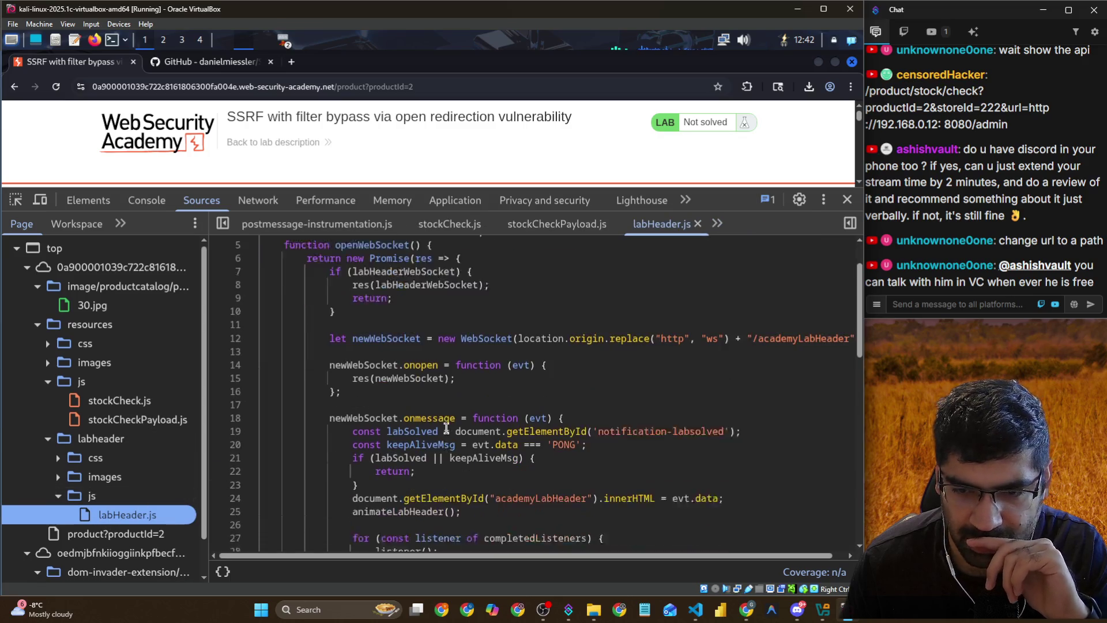
scroll(446, 428, down, 5)
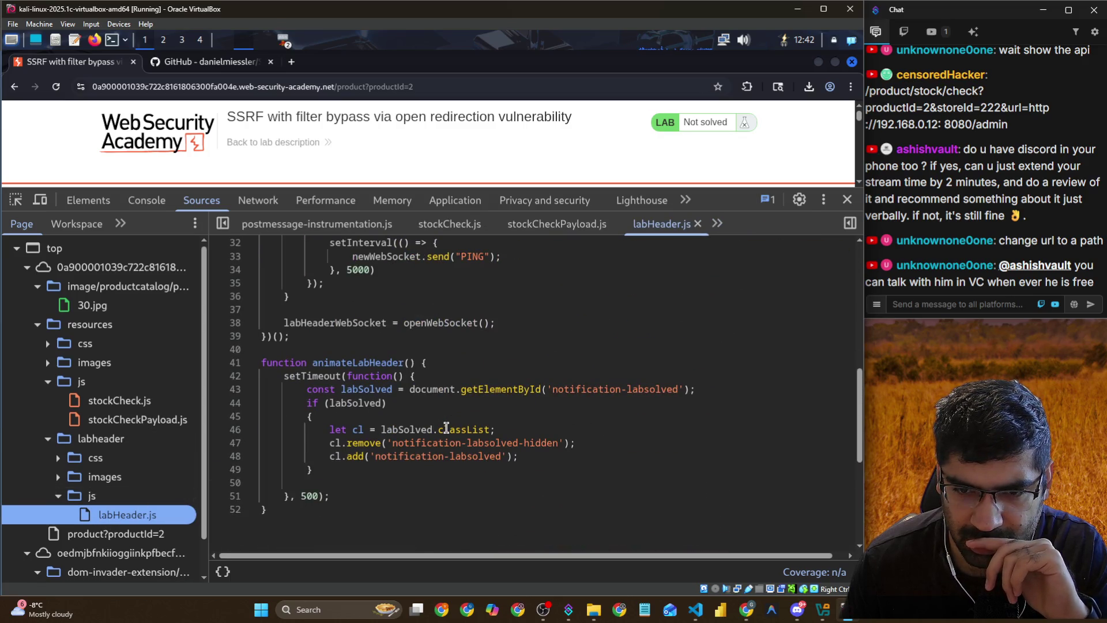
scroll(447, 428, down, 2)
scroll(446, 428, up, 6)
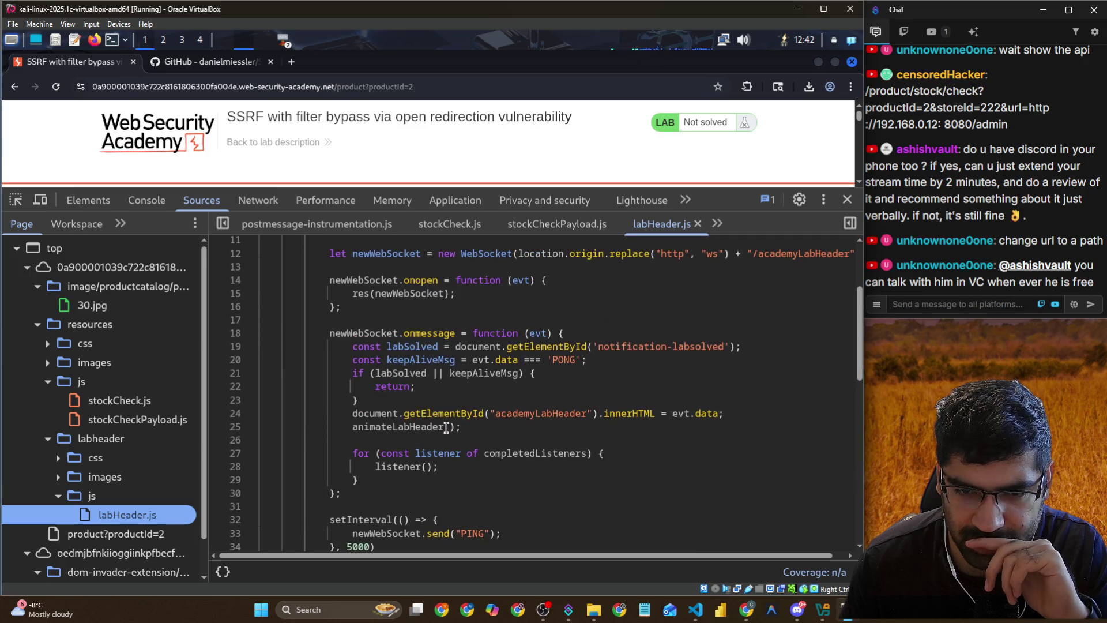
scroll(446, 428, up, 2)
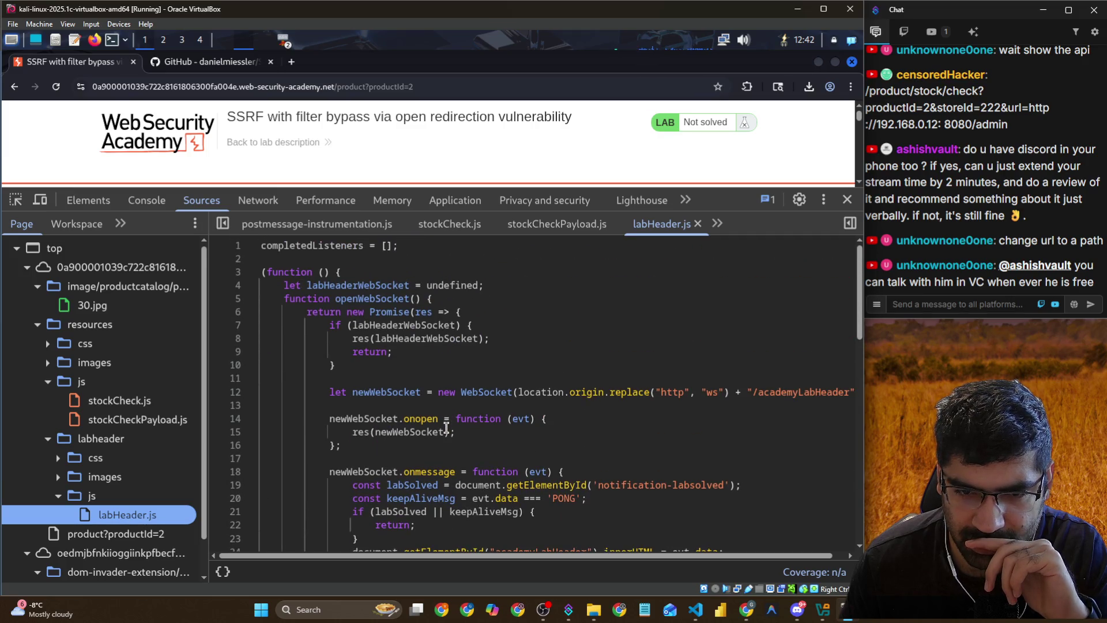
View logoAcademy.svg, ps-lab-notsolved.svg, academyLabHeader.css, rating2.png and labsEcommerce.css, then close DevTools
click(87, 477)
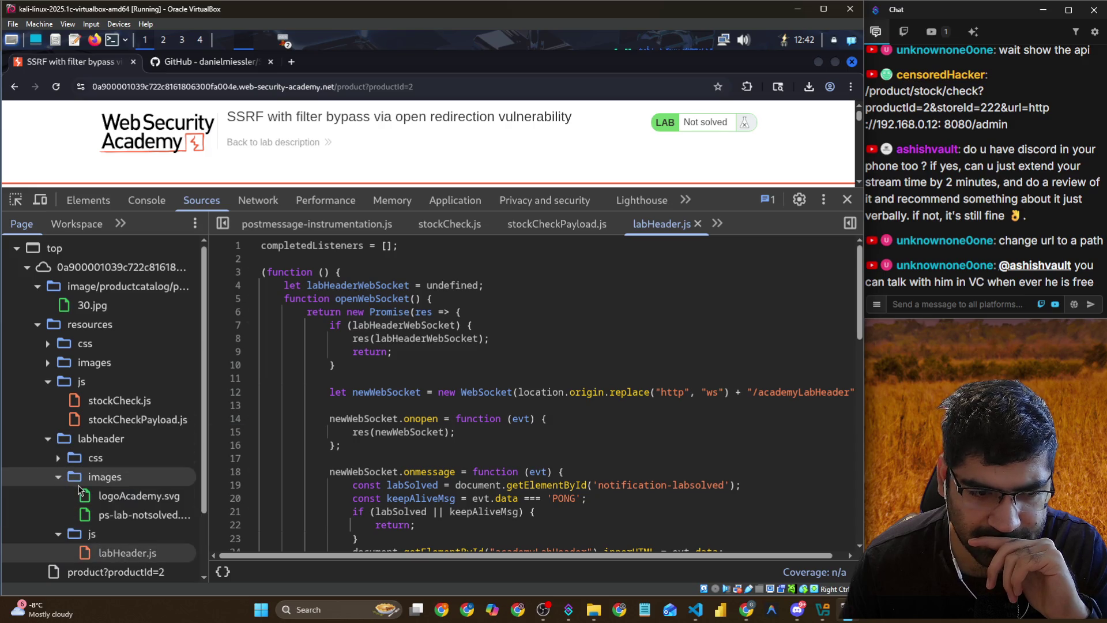
click(97, 498)
click(116, 515)
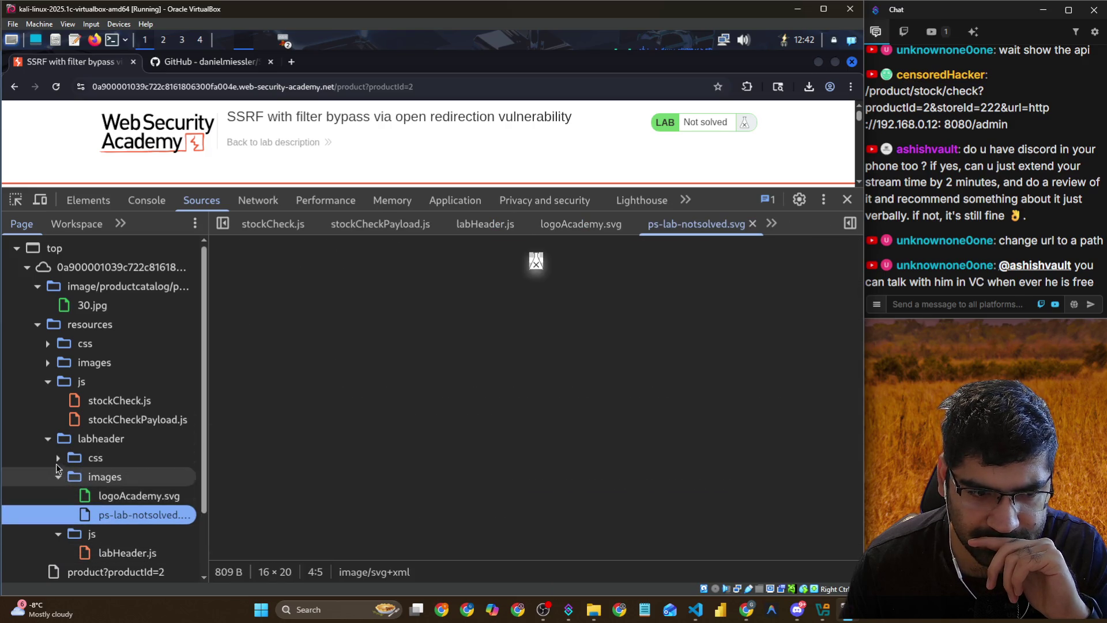
click(93, 458)
click(92, 478)
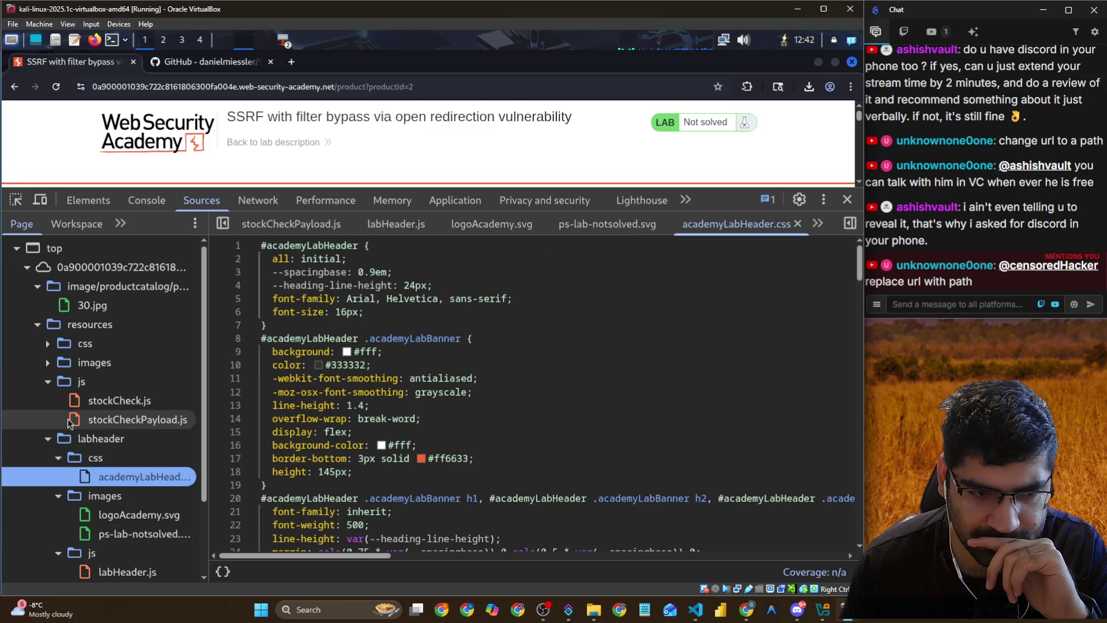
click(53, 365)
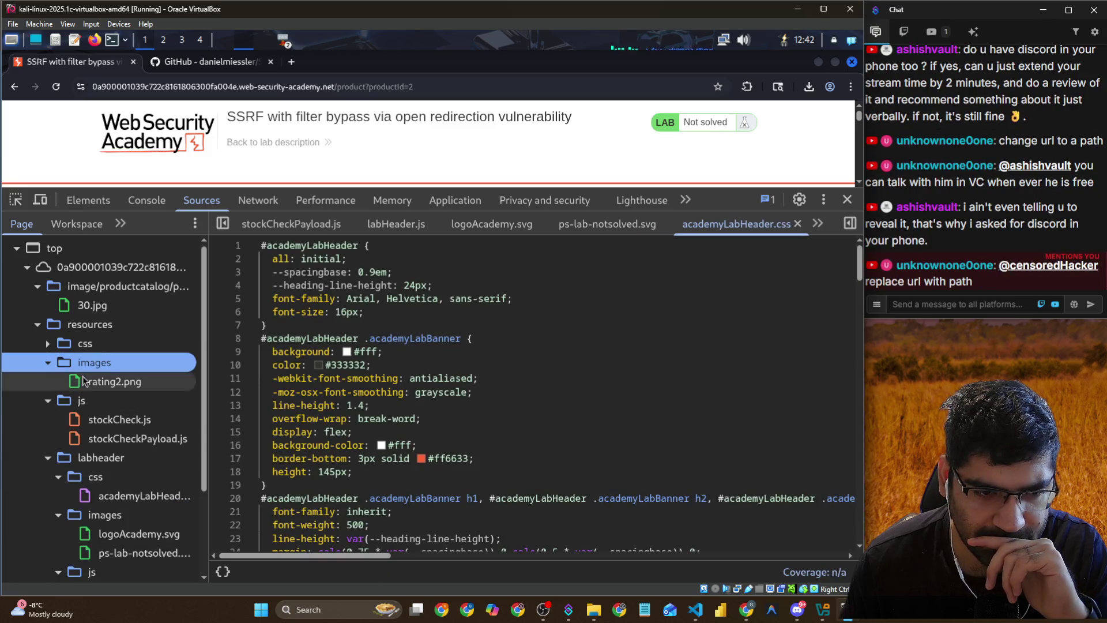
key(Down)
click(80, 344)
click(115, 364)
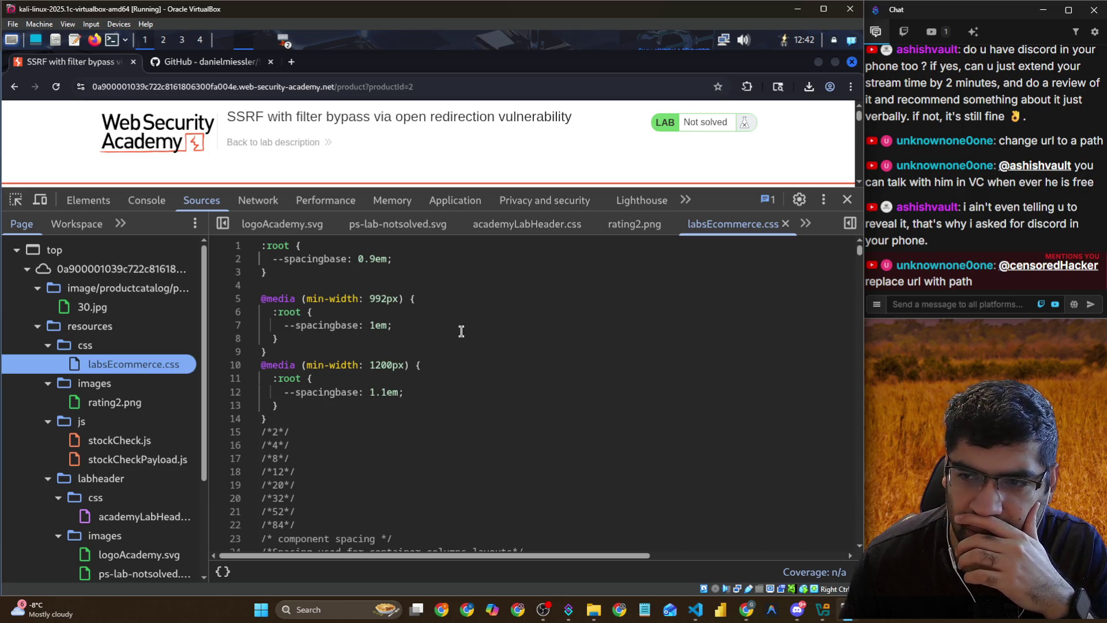
click(848, 199)
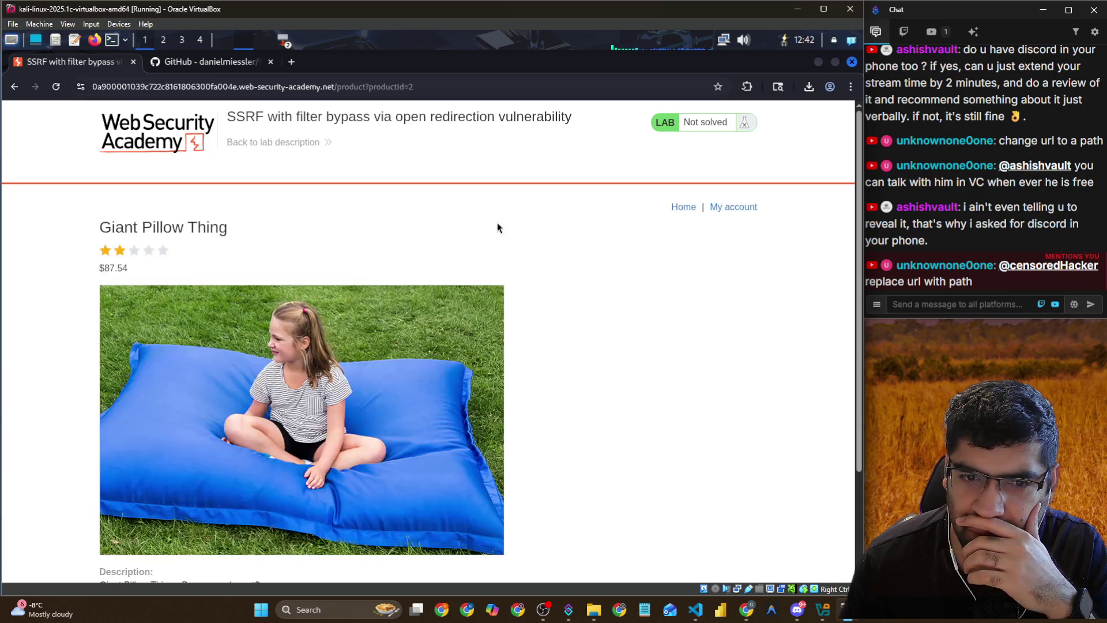
In Repeater, cut the decoded stockApi value in Inspector down to /admin
click(223, 46)
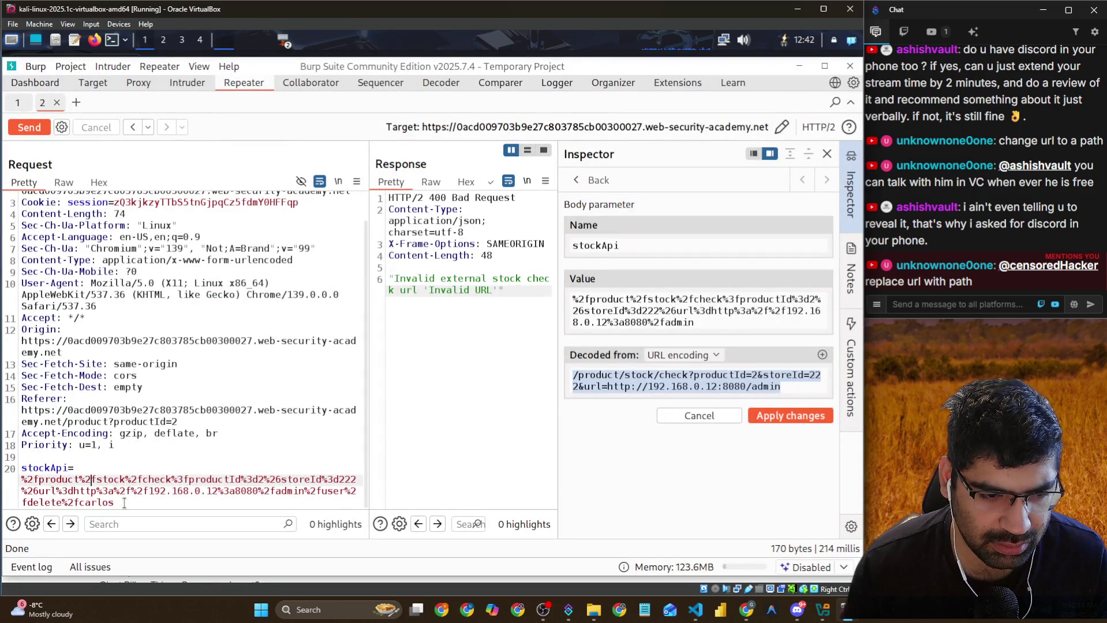
drag(124, 503, 21, 480)
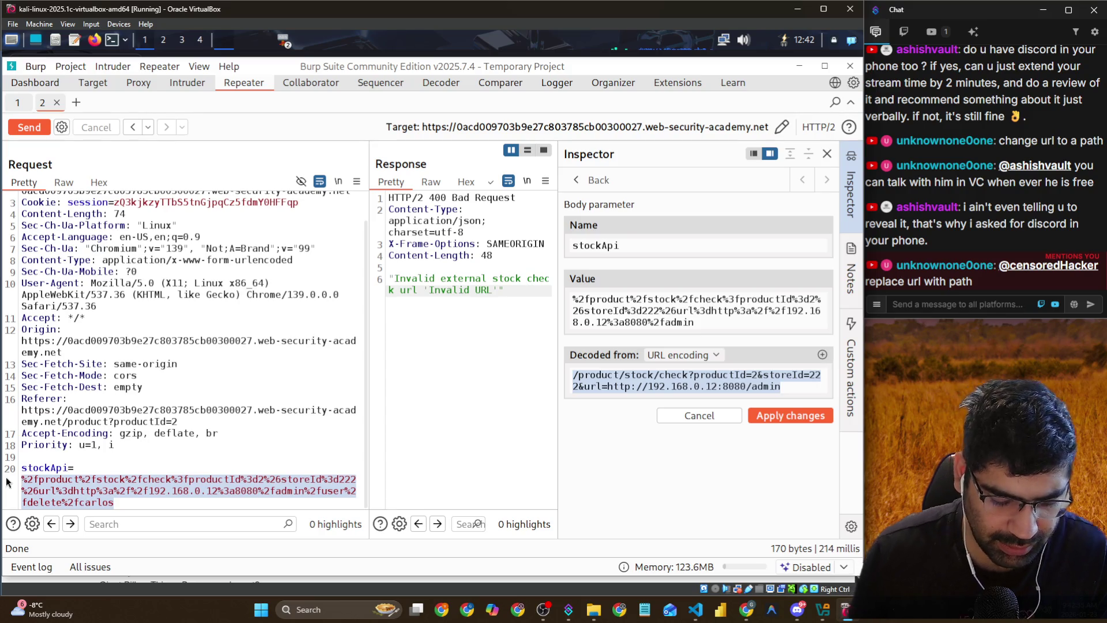
click(787, 384)
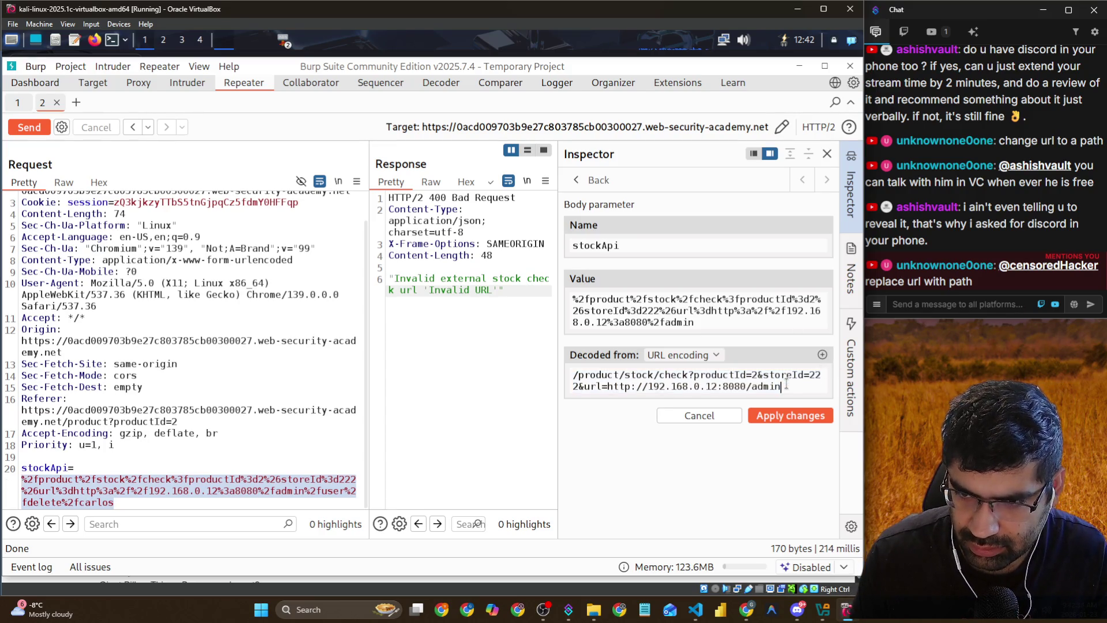
key(Left)
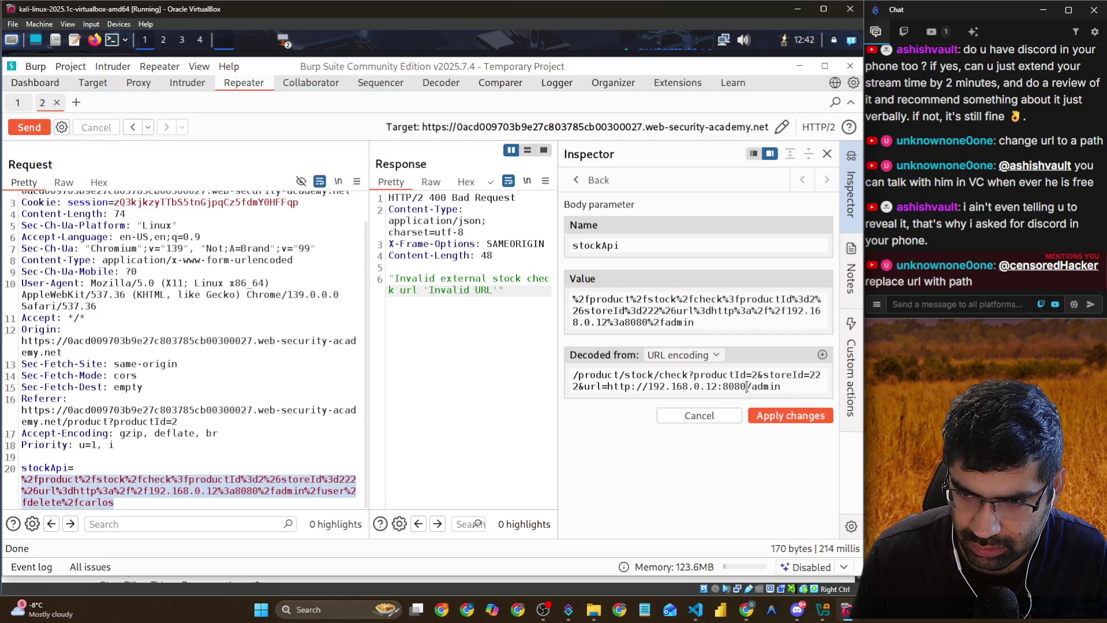
key(ctrl+shift+Home)
key(BackSpace)
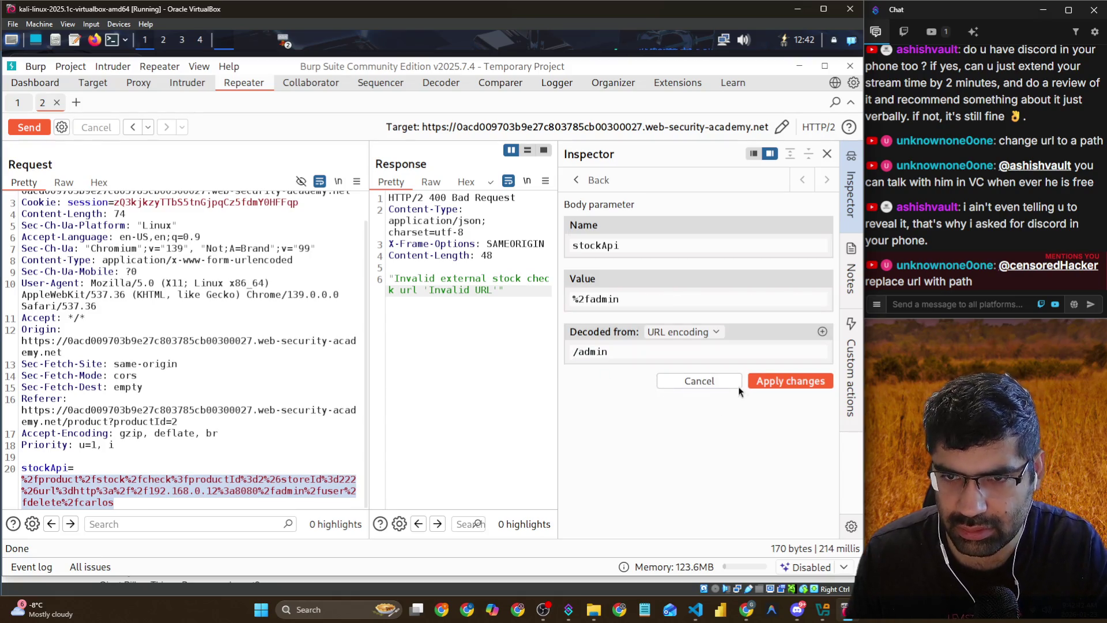
click(103, 85)
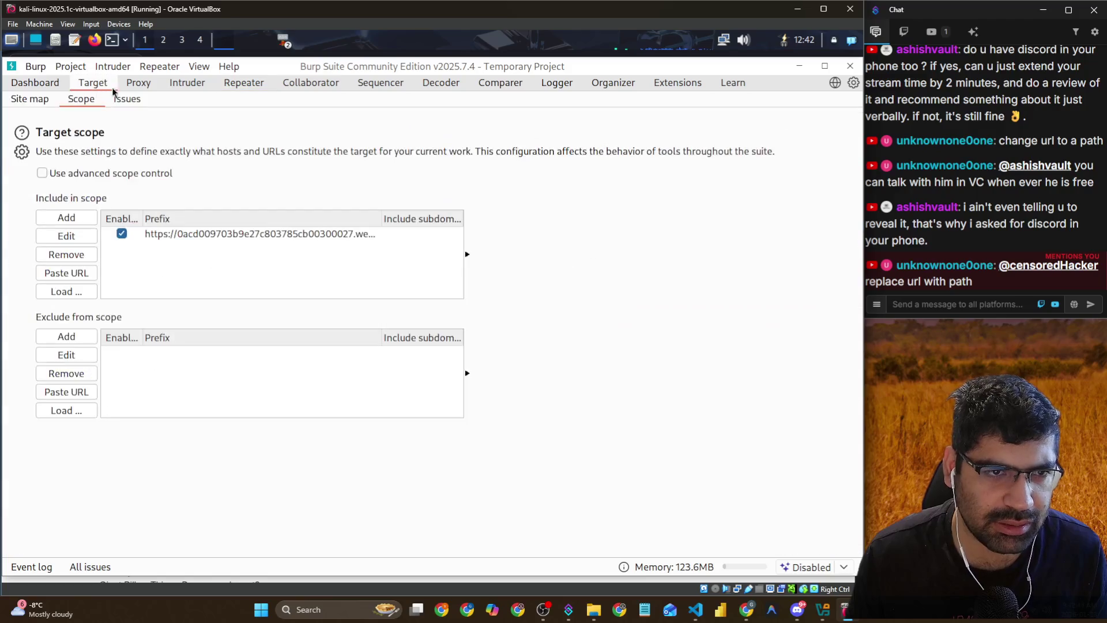
Turn Proxy interception on, reload the product page, and forward its intercepted request
click(139, 83)
click(127, 128)
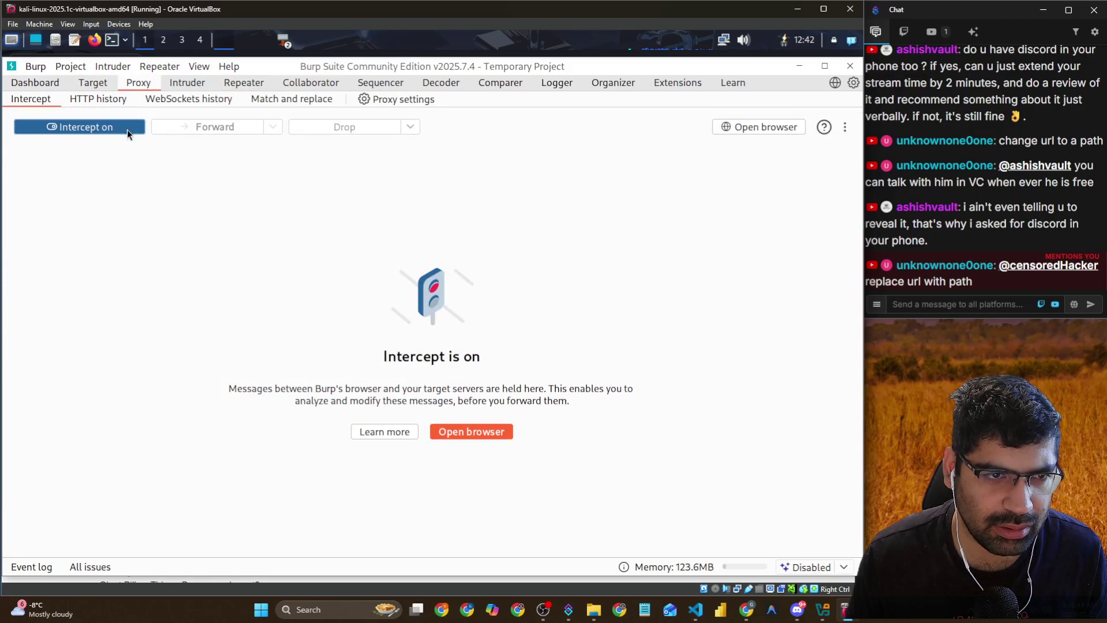
click(489, 436)
click(207, 85)
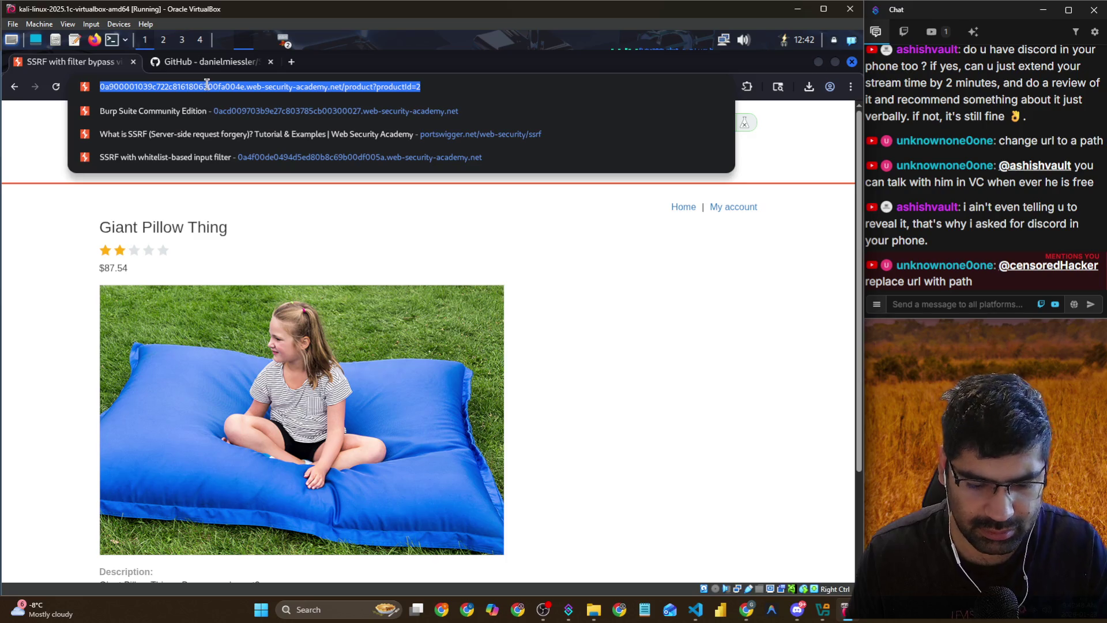
key(Return)
right_click(86, 172)
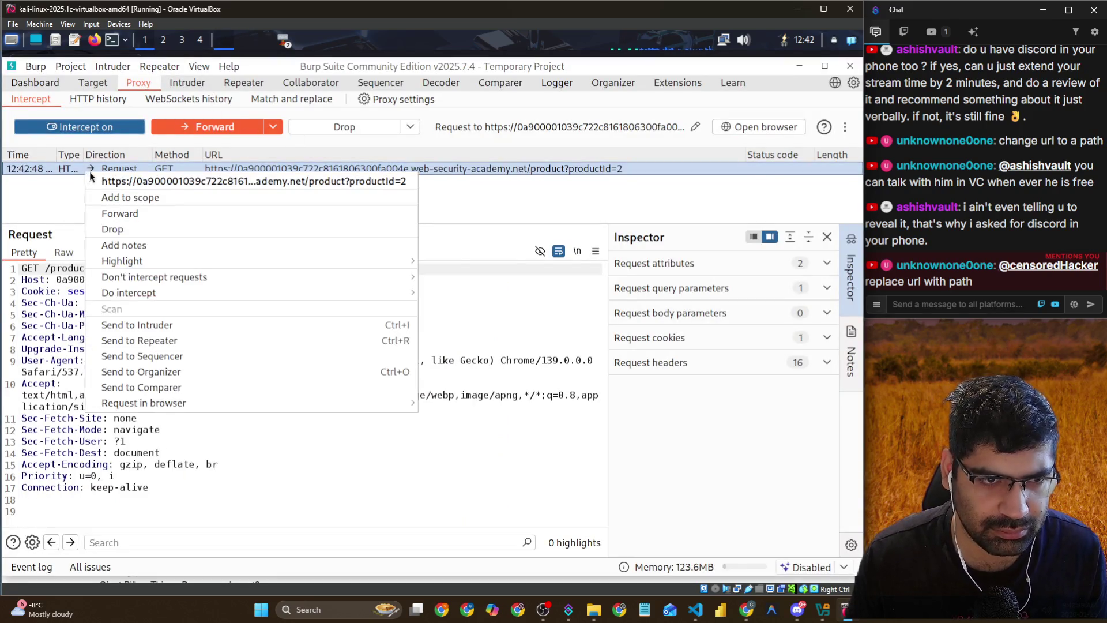
click(112, 214)
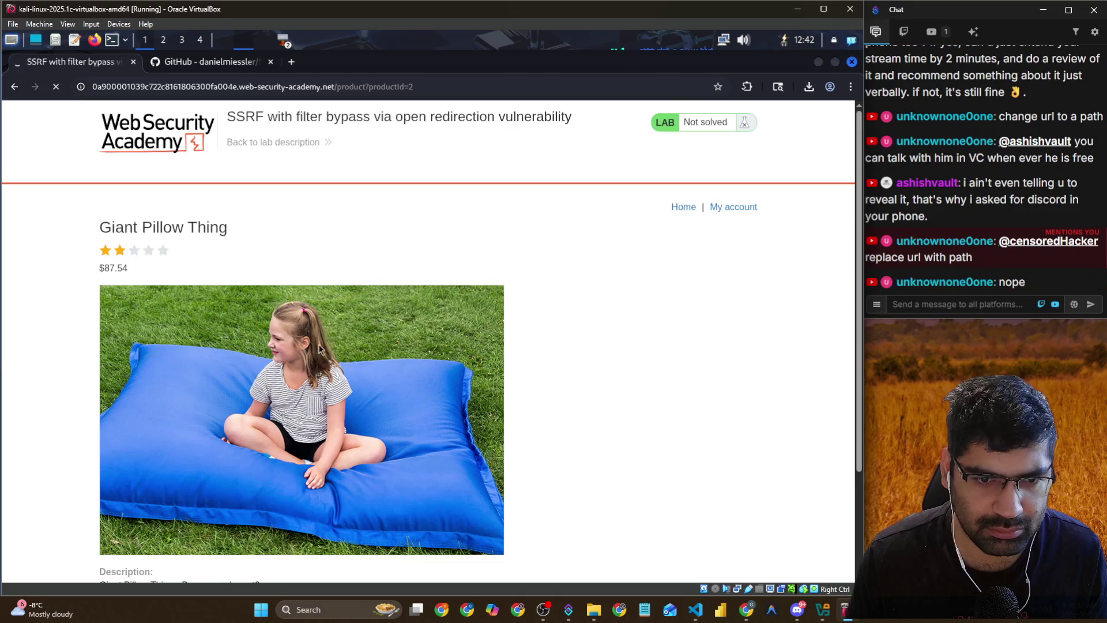
Check stock, send the intercepted POST /product/stock to Repeater, and forward all held requests
scroll(322, 370, down, 3)
click(323, 537)
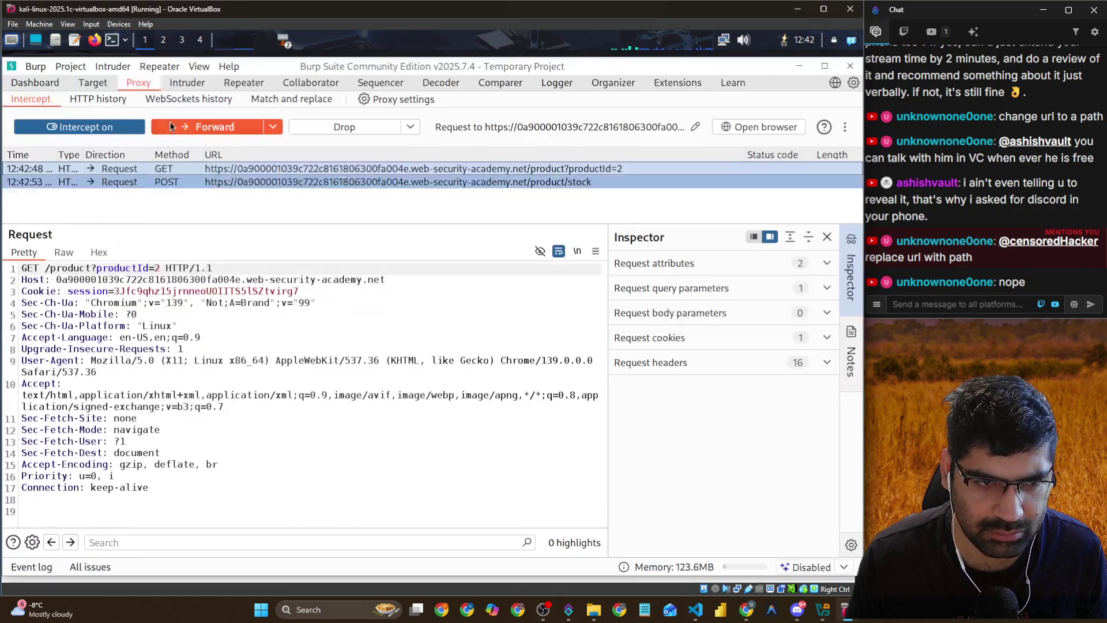
right_click(170, 182)
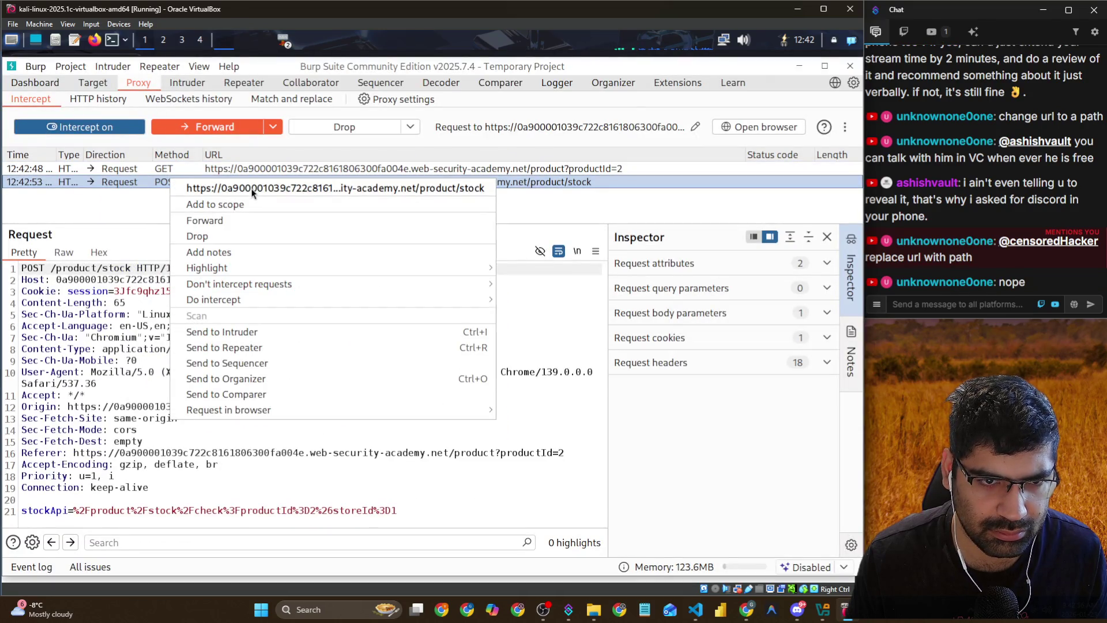
click(232, 348)
click(273, 127)
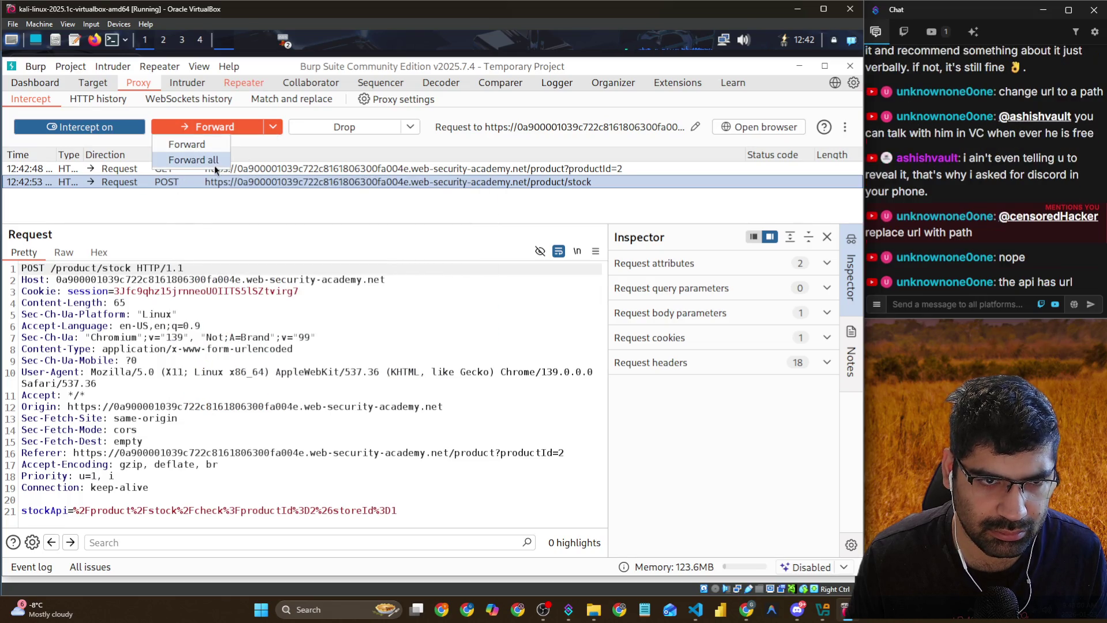
click(214, 165)
click(244, 83)
scroll(98, 405, down, 2)
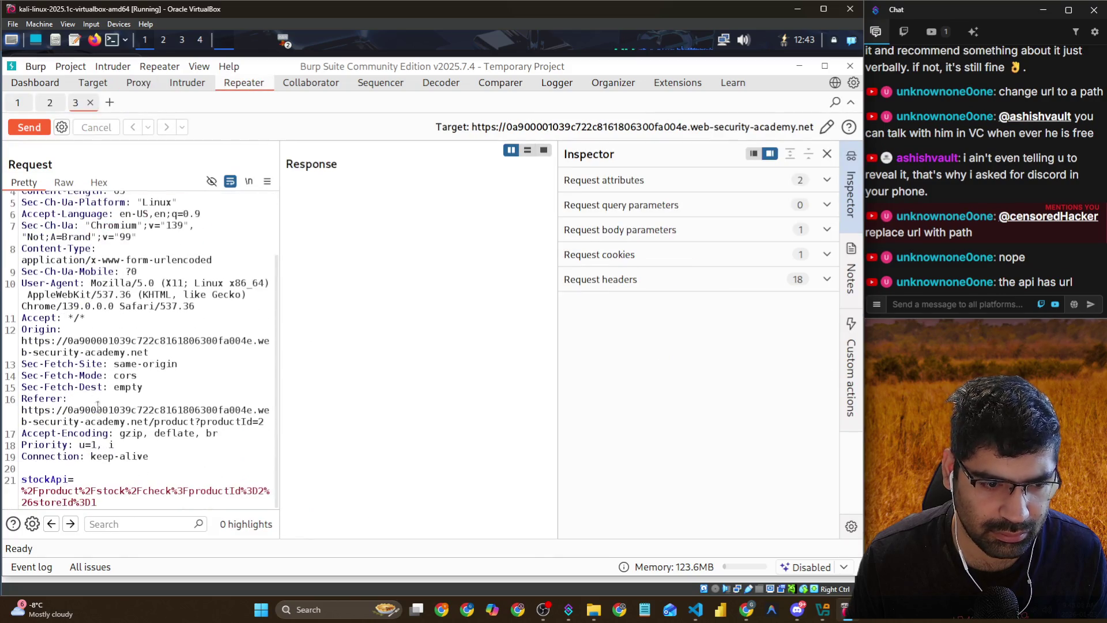
mouse_move(98, 500)
mouse_down()
mouse_move(198, 495)
mouse_move(22, 491)
mouse_up()
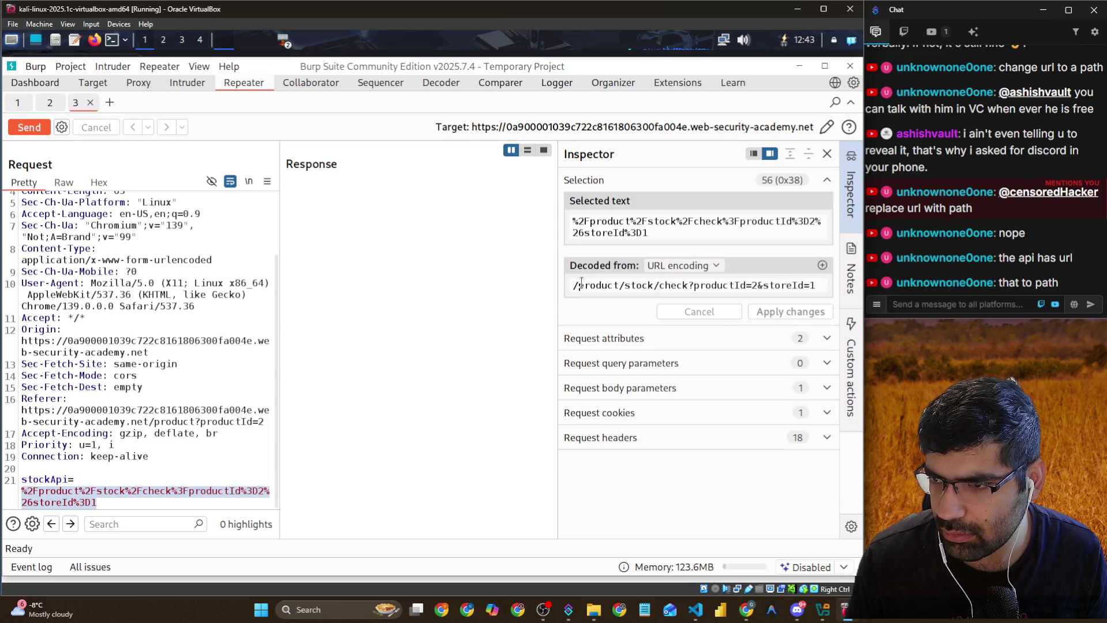
drag(582, 284, 787, 284)
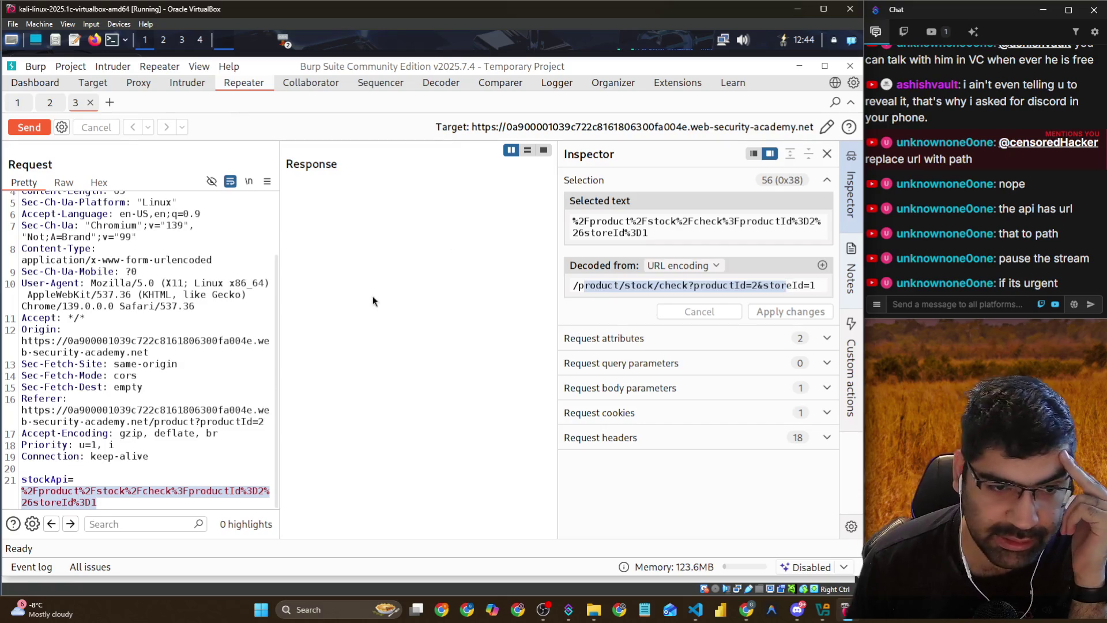
click(193, 353)
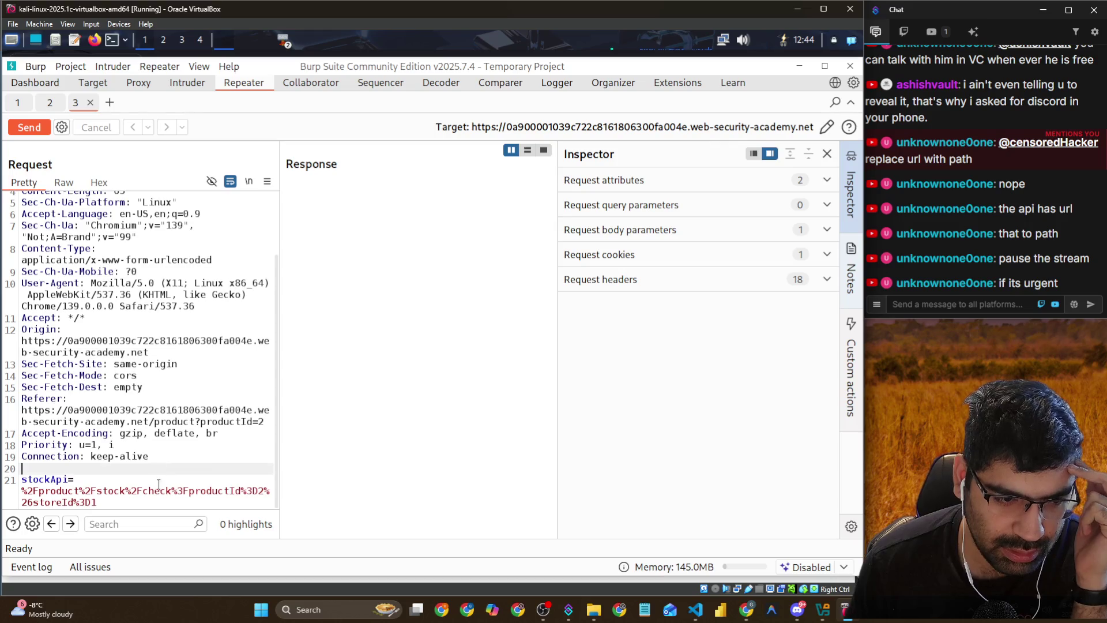
drag(97, 502, 21, 491)
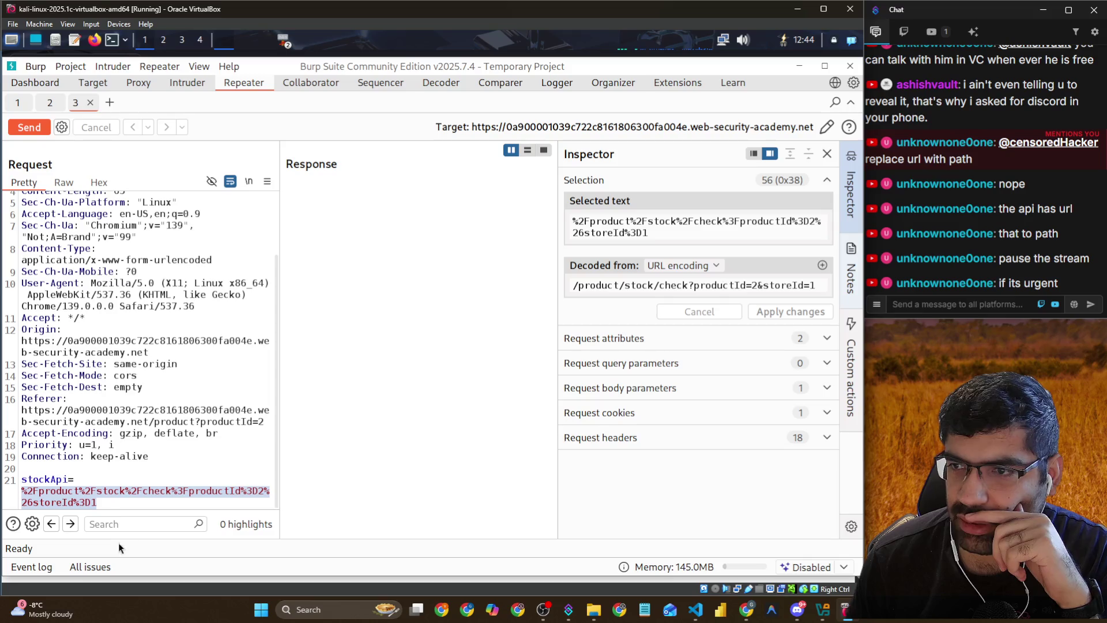
click(70, 479)
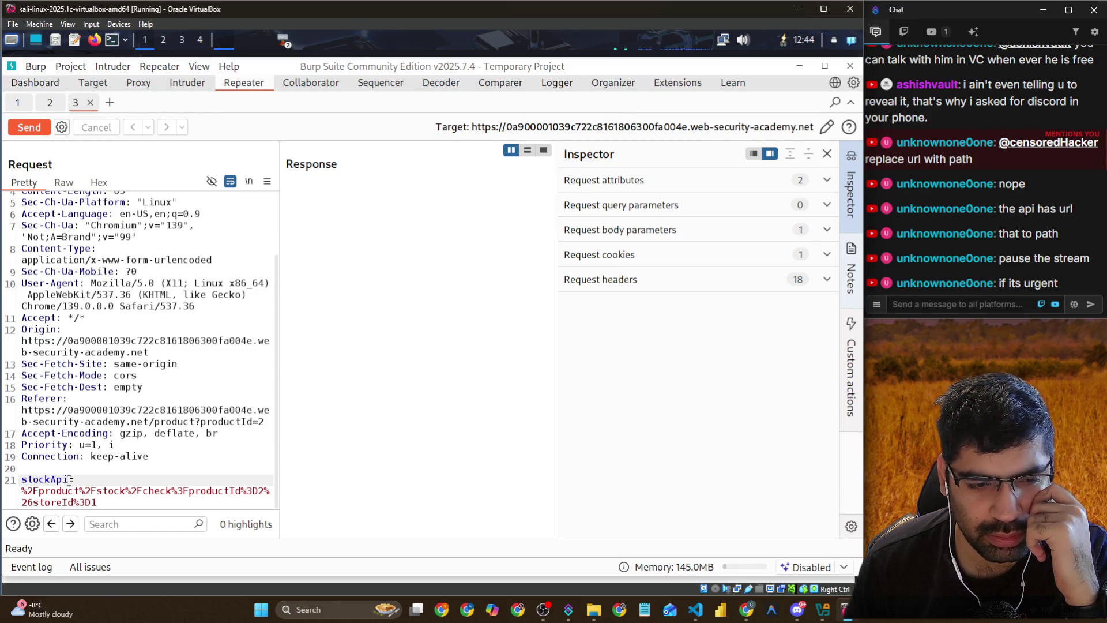
drag(96, 502, 14, 490)
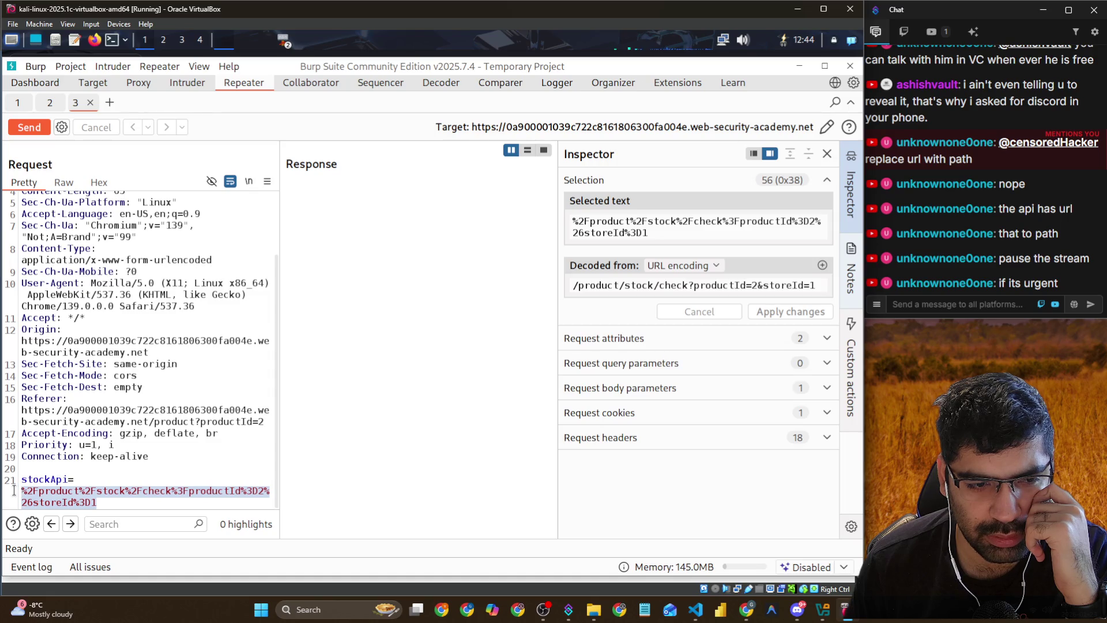
click(69, 410)
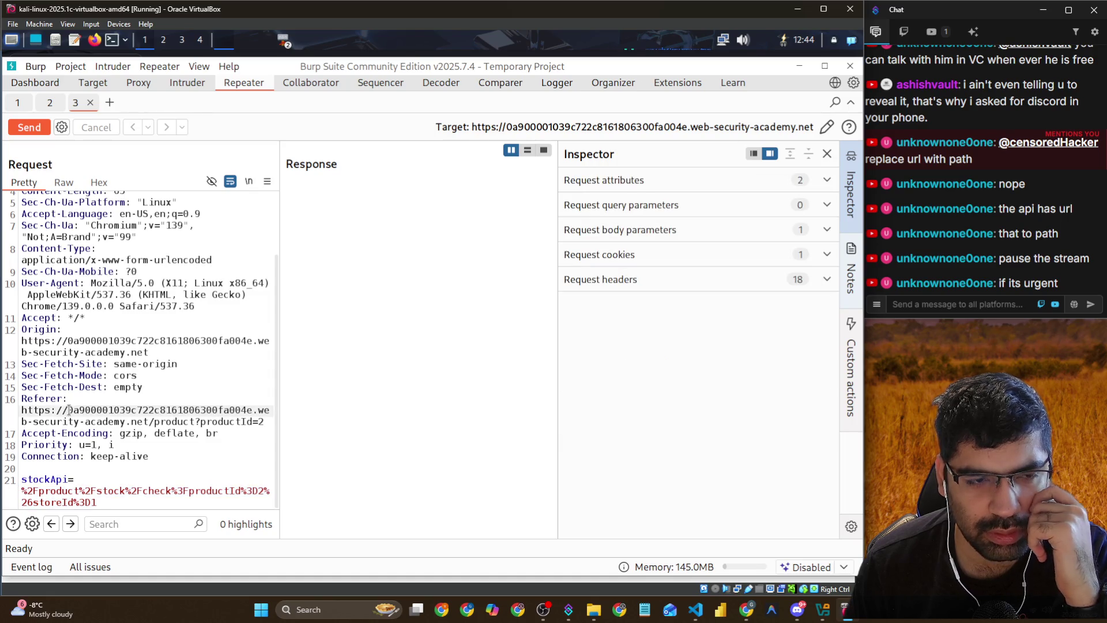
scroll(69, 410, up, 3)
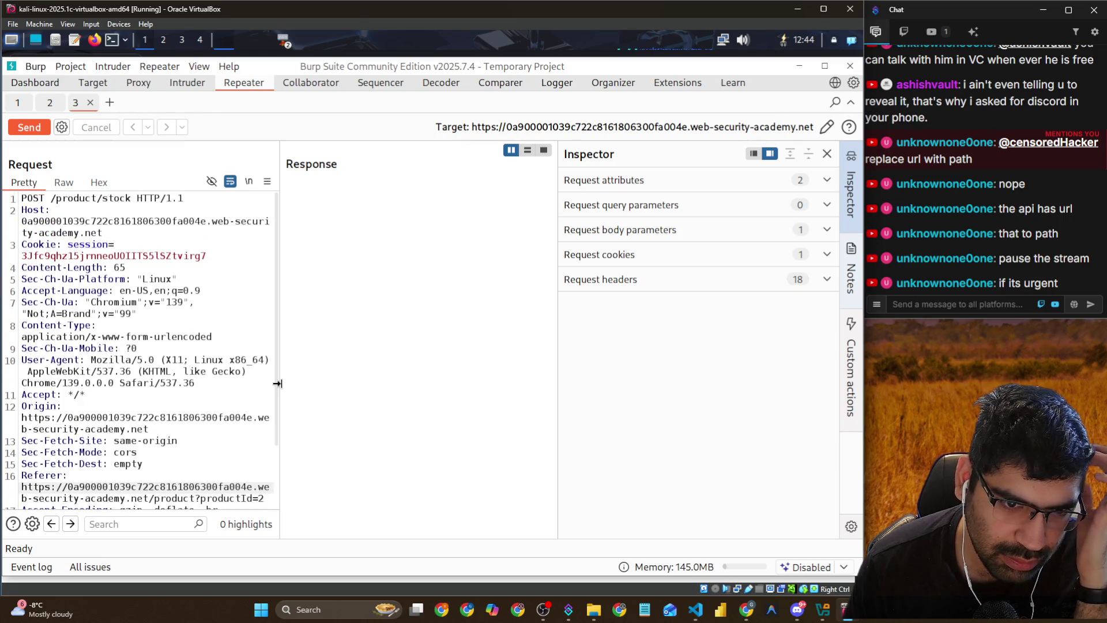
Widen the request pane and select the encoded stockApi value to decode it in Inspector
drag(279, 382, 420, 381)
click(237, 419)
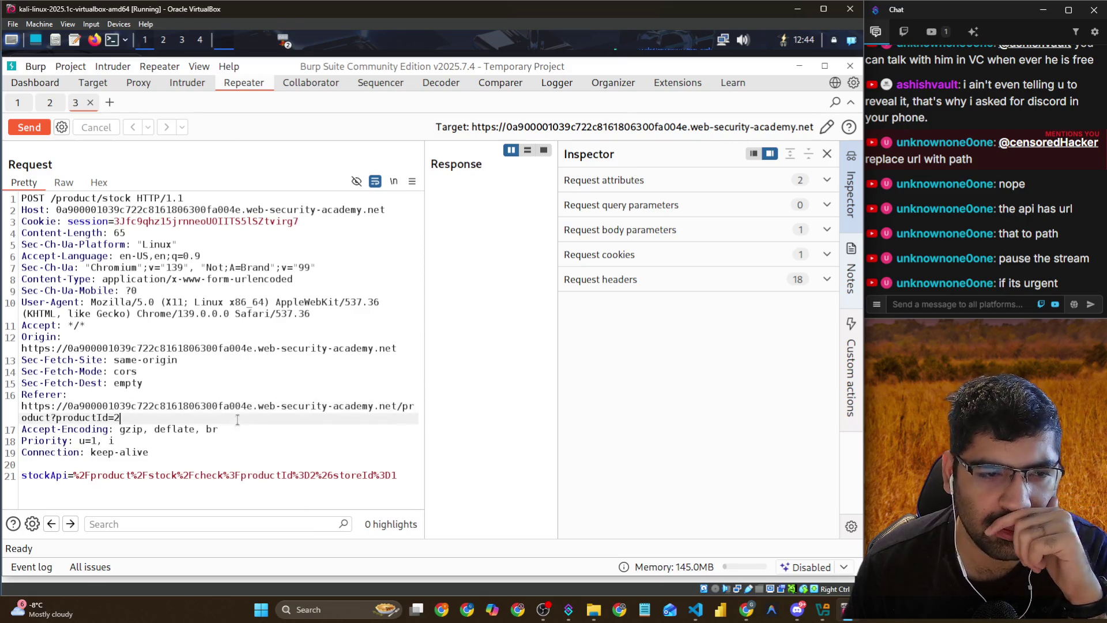
double_click(174, 473)
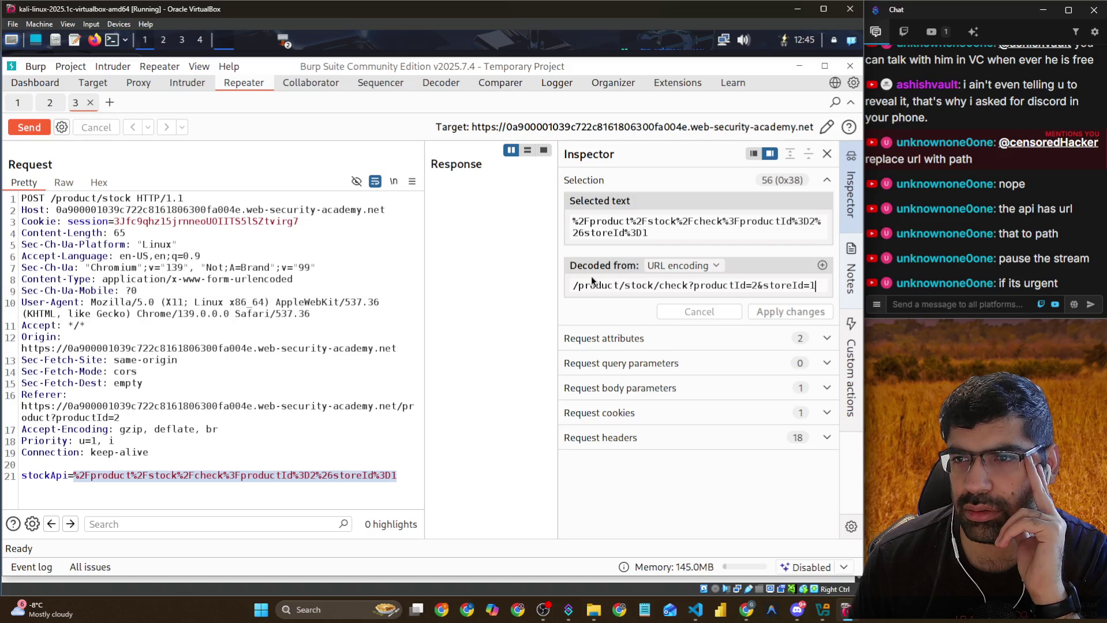
scroll(960, 217, up, 2)
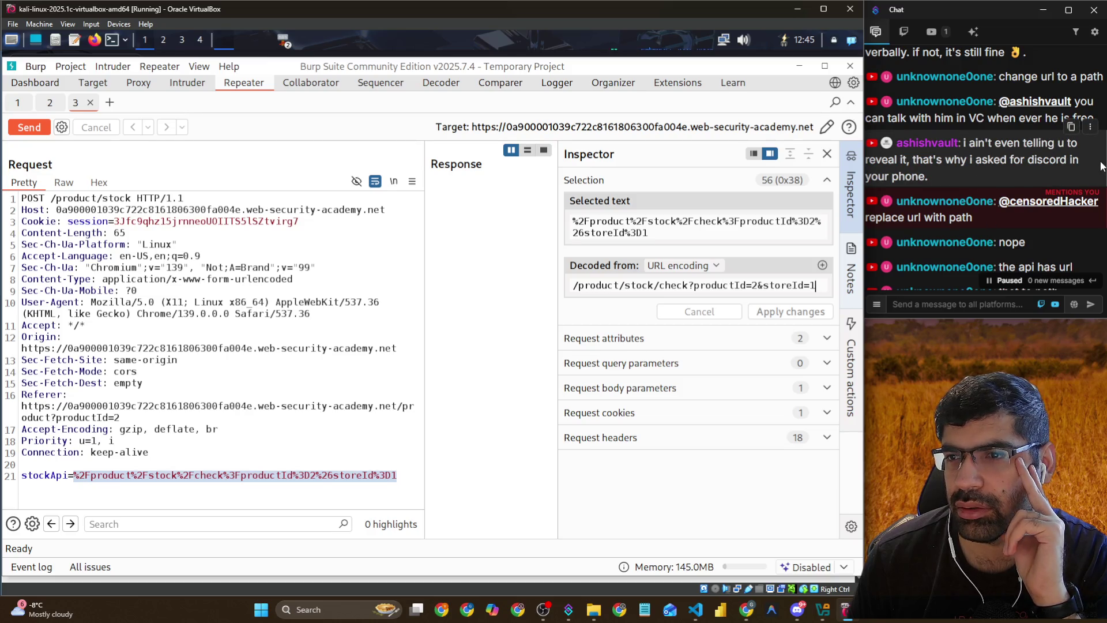
scroll(903, 93, up, 3)
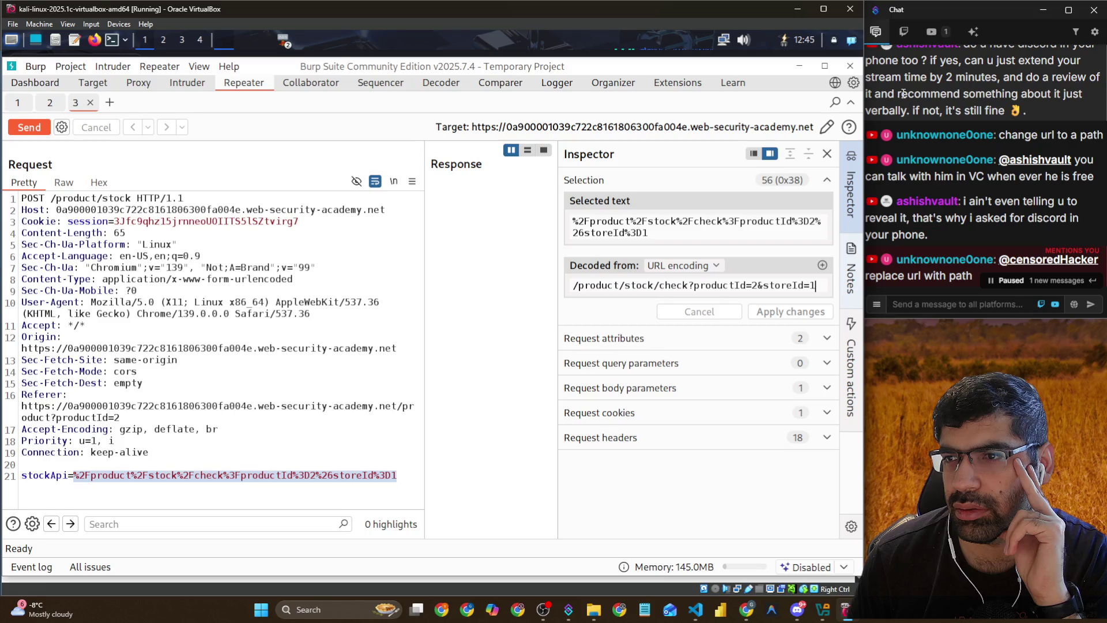
scroll(904, 94, up, 3)
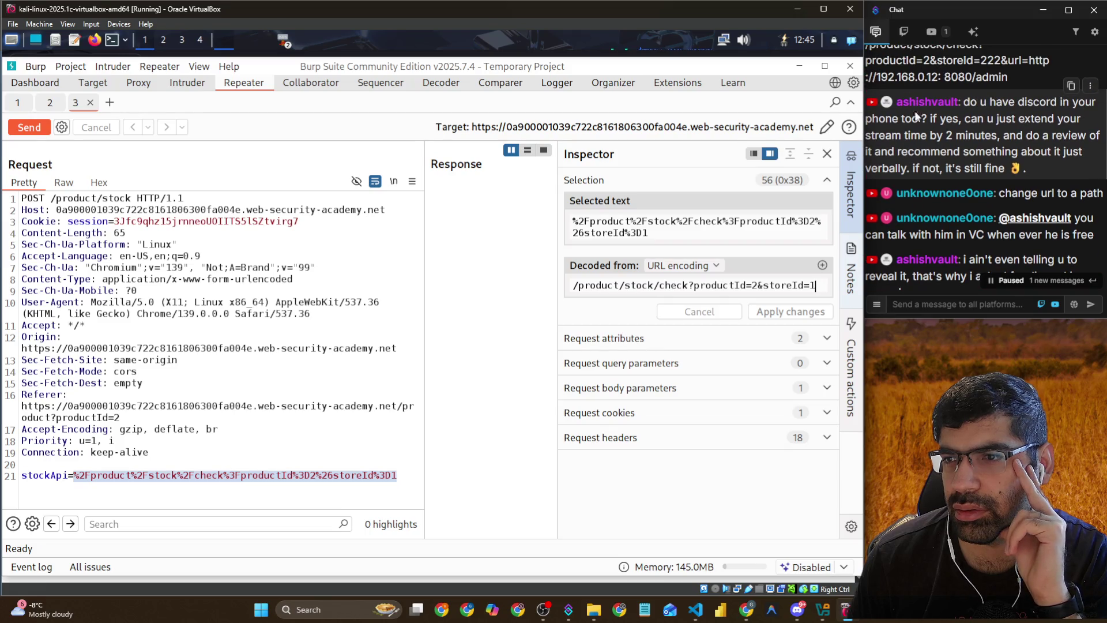
scroll(917, 115, down, 3)
scroll(923, 132, down, 2)
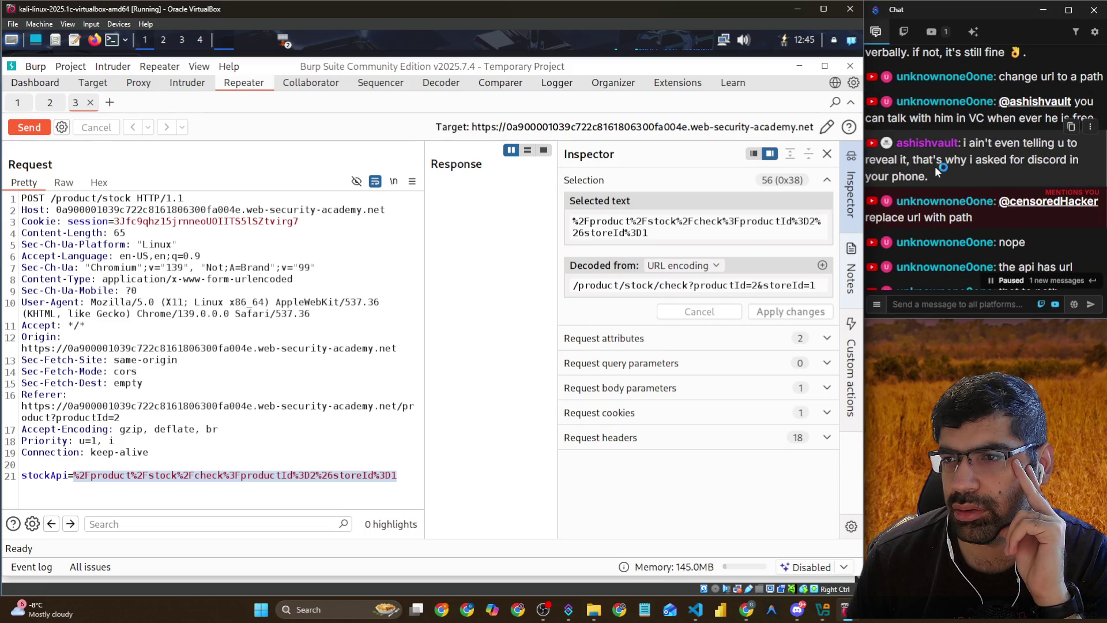
scroll(936, 166, down, 3)
scroll(935, 167, up, 3)
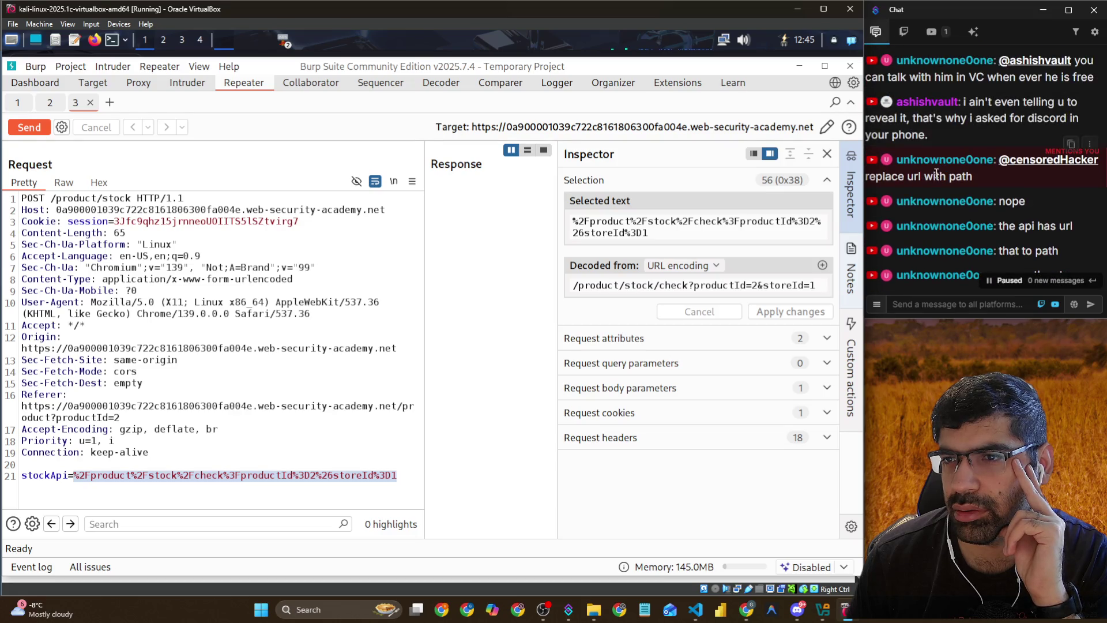
scroll(941, 211, down, 3)
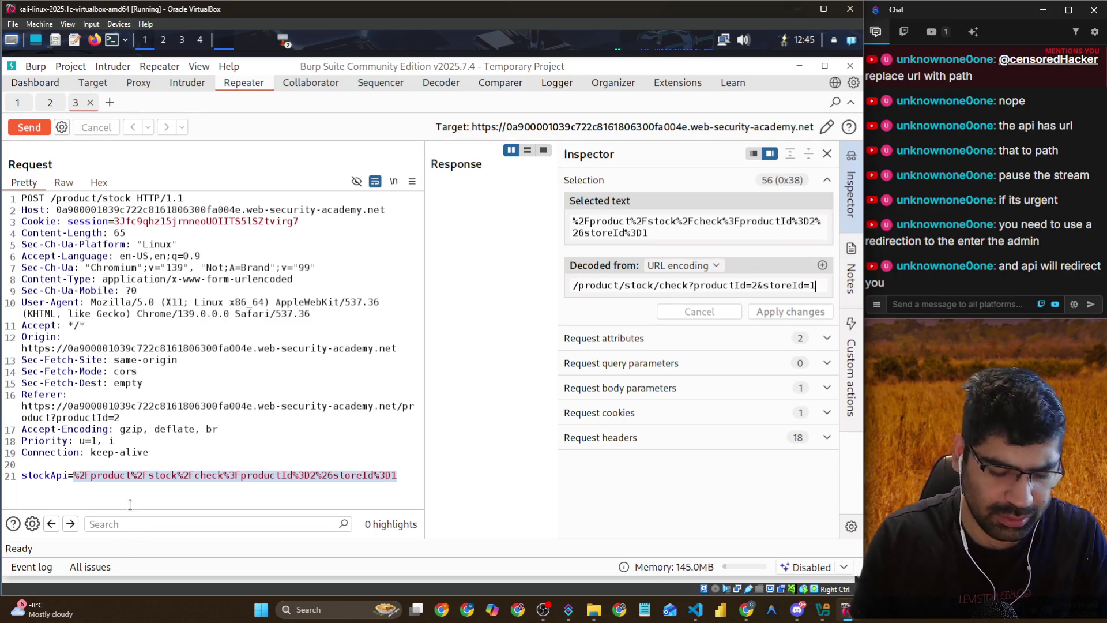
Set the decoded stockApi to /admin, apply it, and send the request
triple_click(825, 284)
shift+click(583, 285)
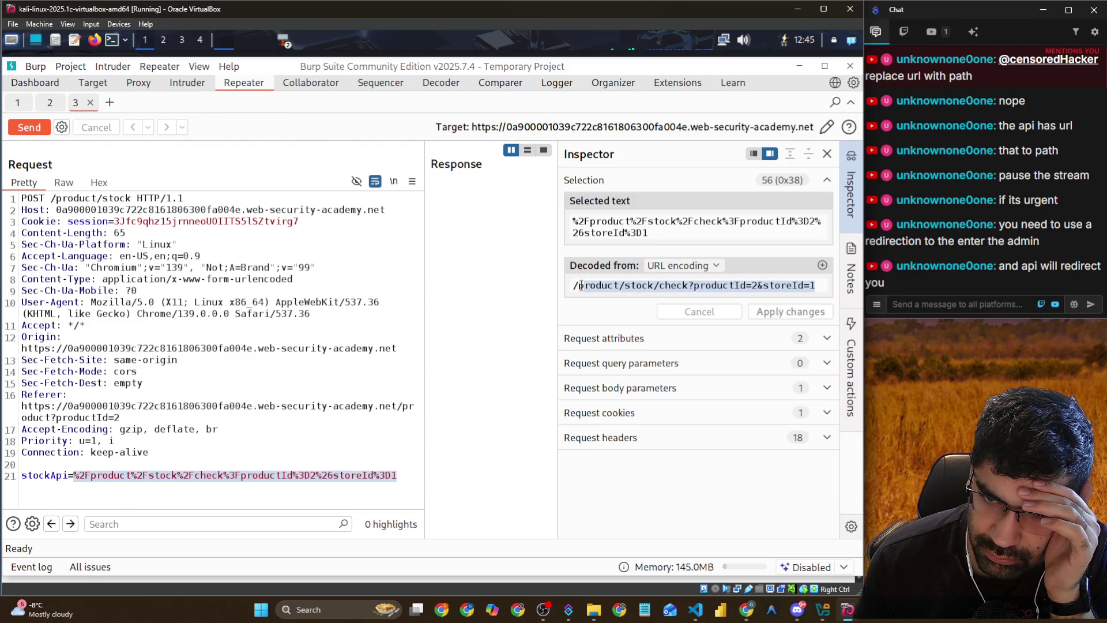
text(a)
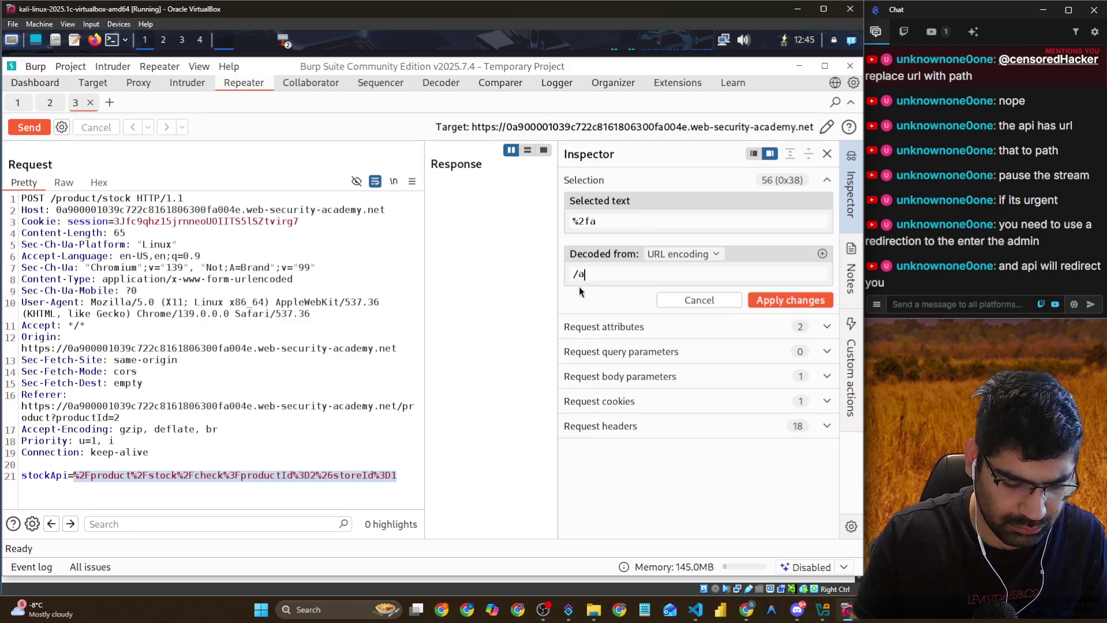
text(dmin)
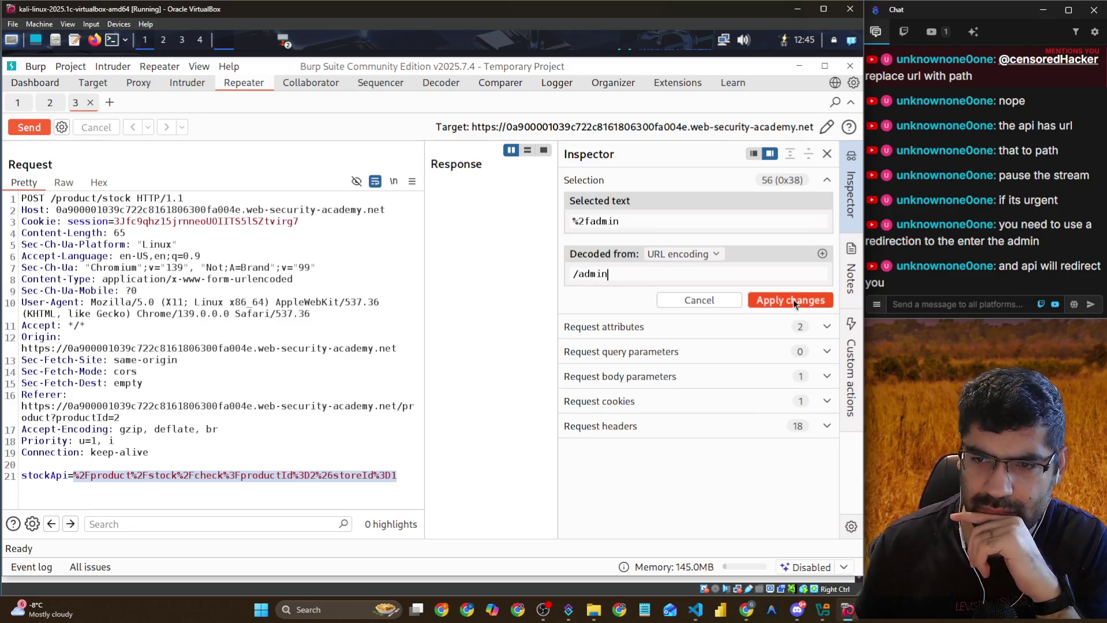
click(795, 301)
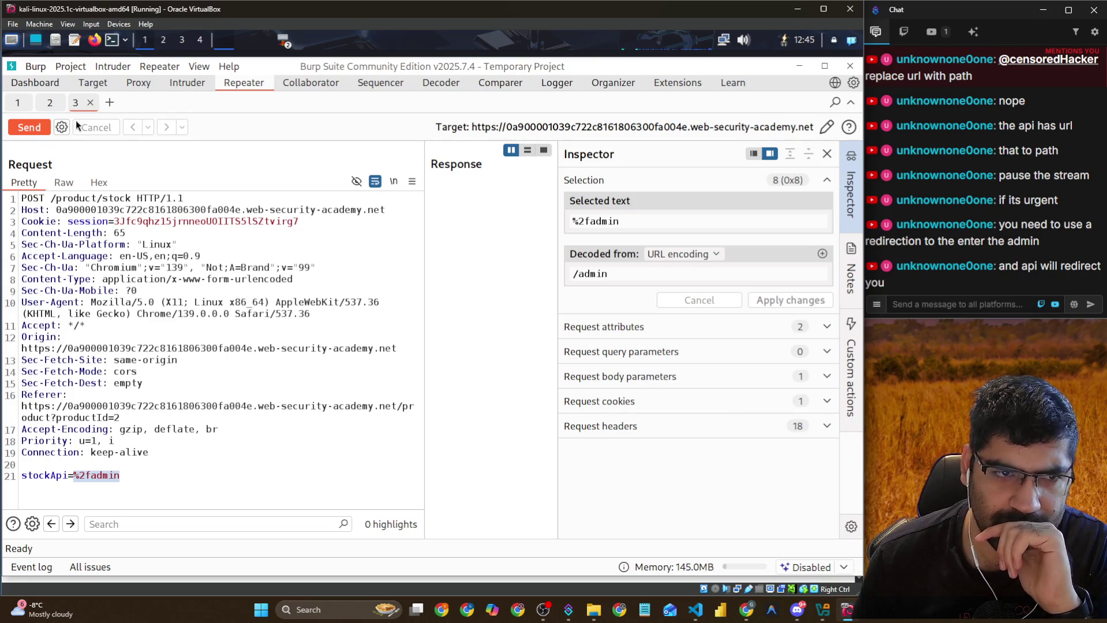
click(46, 127)
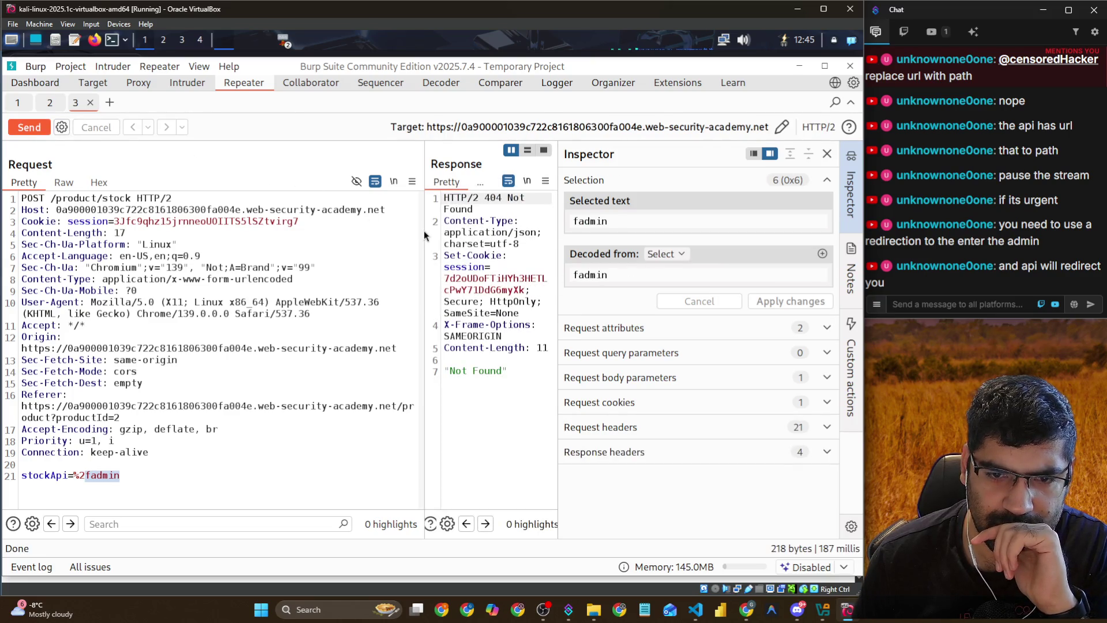
drag(420, 229, 293, 230)
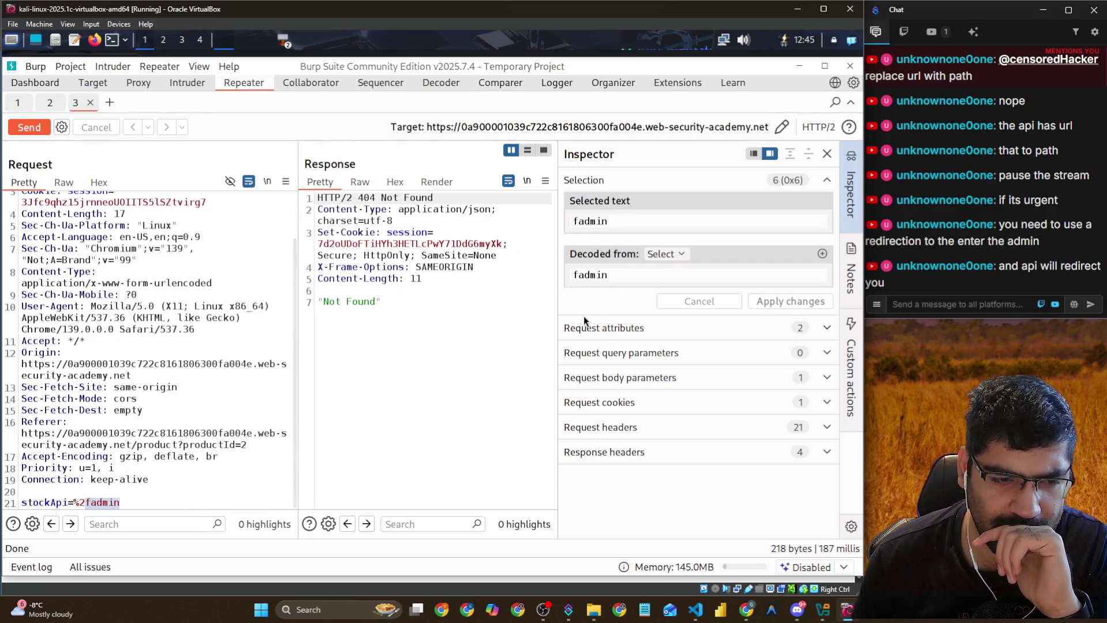
key(Home)
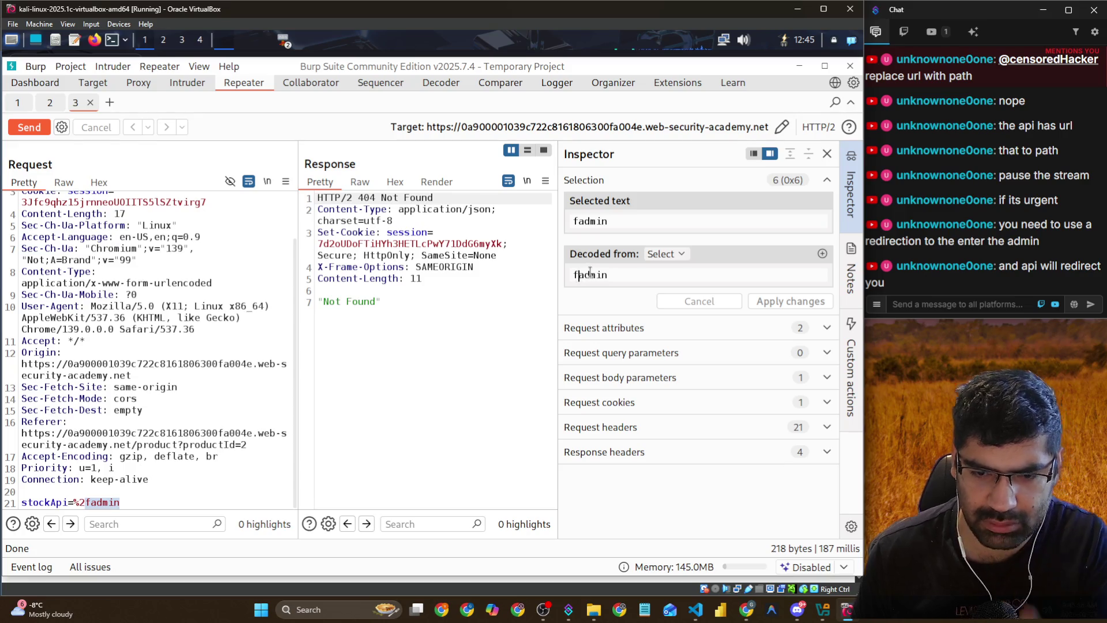
key(Delete)
click(783, 302)
click(24, 128)
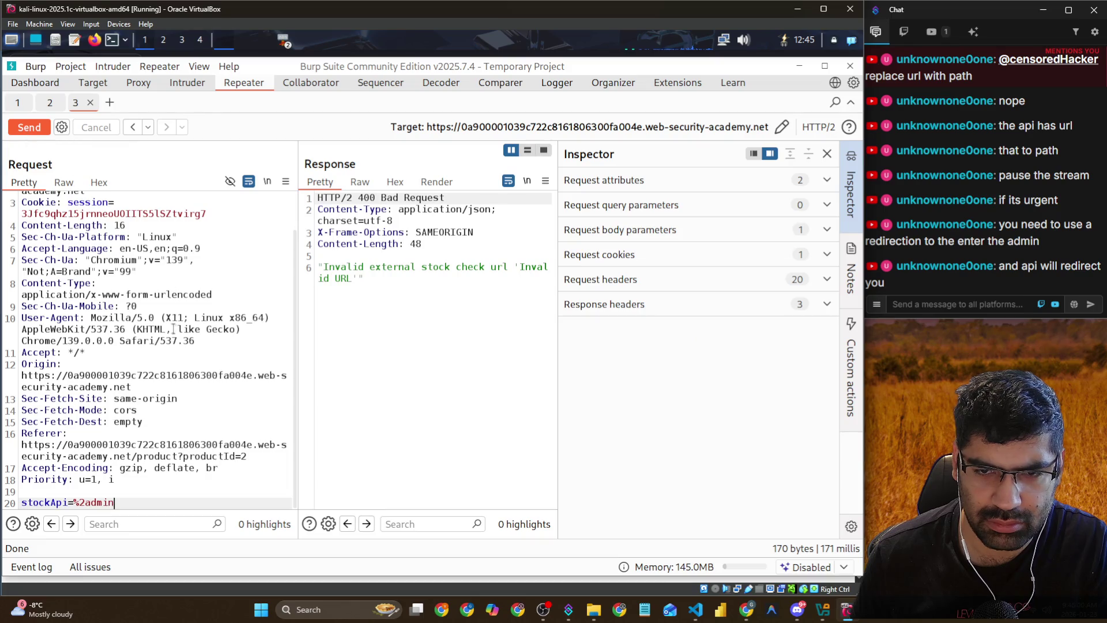
Change stockApi to plain admin, resend for a 400 invalid-URL reply, then open Repeater tab 2
double_click(124, 502)
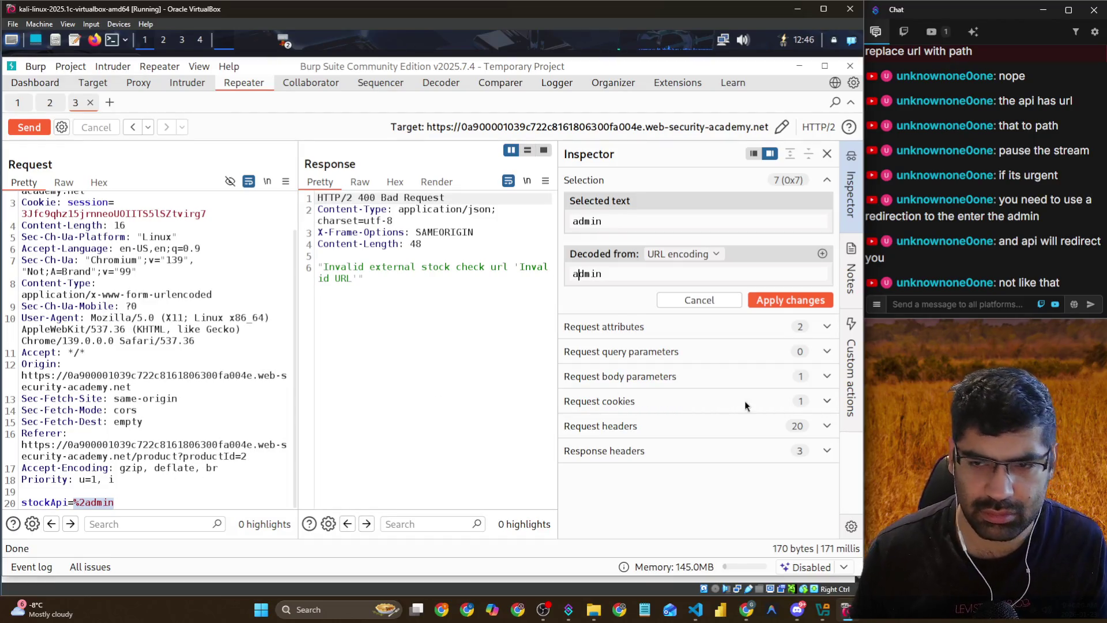
click(784, 301)
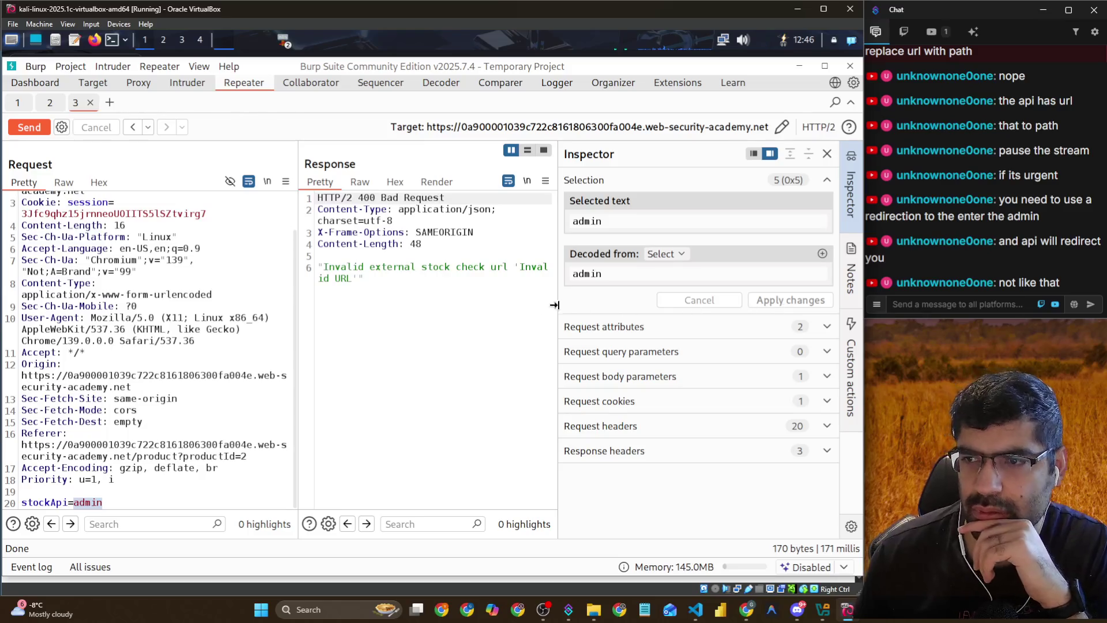
click(23, 128)
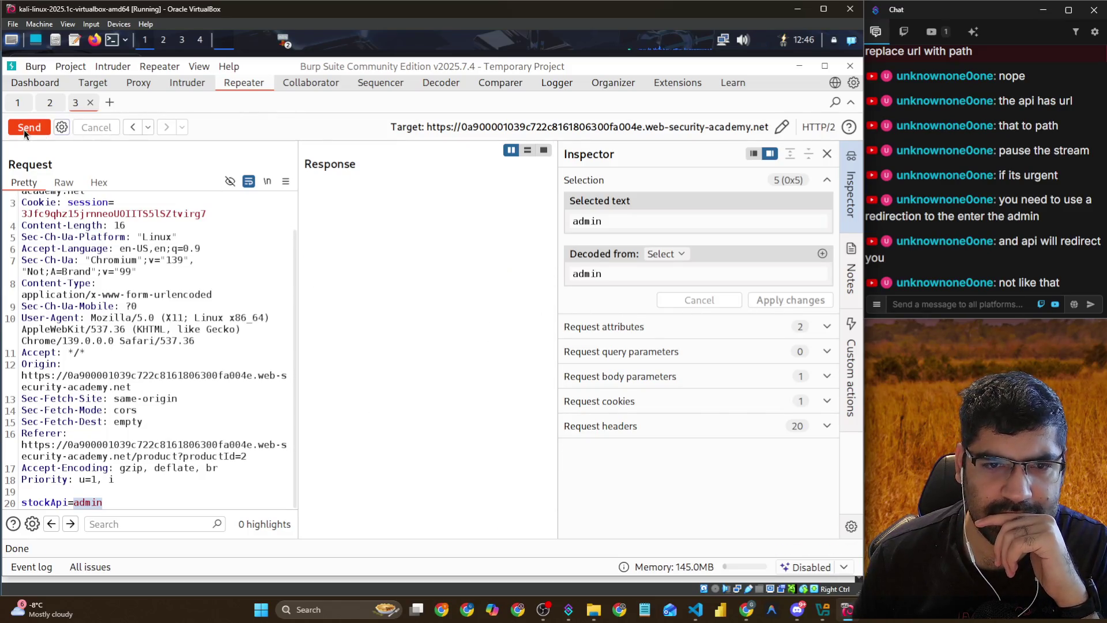
click(623, 276)
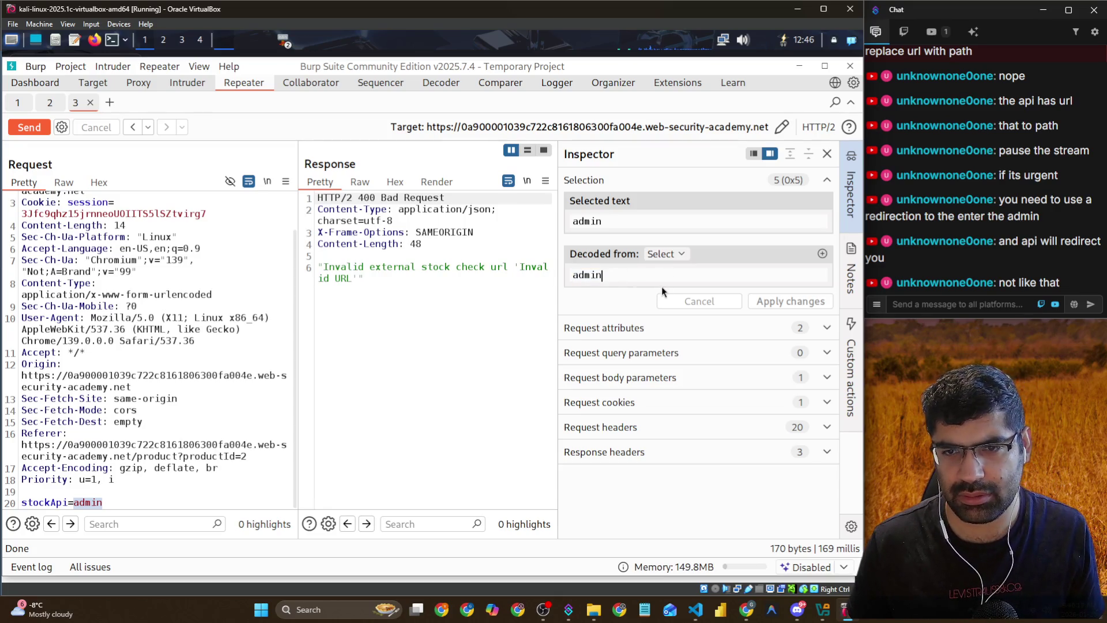
click(47, 106)
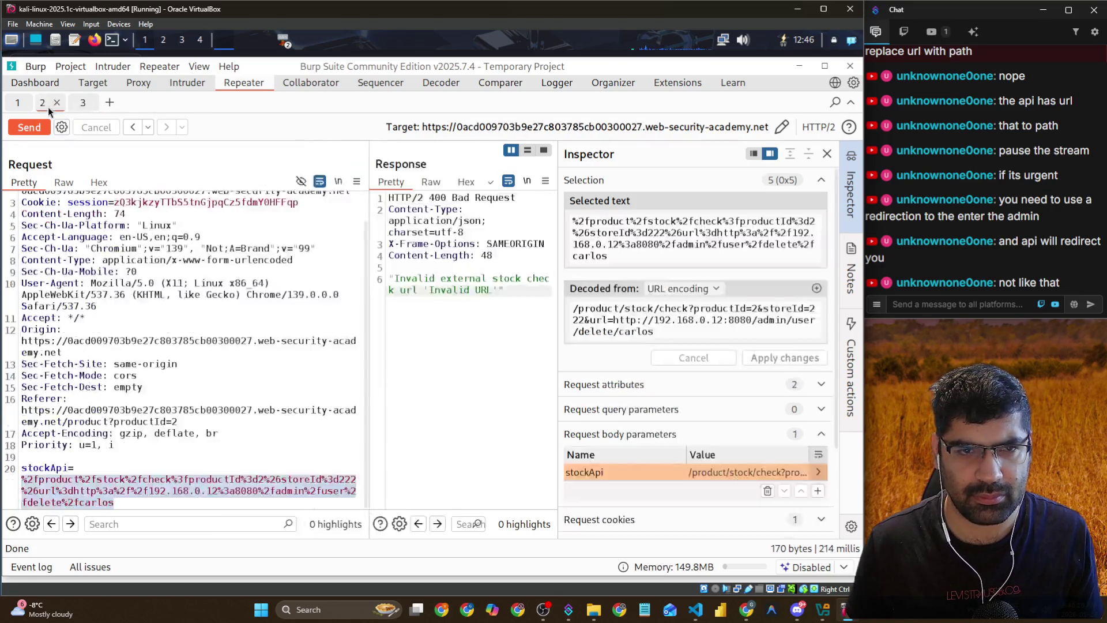
mouse_move(654, 332)
mouse_down()
mouse_move(574, 321)
mouse_move(566, 308)
mouse_up()
key(ctrl+c)
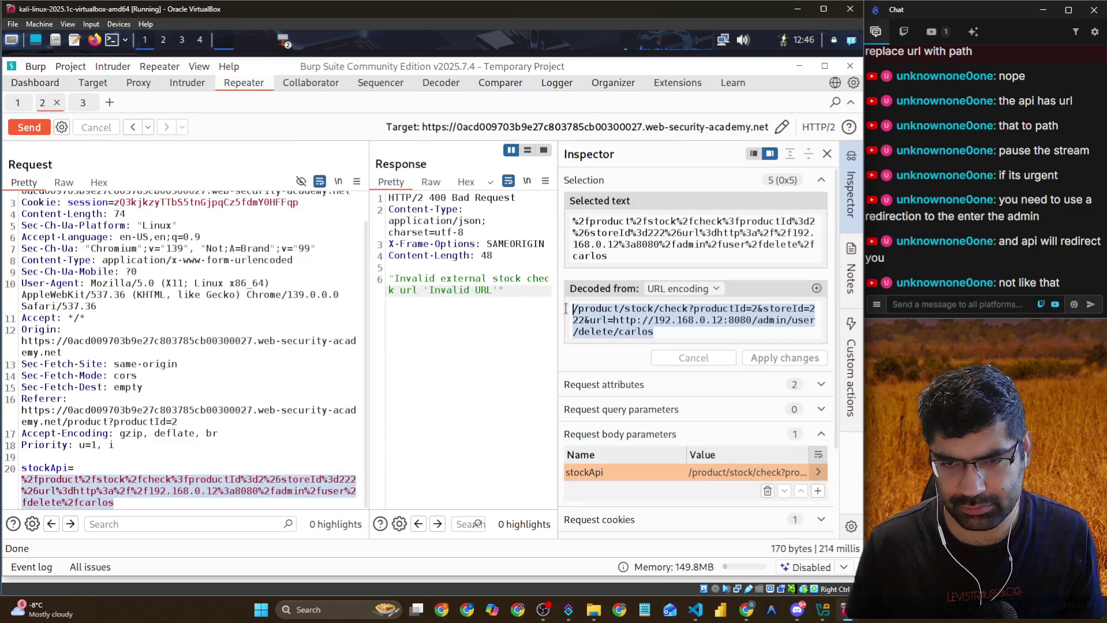
click(85, 106)
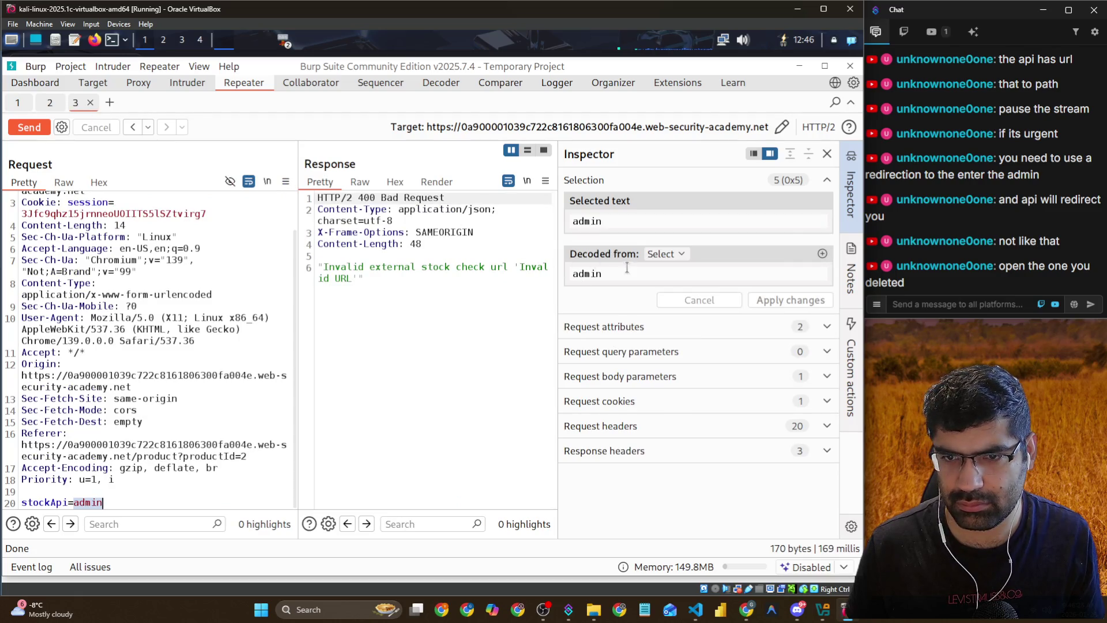
click(573, 273)
double_click(593, 271)
key(ctrl+v)
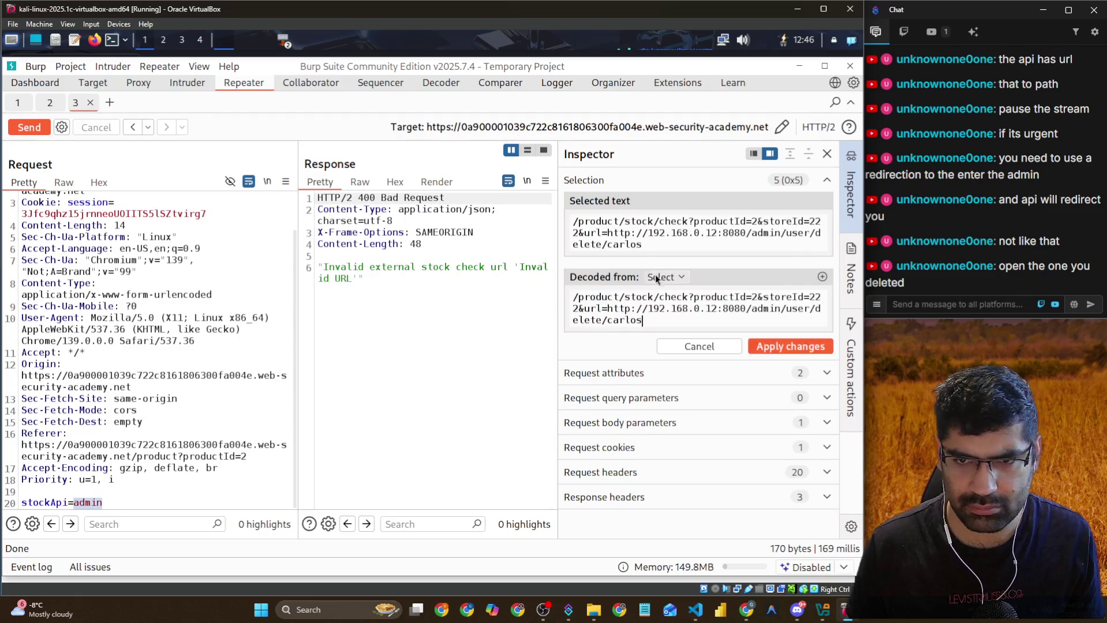
Rename the url parameter to path, apply the change, and decode the value as URL encoding
double_click(588, 308)
text(pa)
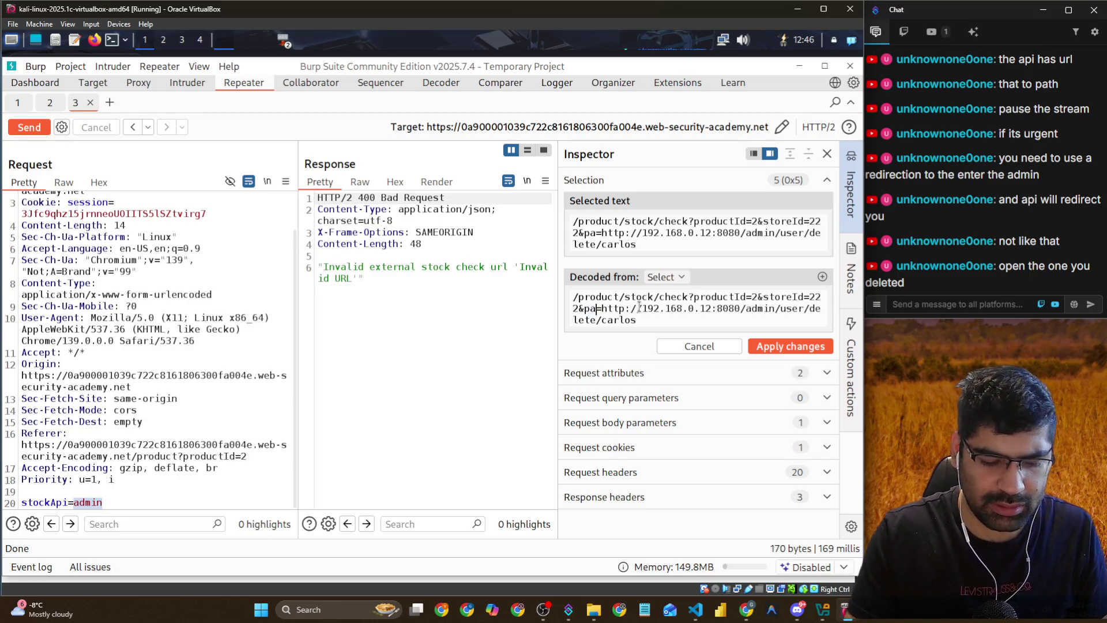
text(th)
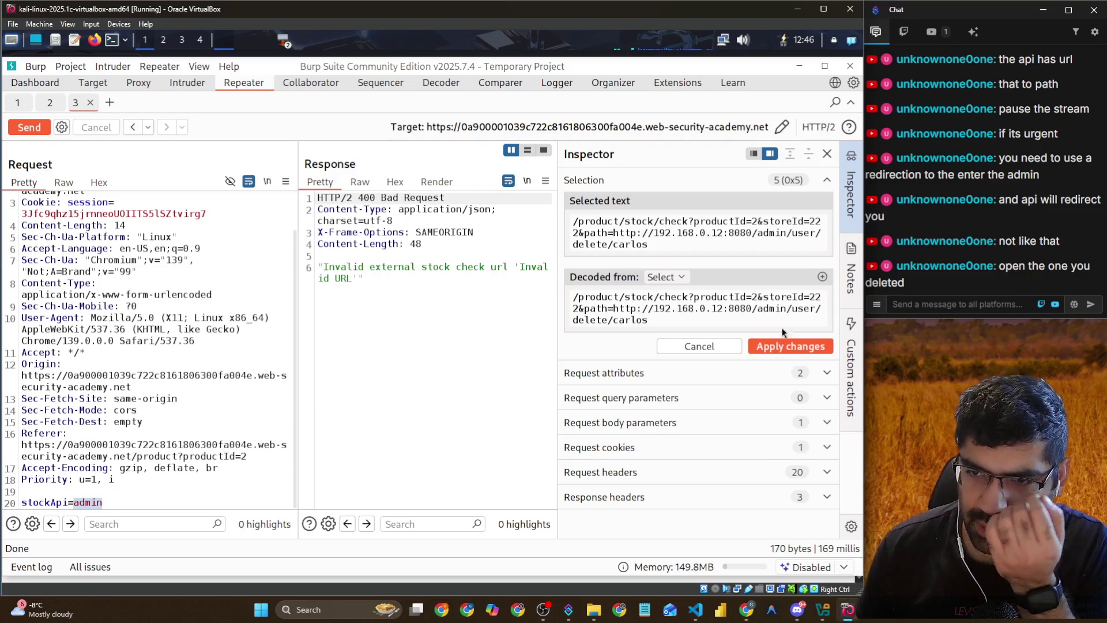
click(808, 346)
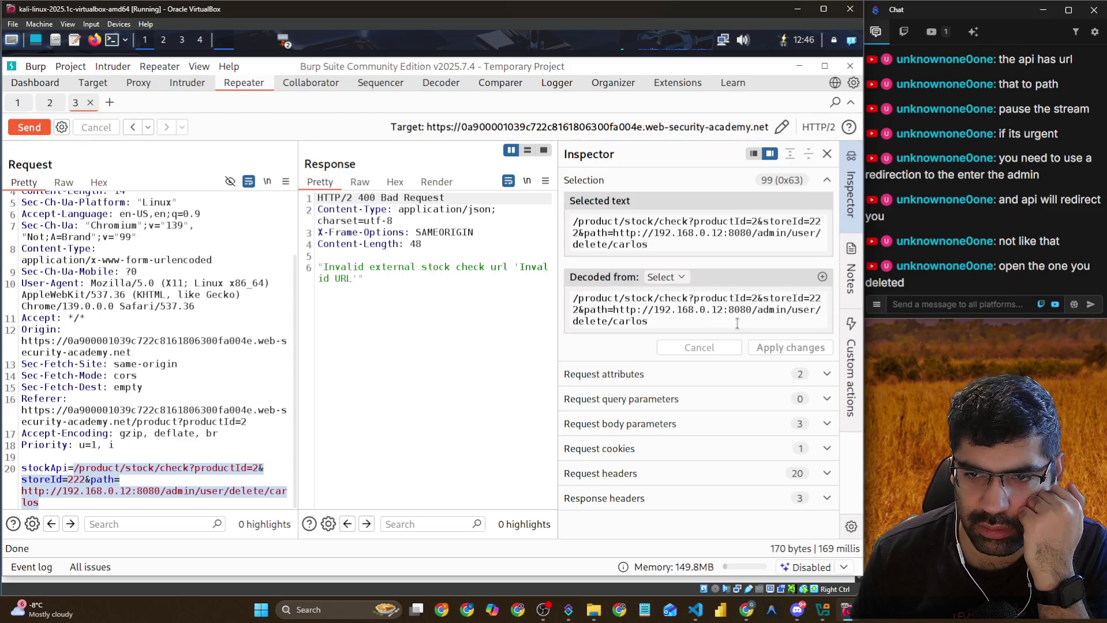
drag(736, 321, 565, 292)
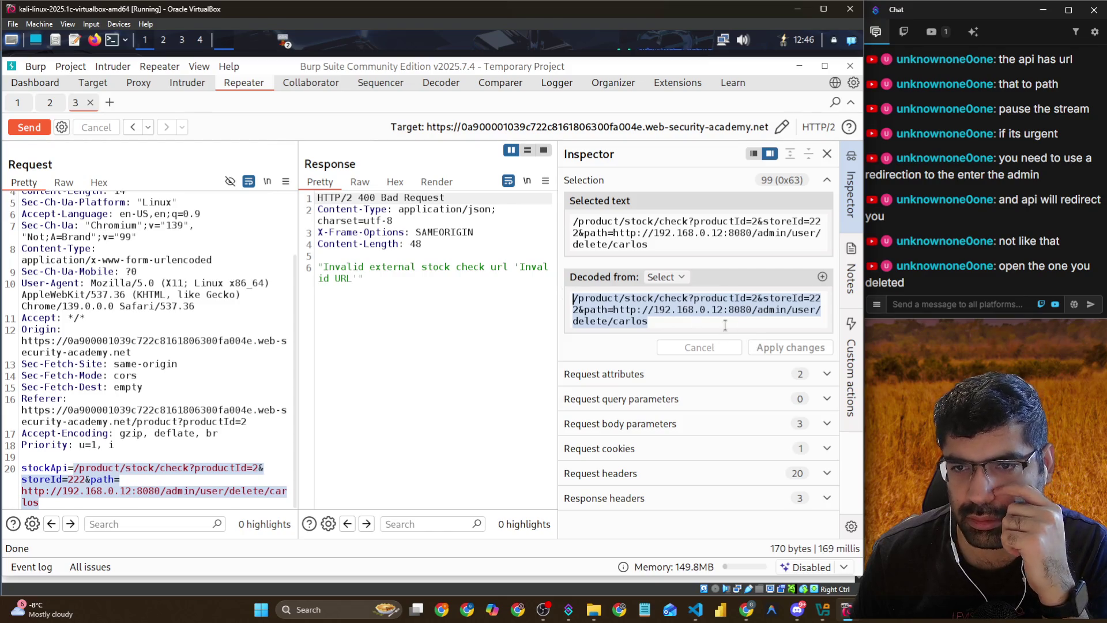
click(659, 277)
click(688, 294)
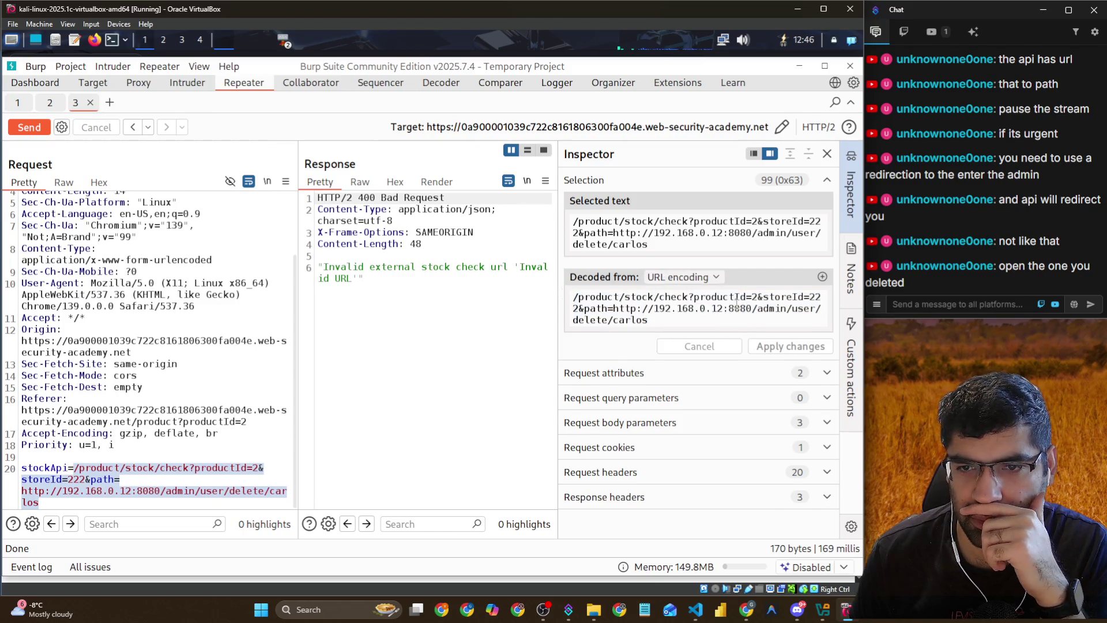
mouse_move(701, 317)
mouse_down()
mouse_move(513, 300)
mouse_move(533, 303)
mouse_up()
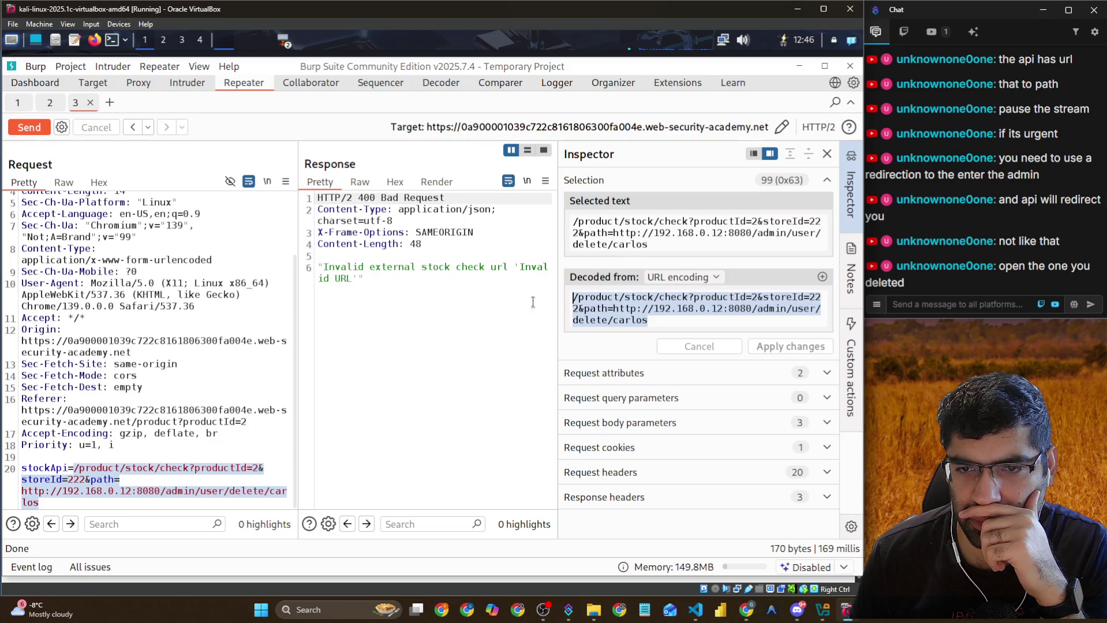
click(699, 318)
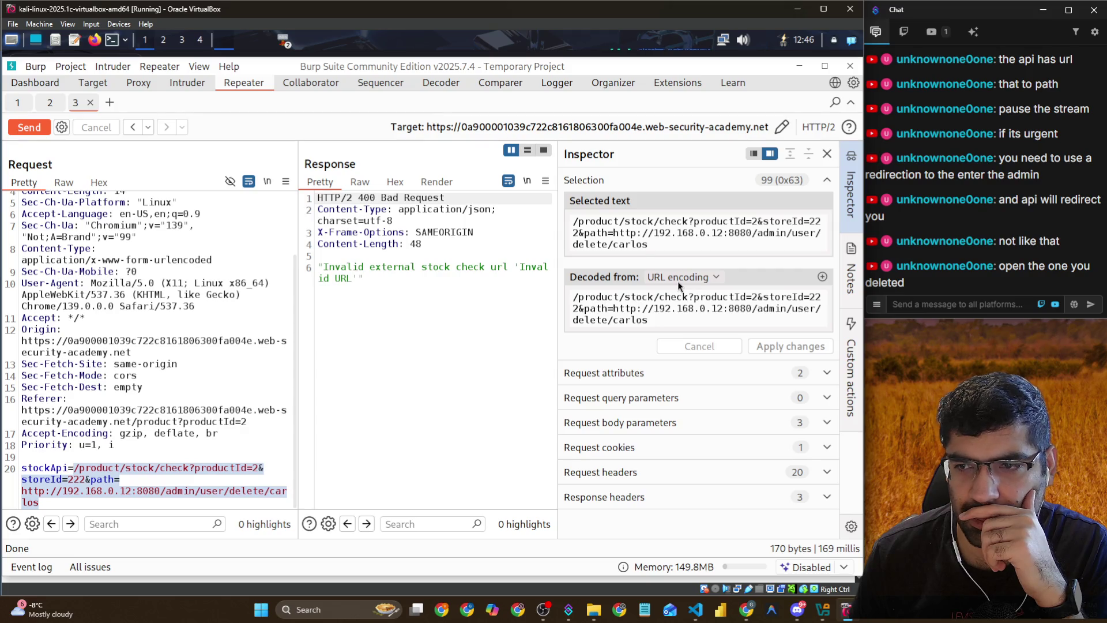
URL-encode the stockApi value via Convert selection and send the request, getting 200 OK
right_click(98, 492)
mouse_move(160, 482)
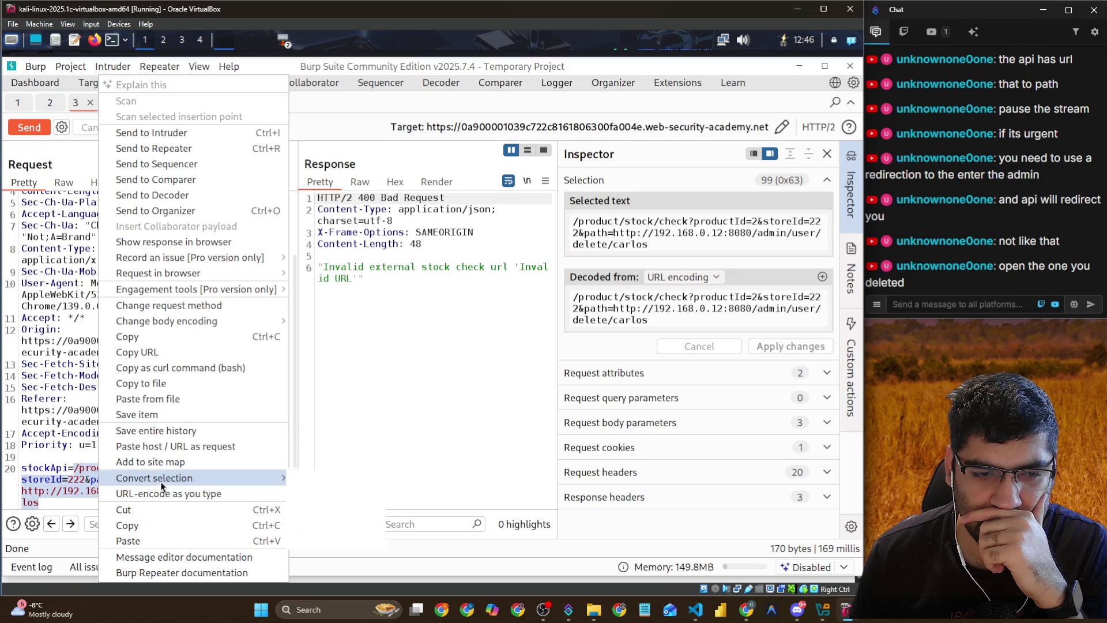
mouse_move(330, 476)
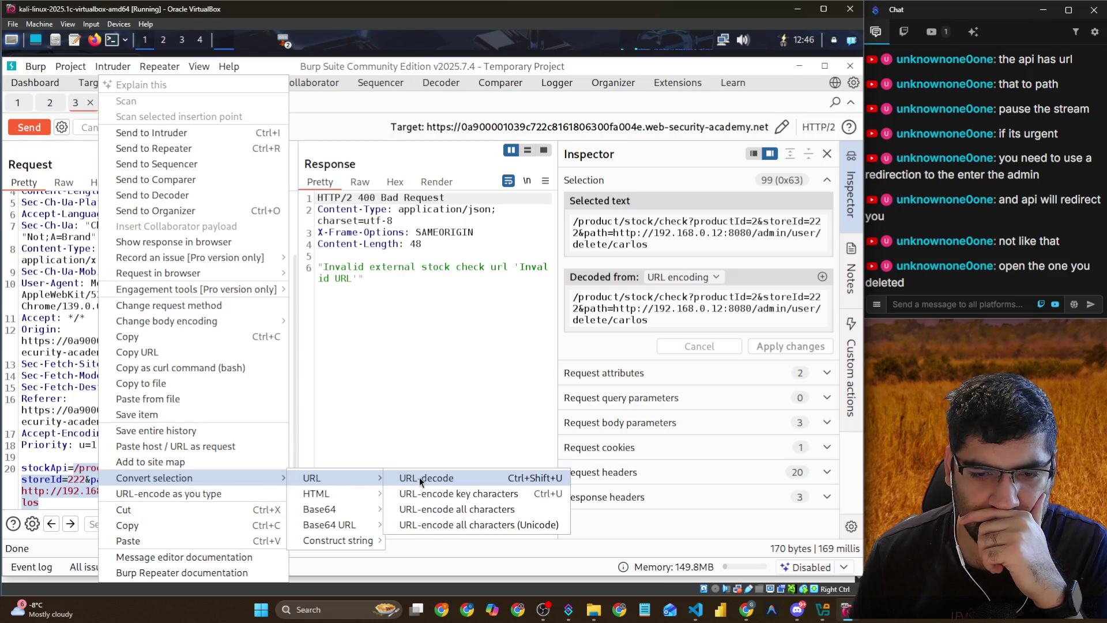
click(425, 493)
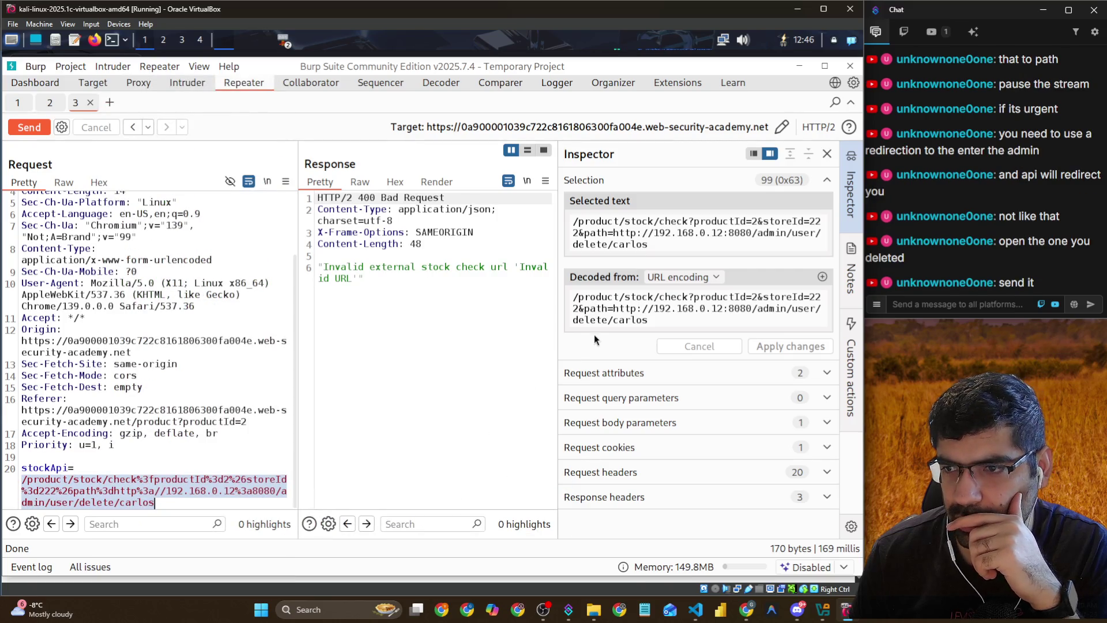
click(33, 126)
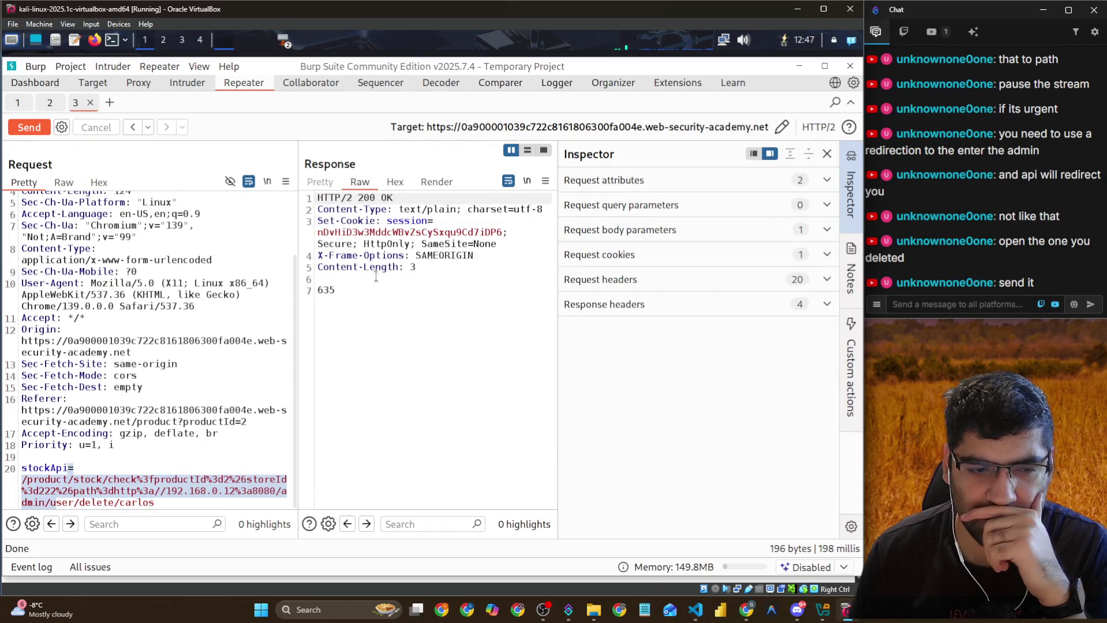
Reselect the stockApi value, replace its decoded text in Inspector, and apply the fully encoded value
click(172, 499)
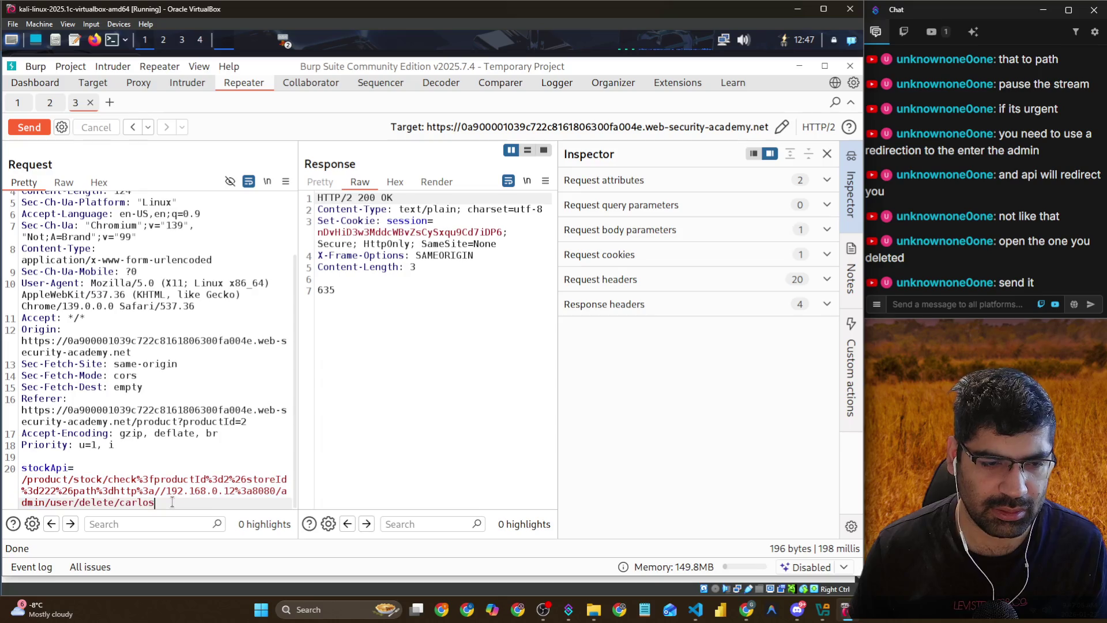
drag(173, 500, 22, 476)
click(668, 320)
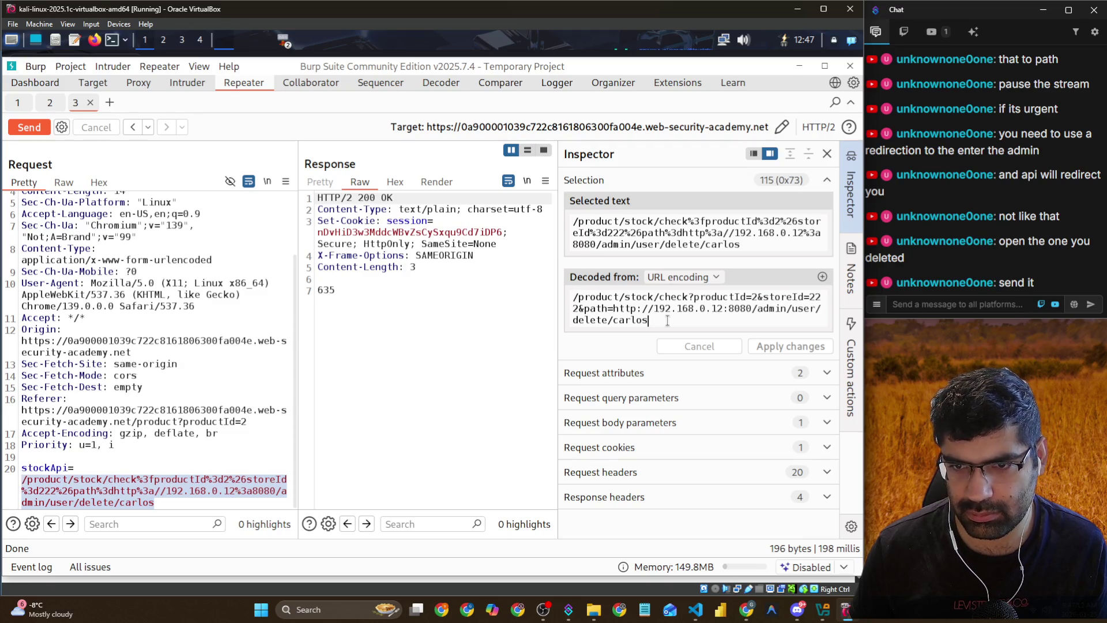
drag(668, 320, 568, 294)
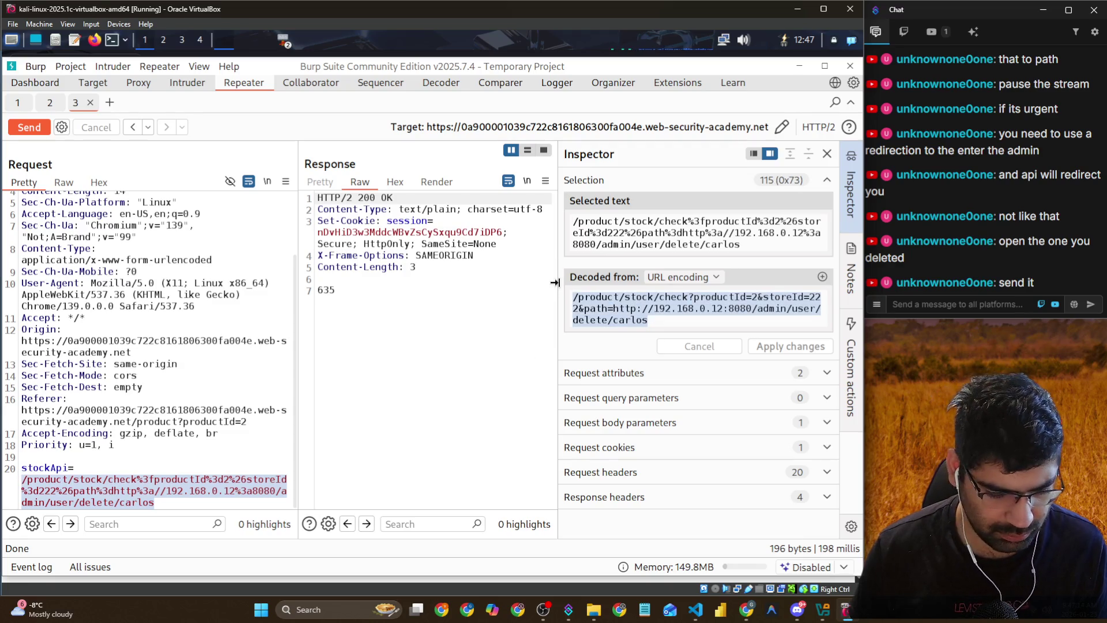
drag(649, 320, 565, 301)
key(BackSpace)
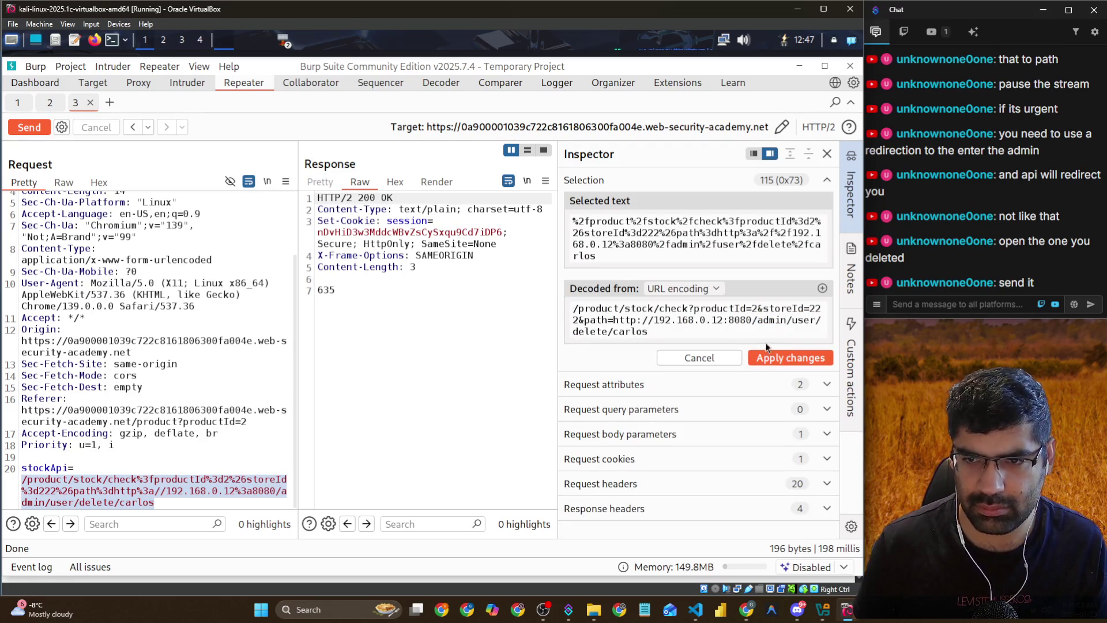
click(791, 358)
key(alt+Tab)
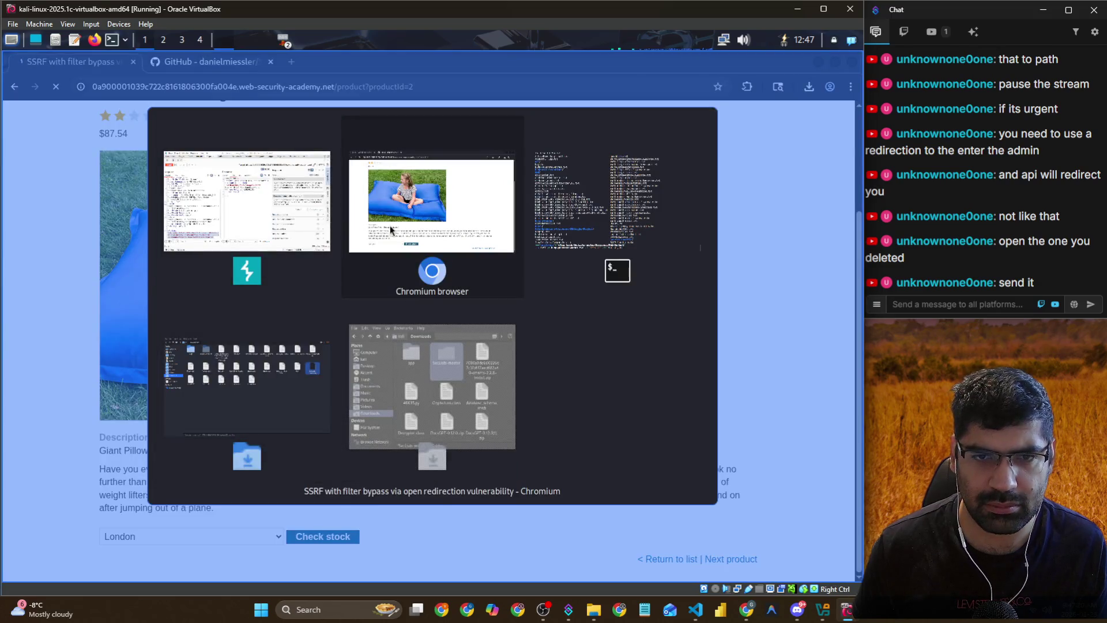
Turn Proxy interception off, revisit the Giant Pillow Thing page, and return to Repeater tab 3
click(390, 226)
key(alt+Tab)
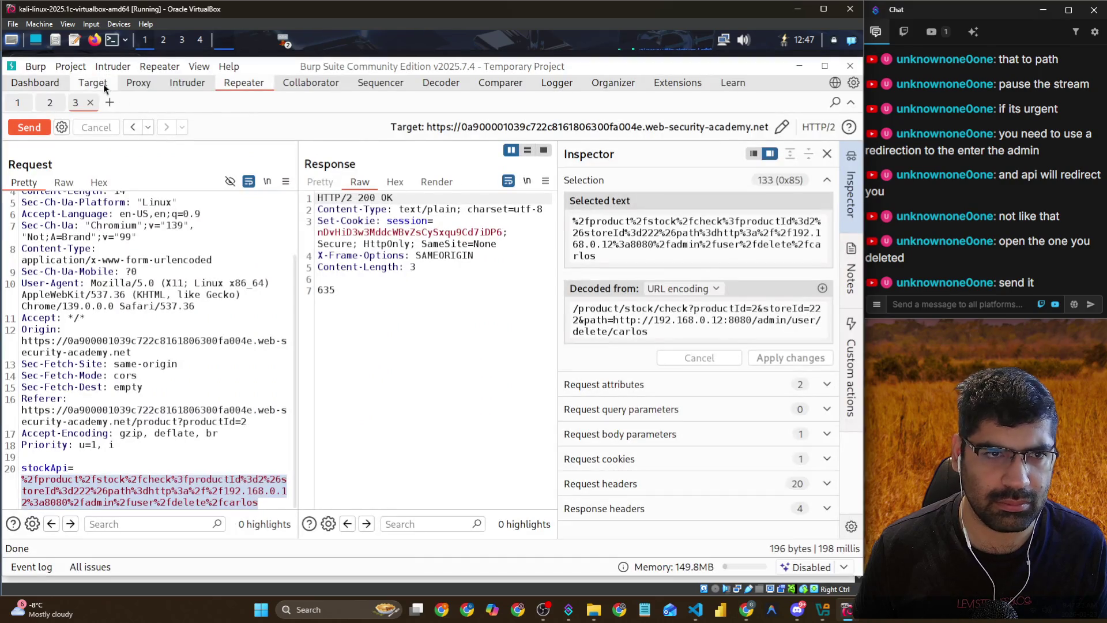
click(98, 82)
click(141, 82)
click(96, 127)
key(alt+Tab)
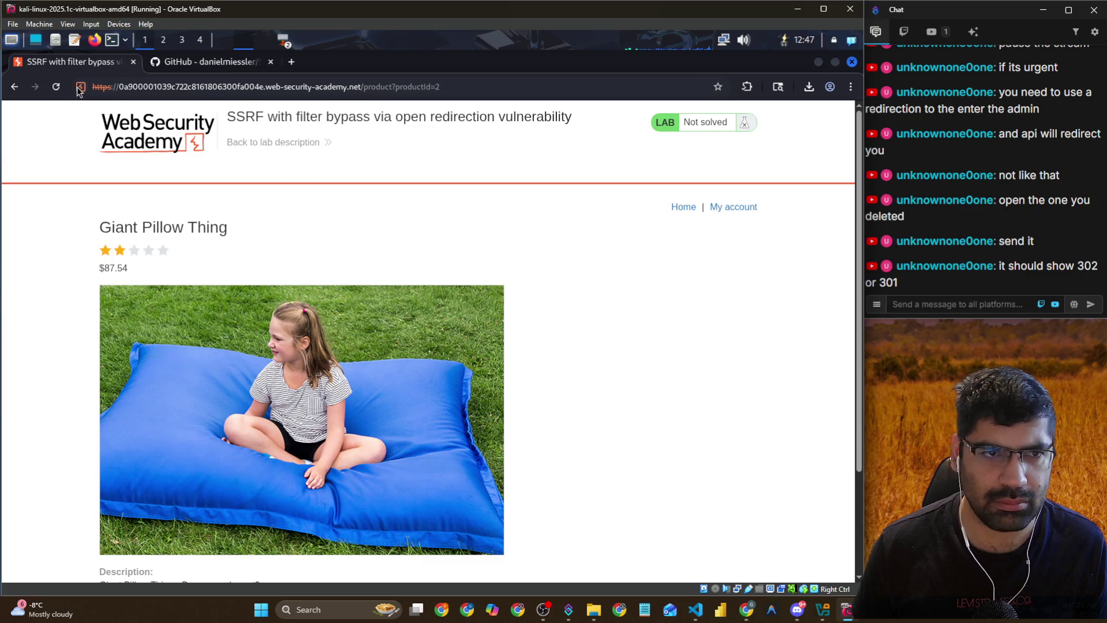
scroll(49, 222, down, 3)
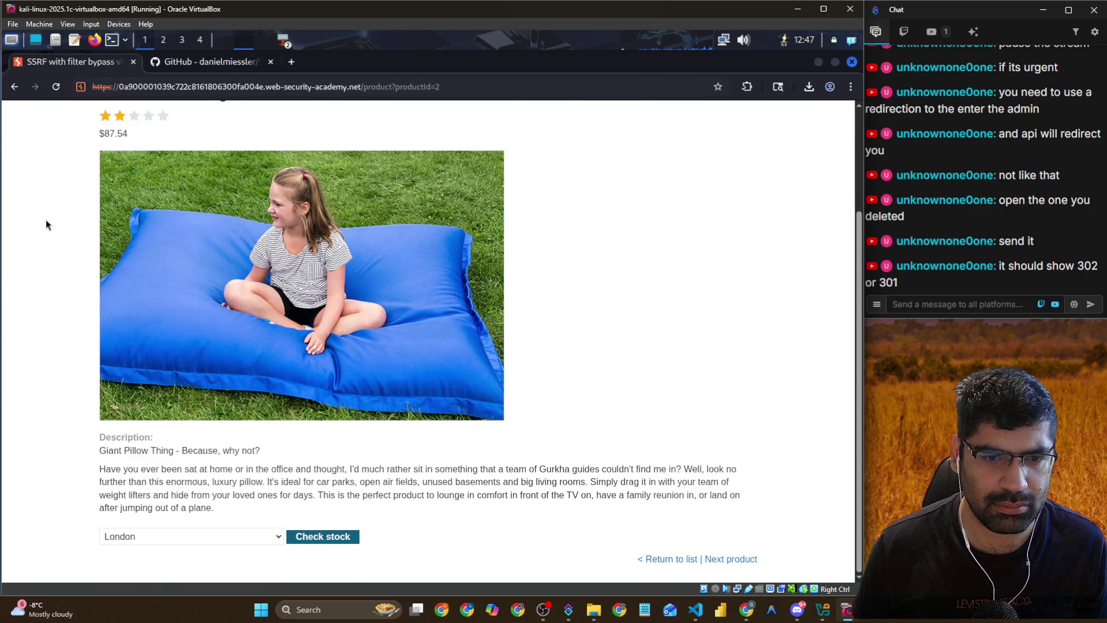
scroll(46, 219, up, 3)
key(alt+Tab)
key(alt+Tab)
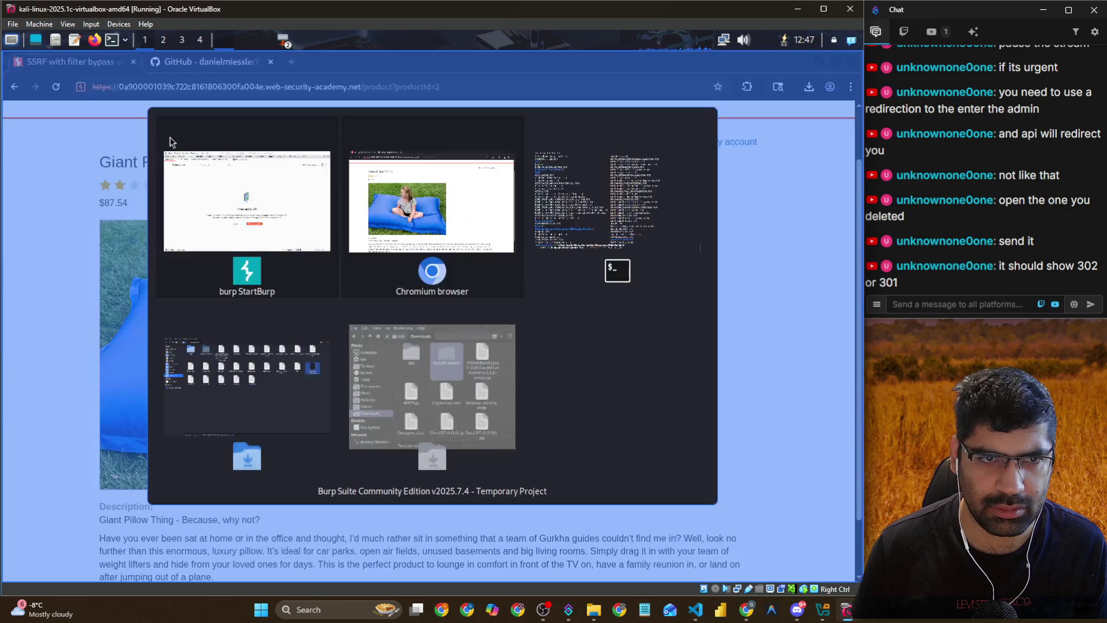
key(alt+Tab)
click(242, 83)
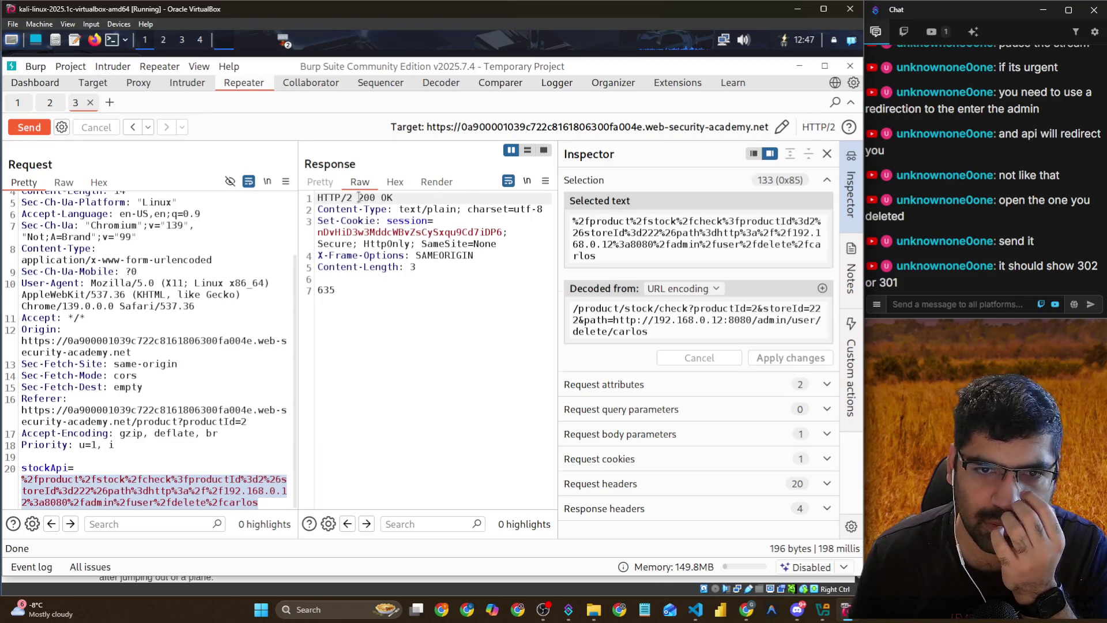
drag(359, 197, 388, 198)
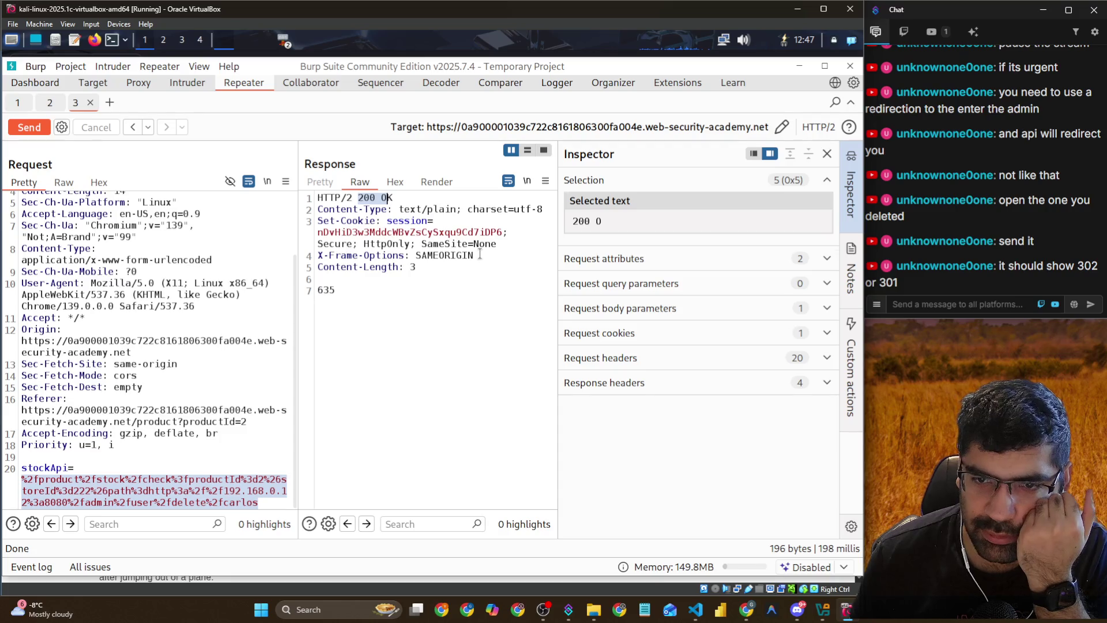
click(229, 491)
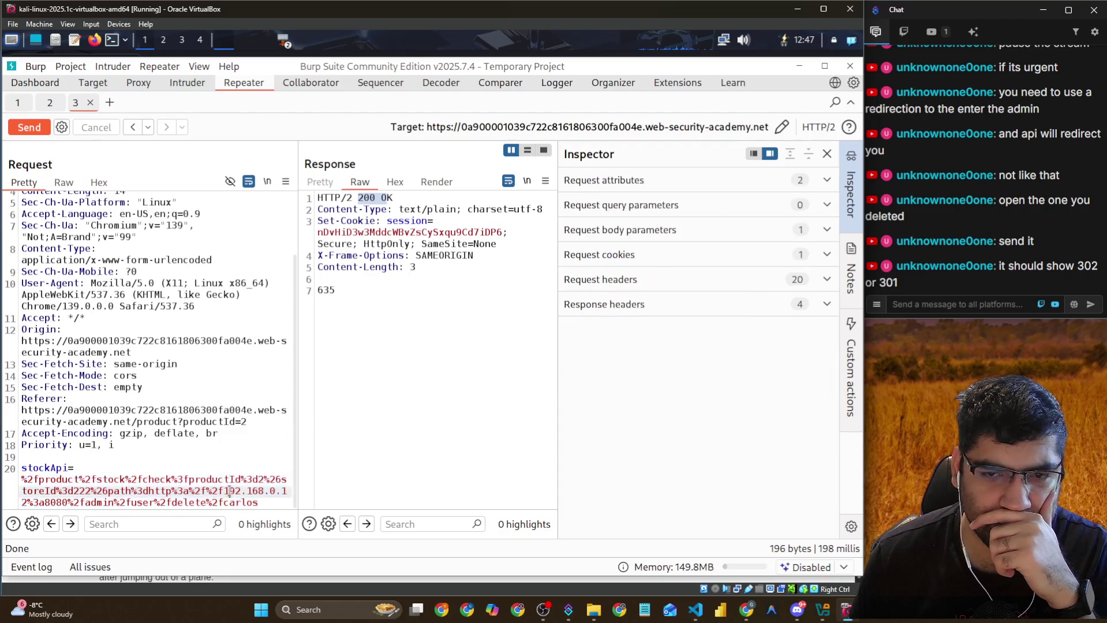
shift+click(26, 479)
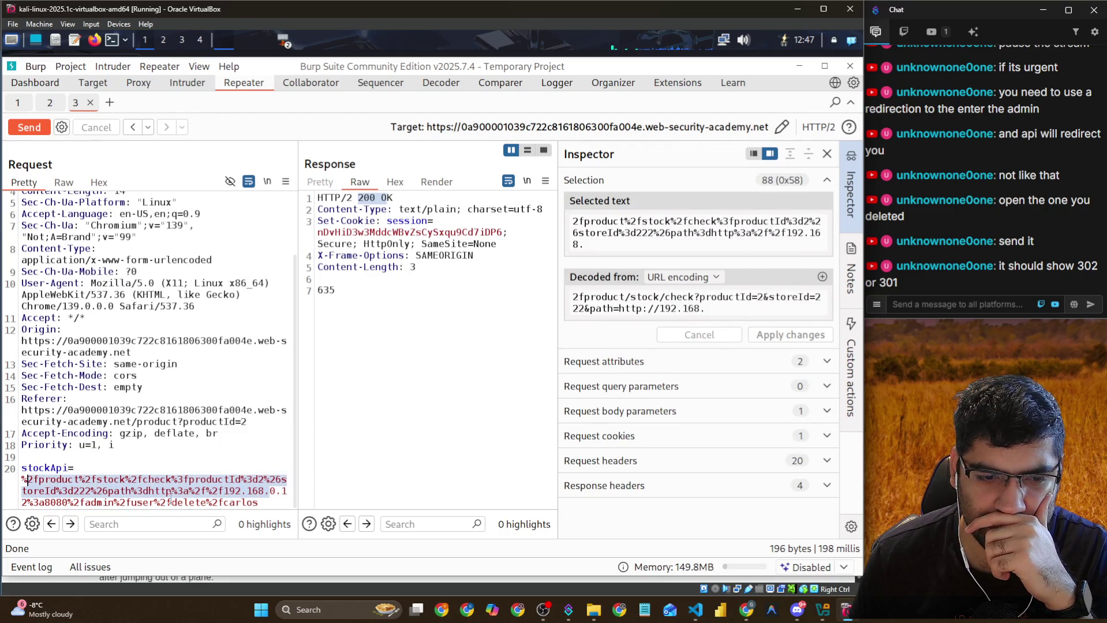
shift+click(257, 503)
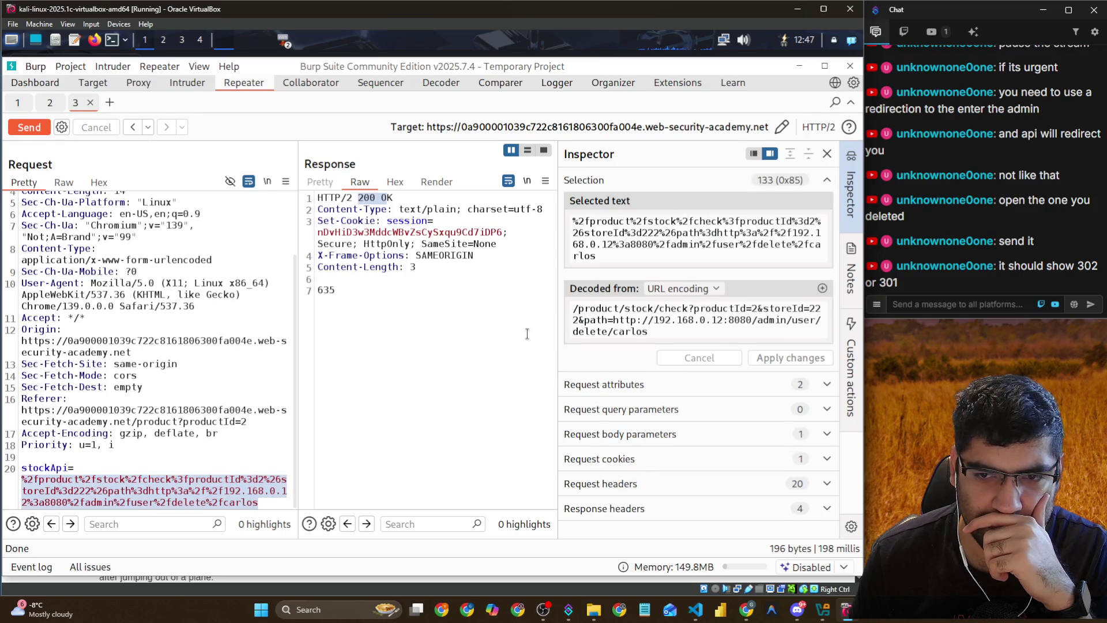
drag(673, 338, 785, 321)
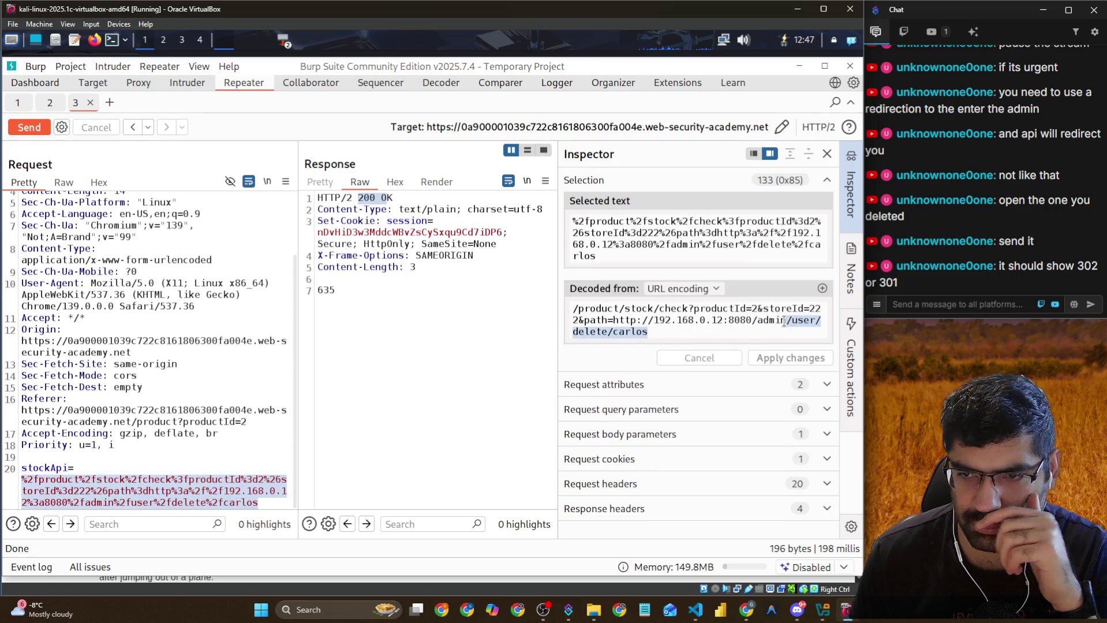
key(BackSpace)
click(803, 335)
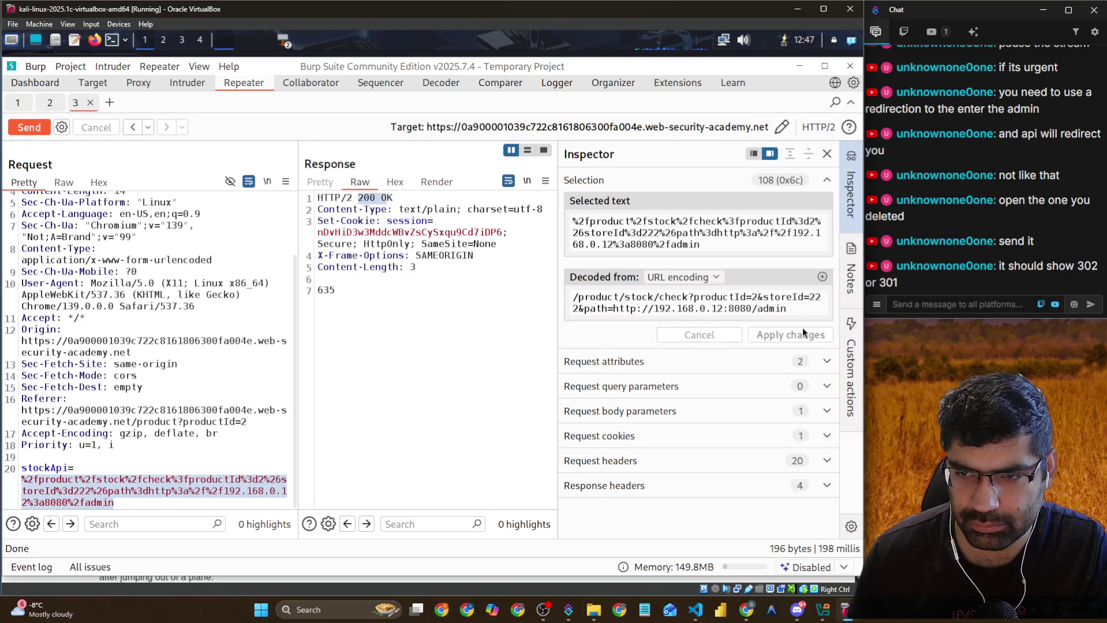
click(29, 127)
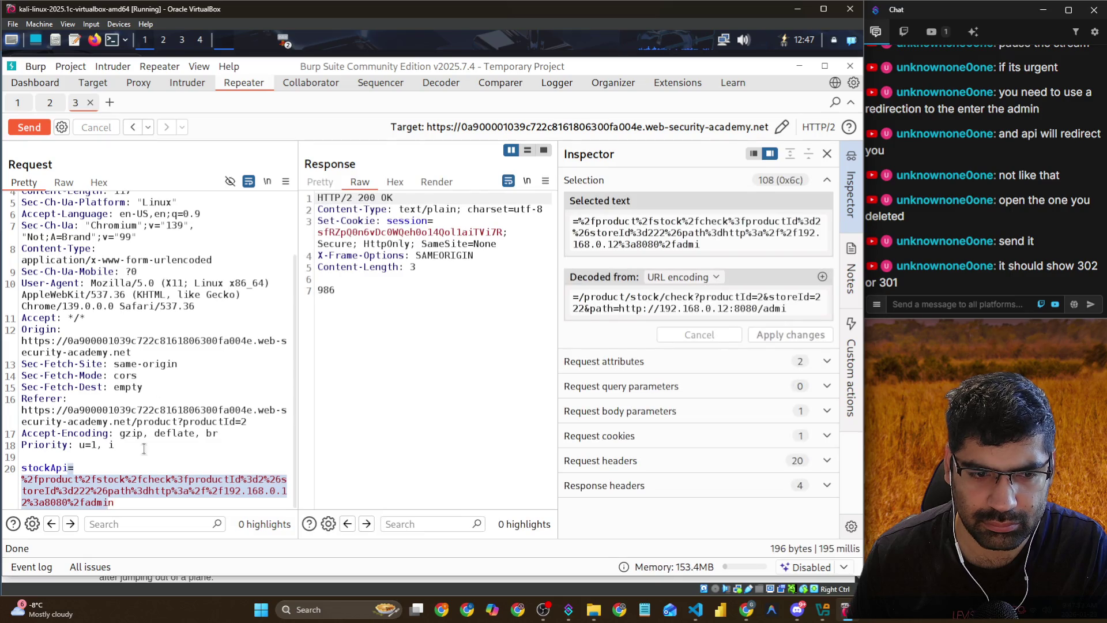
drag(130, 502, 16, 494)
drag(116, 503, 22, 479)
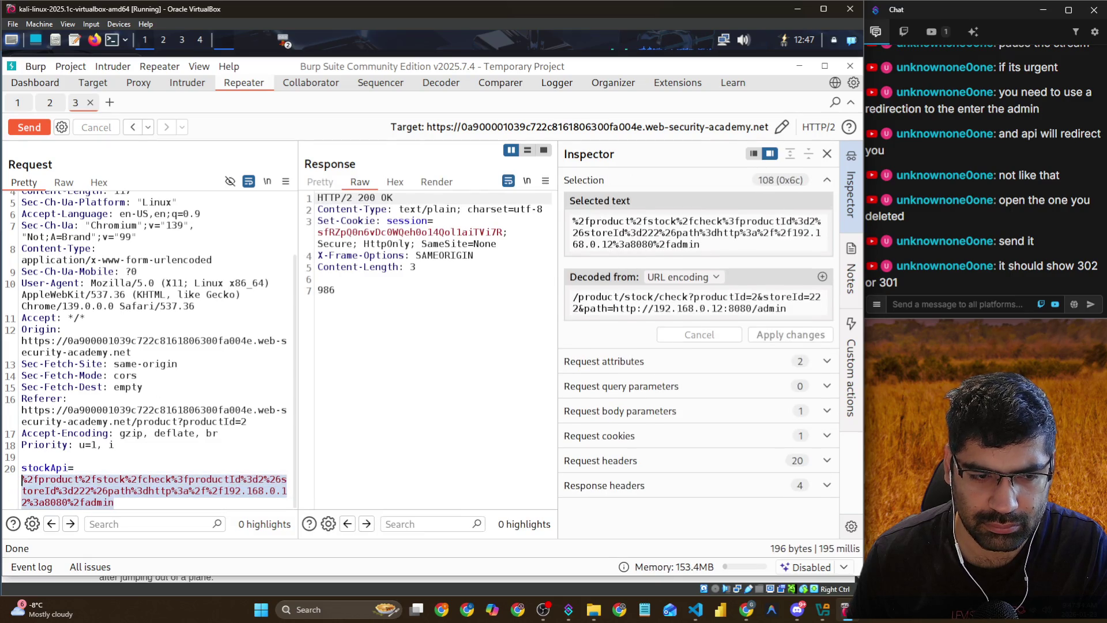
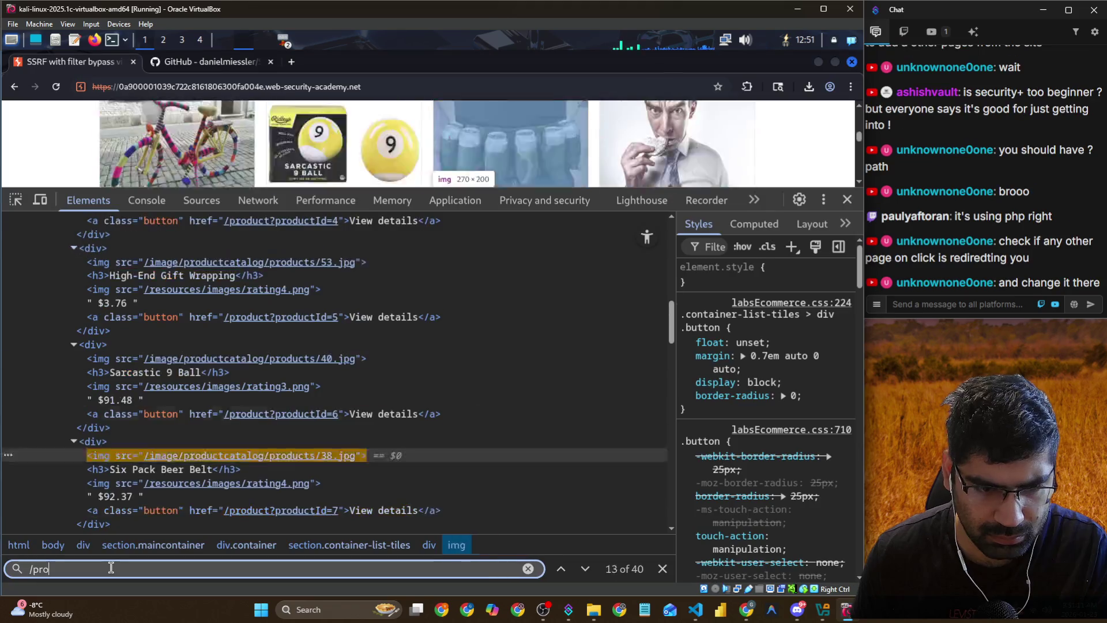
Jump to a later /pro match and expand academyLabHeader and its academyLabBanner node
key(Return)
key(Return)
key(Return)
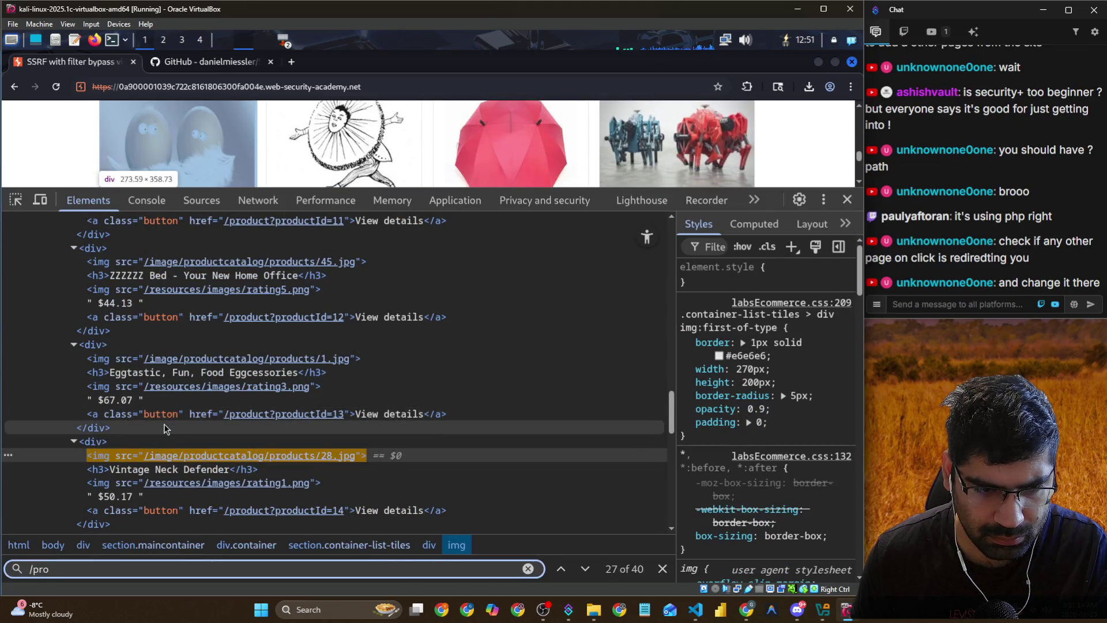
scroll(165, 424, down, 10)
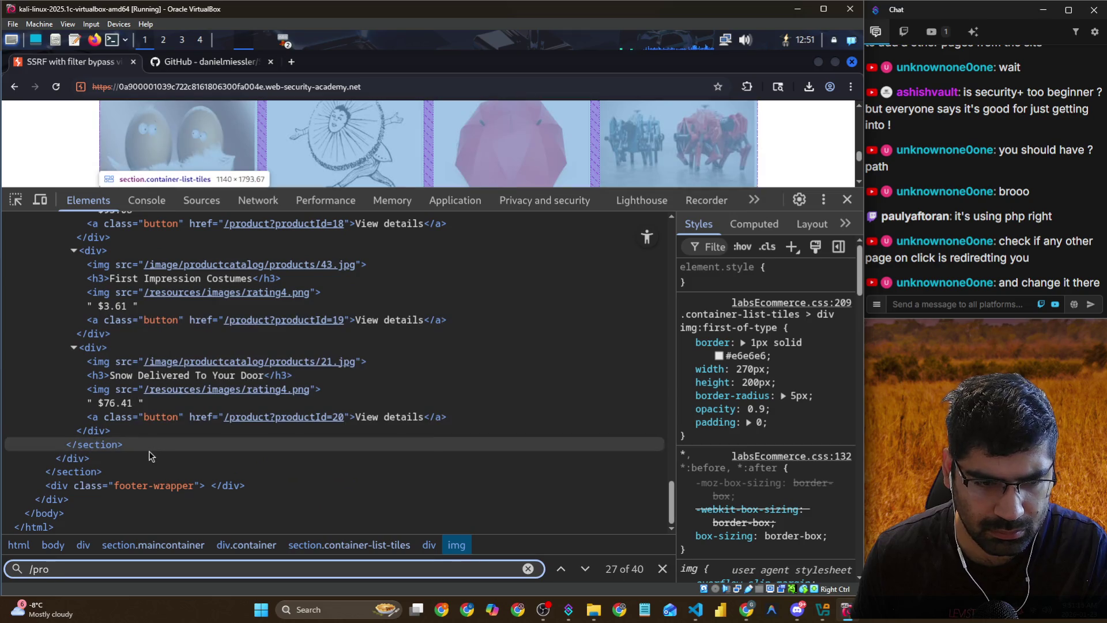
scroll(100, 317, up, 20)
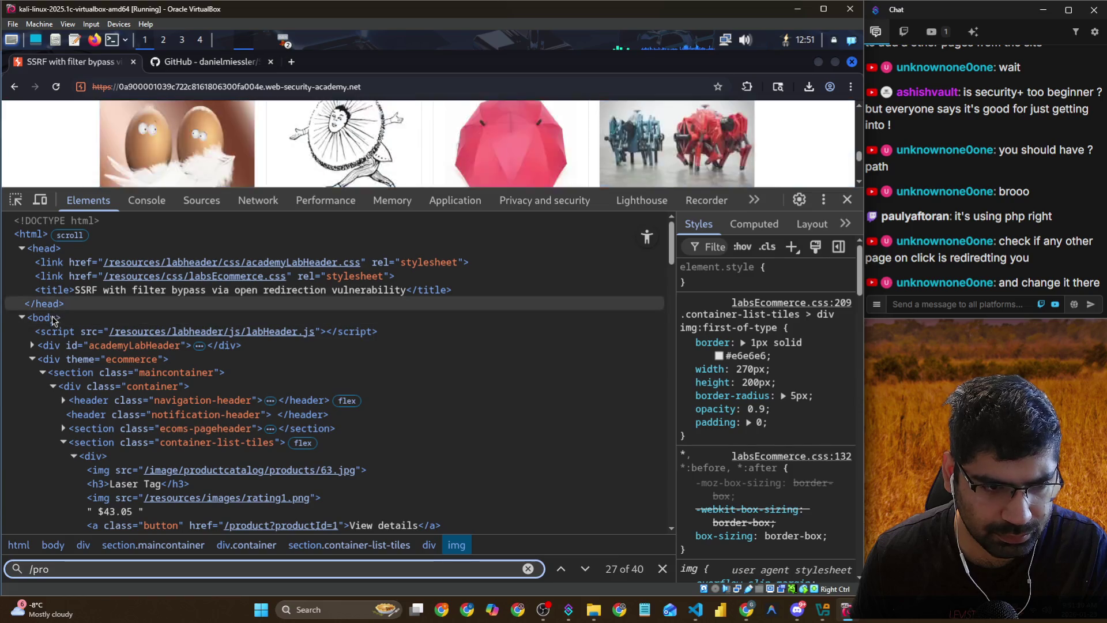
click(37, 348)
click(32, 346)
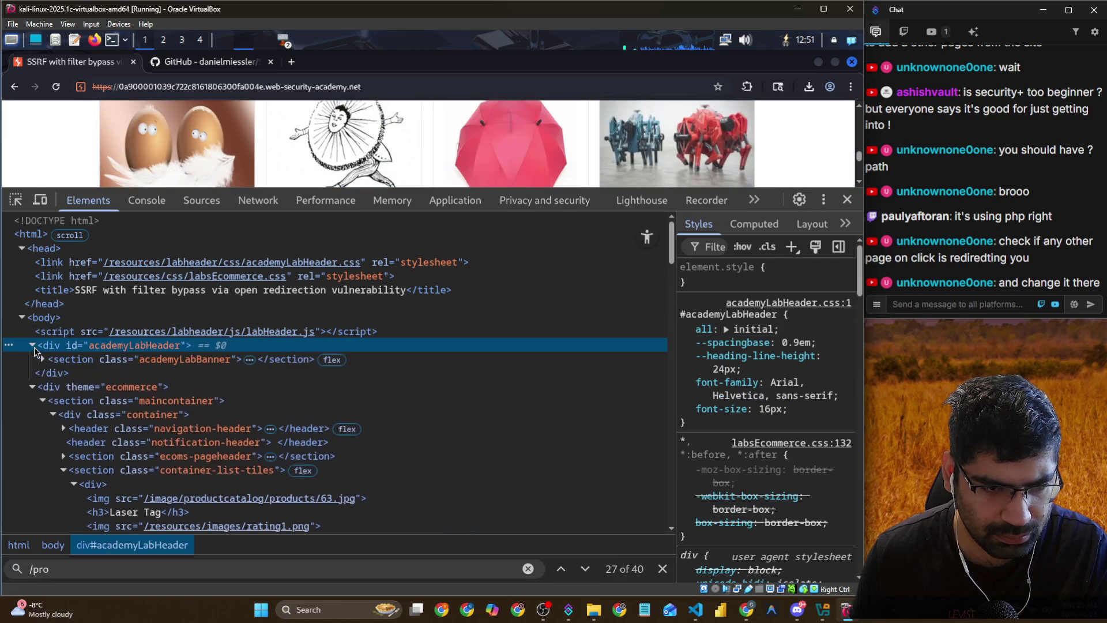
click(39, 359)
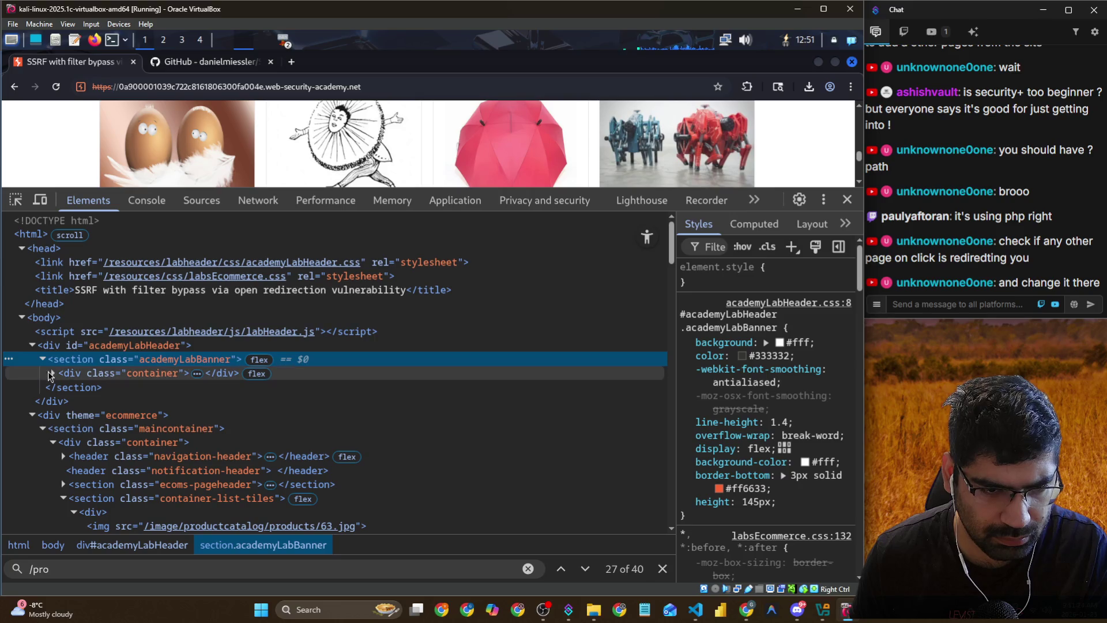
Expand the container, title-container, status widget and a.link-back nodes, then switch to the Console
click(56, 375)
click(55, 373)
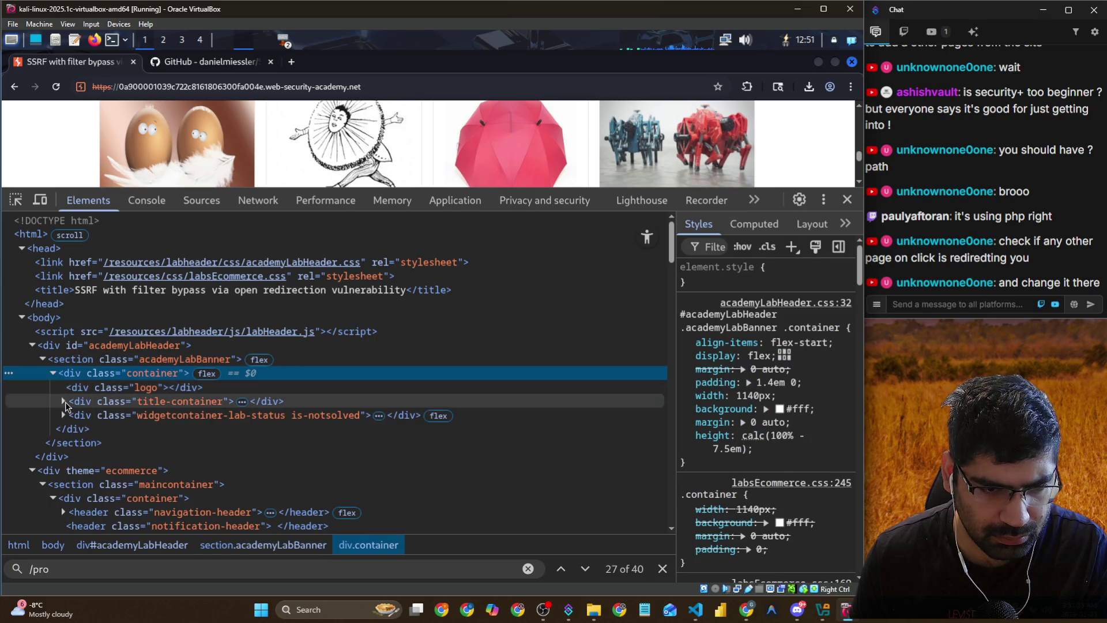
click(65, 402)
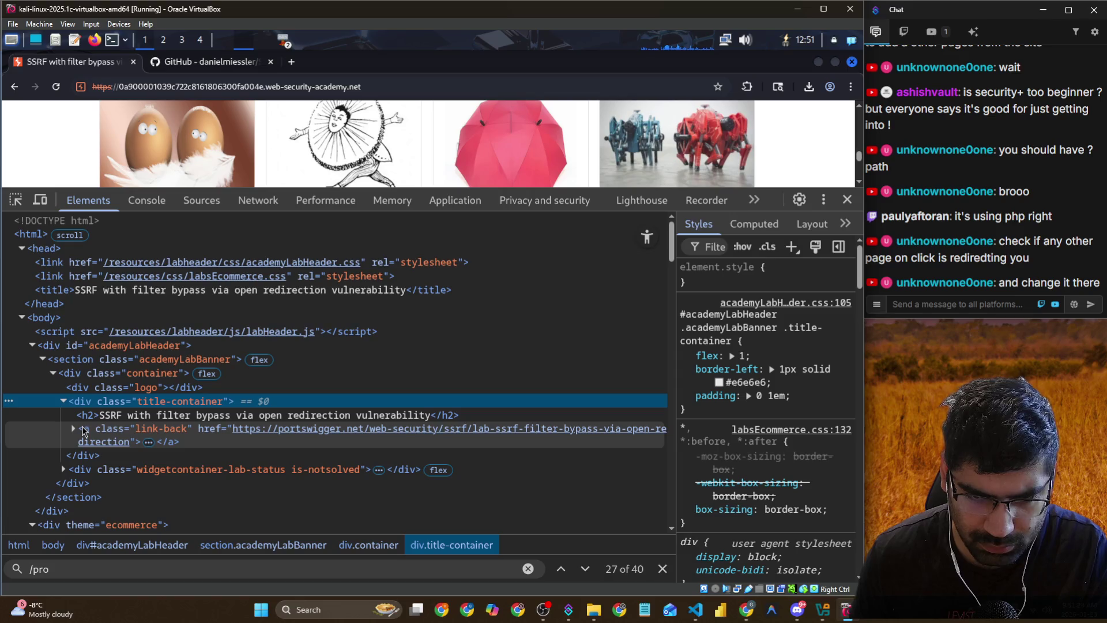
click(65, 472)
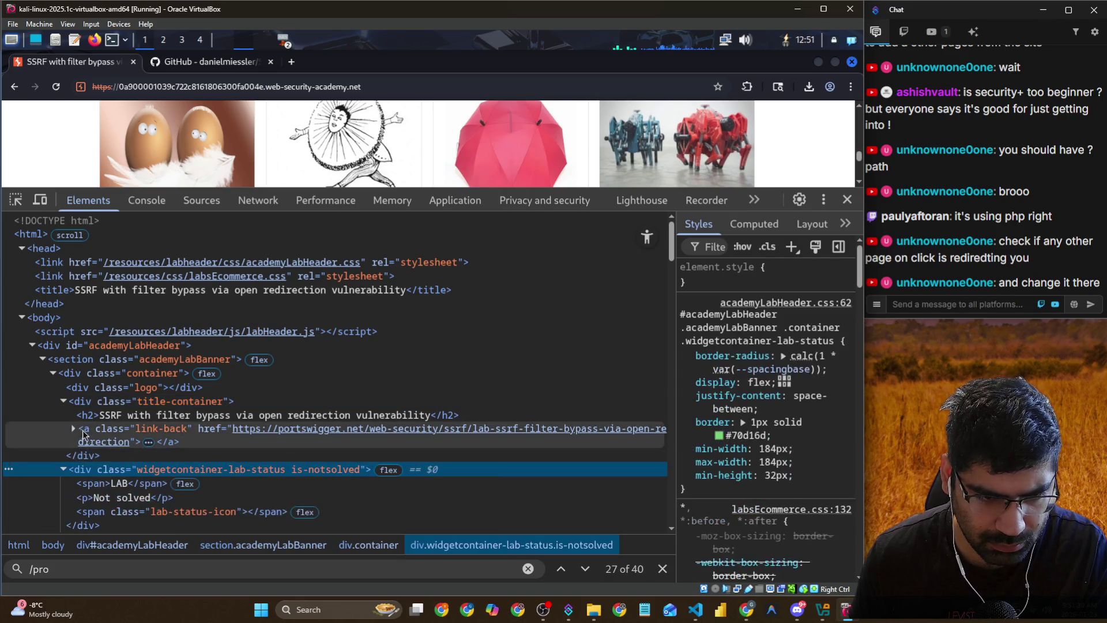
click(74, 429)
scroll(106, 420, down, 2)
scroll(105, 420, down, 2)
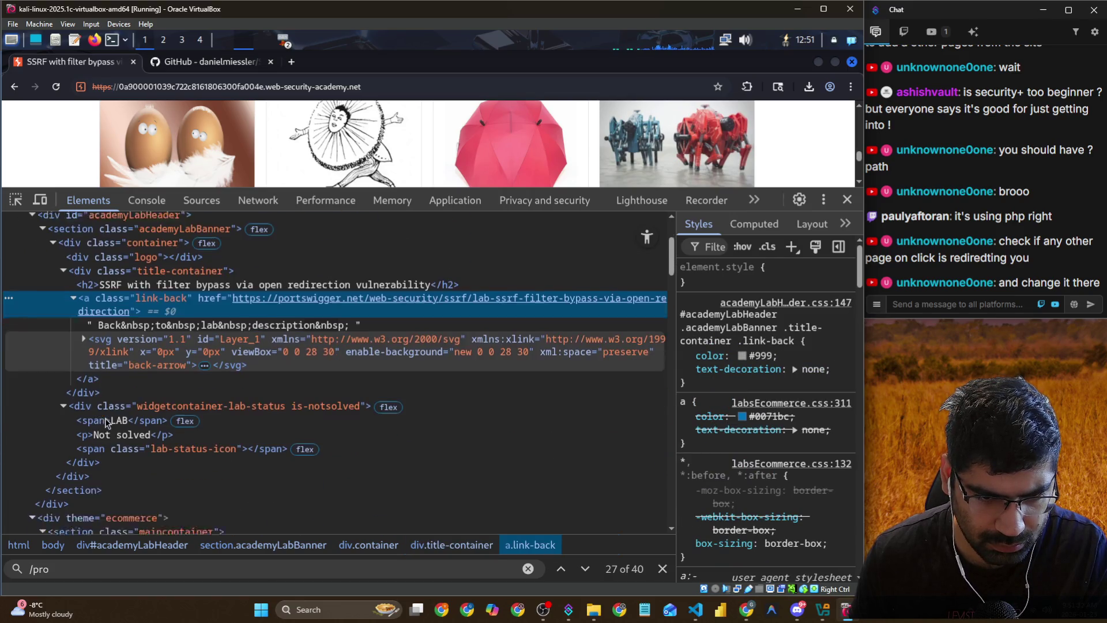
scroll(98, 420, up, 4)
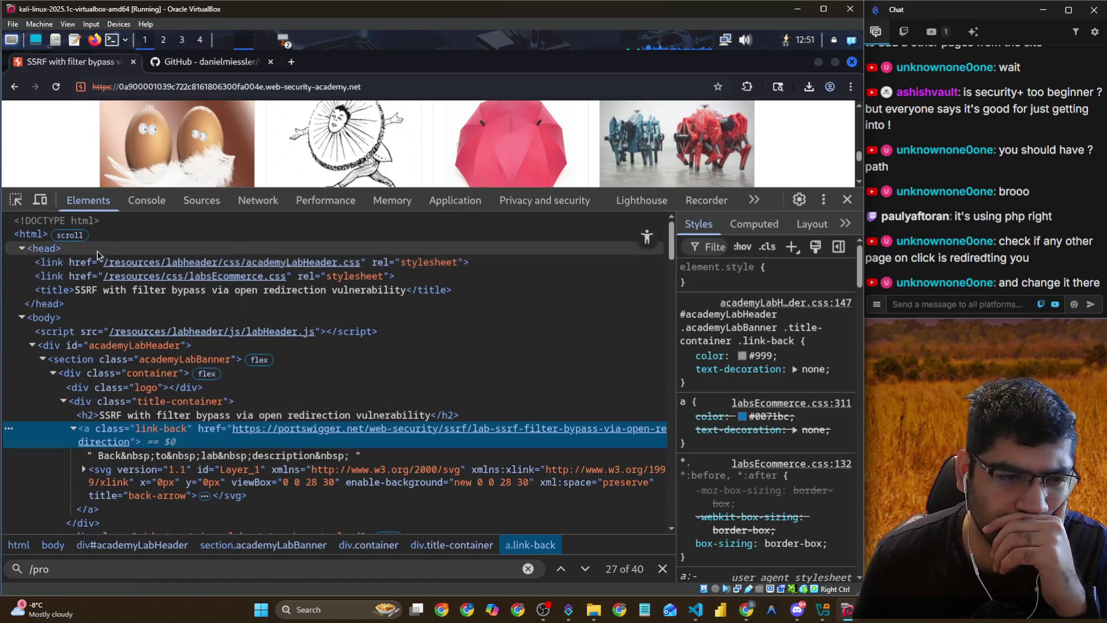
click(147, 200)
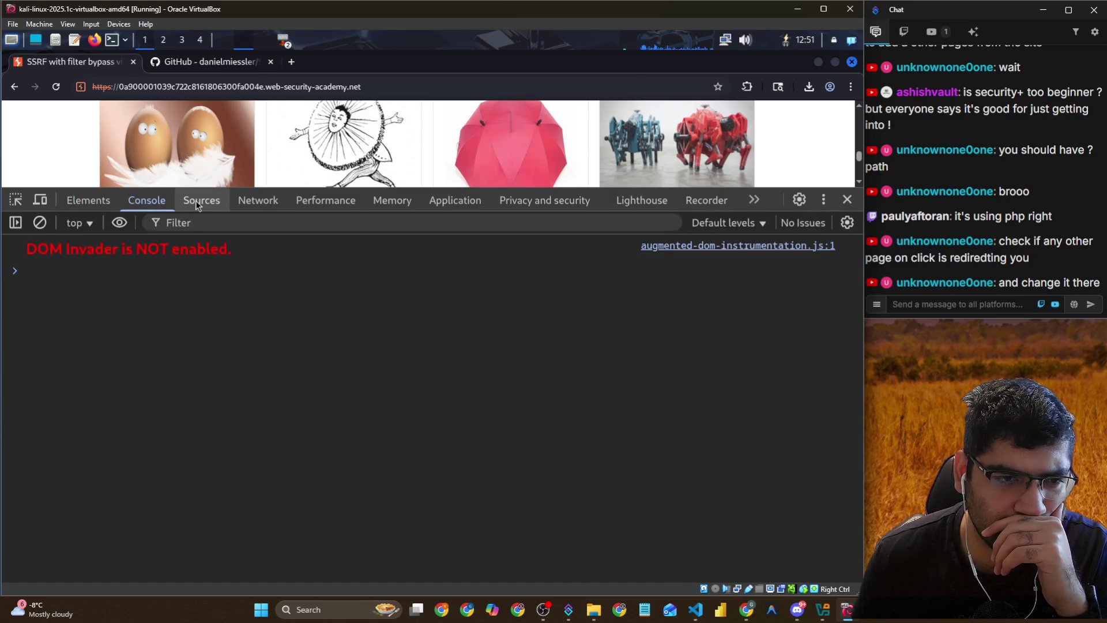
Move through the Sources and Network panels to the Memory panel with heap snapshot preselected
click(197, 202)
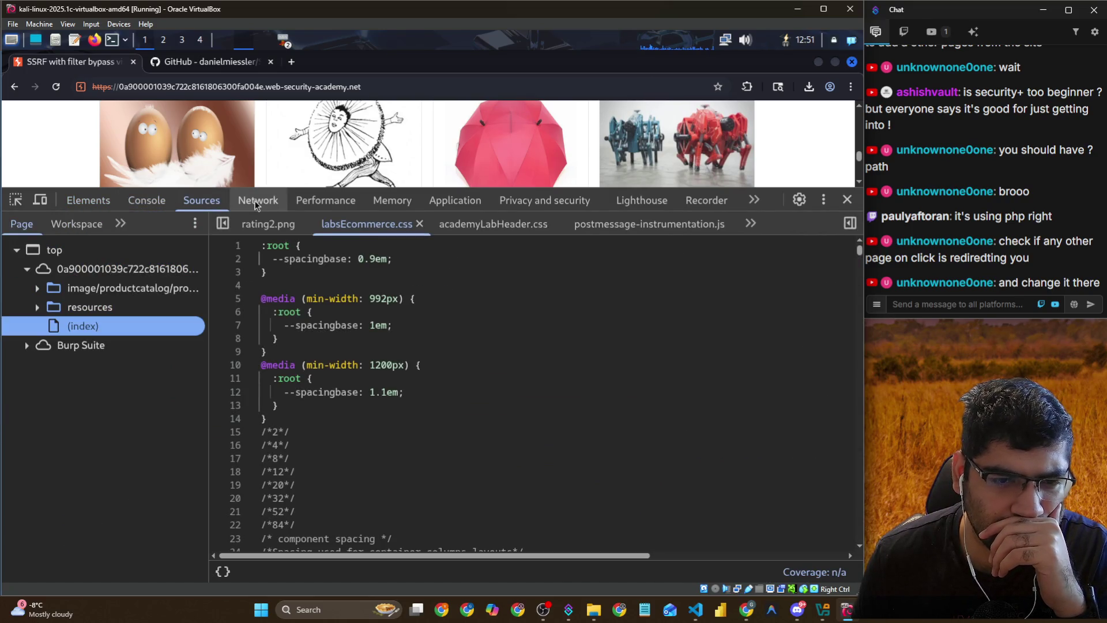
click(257, 203)
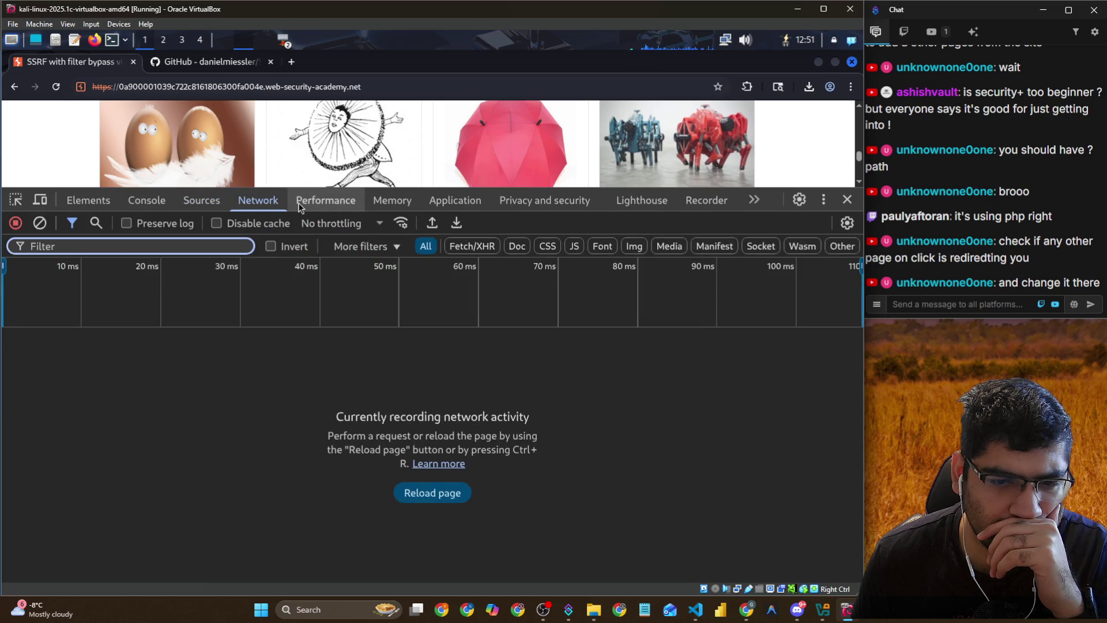
click(388, 208)
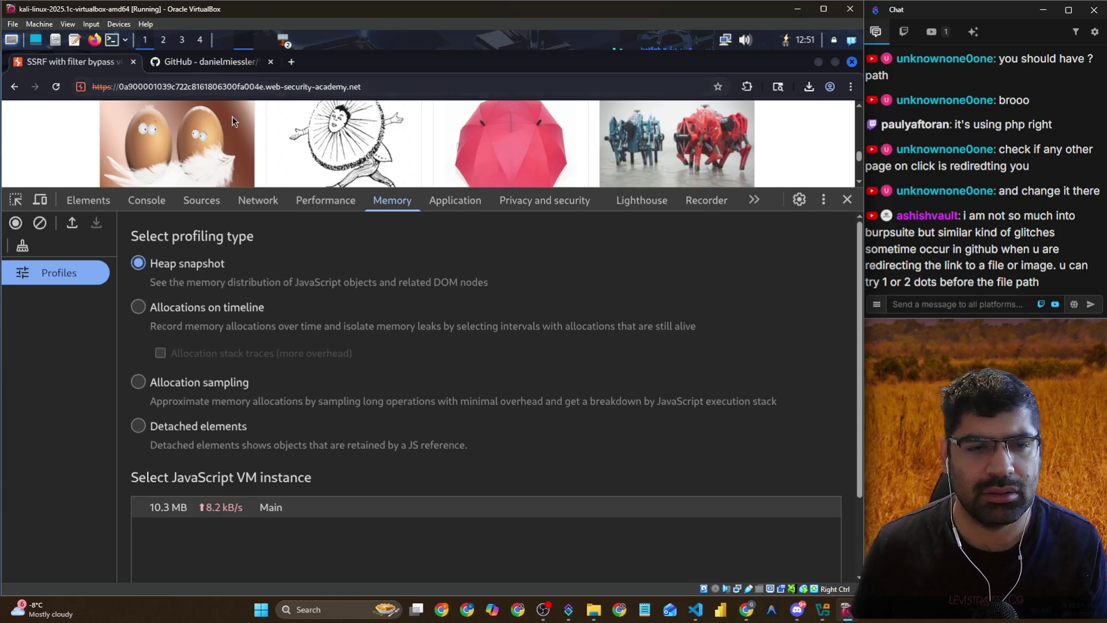
key(alt+Tab)
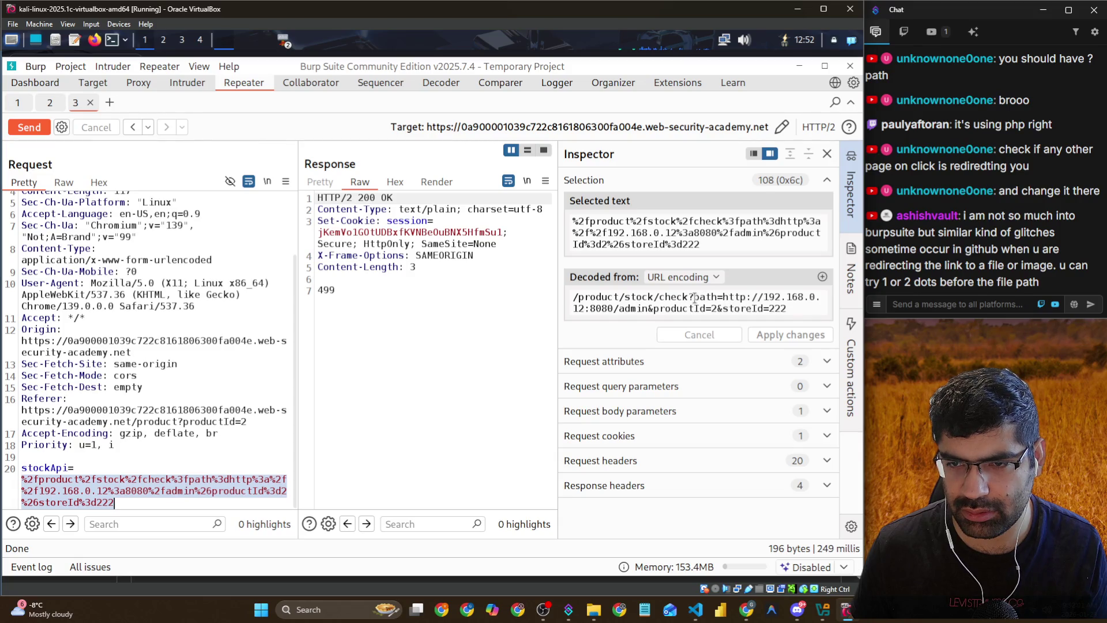
Insert '..' after check? in the stockApi value, apply it and resend, getting 602
click(694, 297)
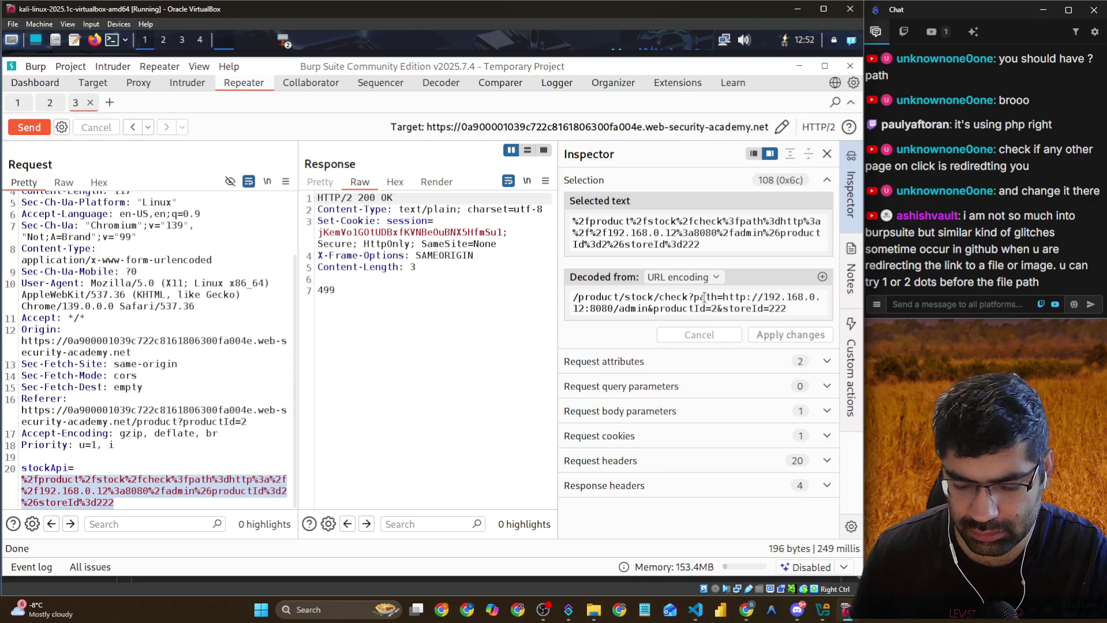
text(..)
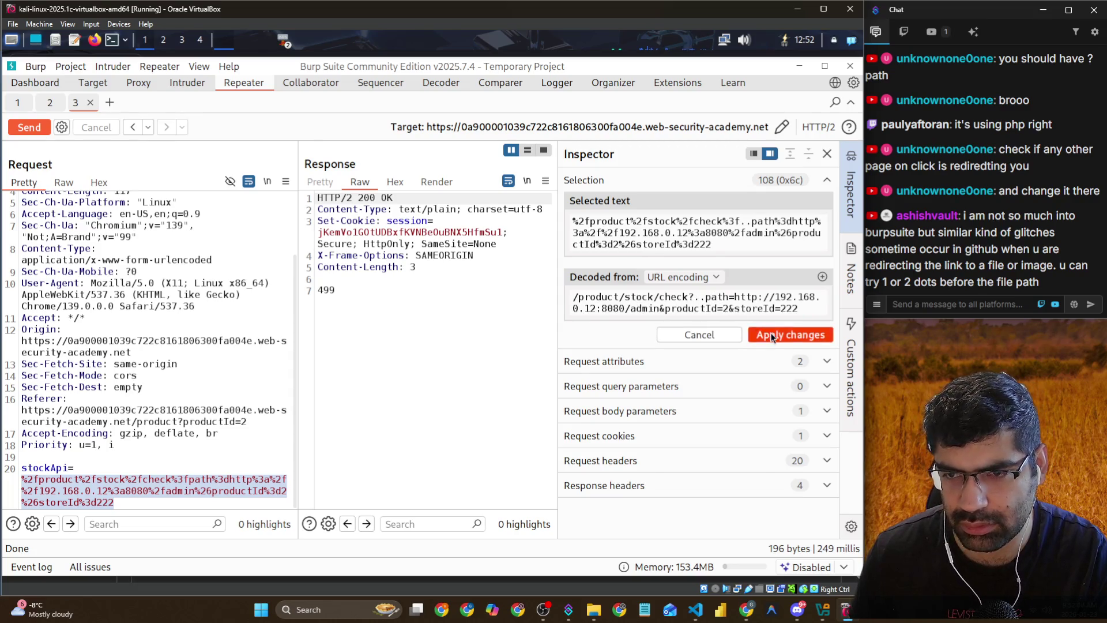
click(772, 337)
click(40, 131)
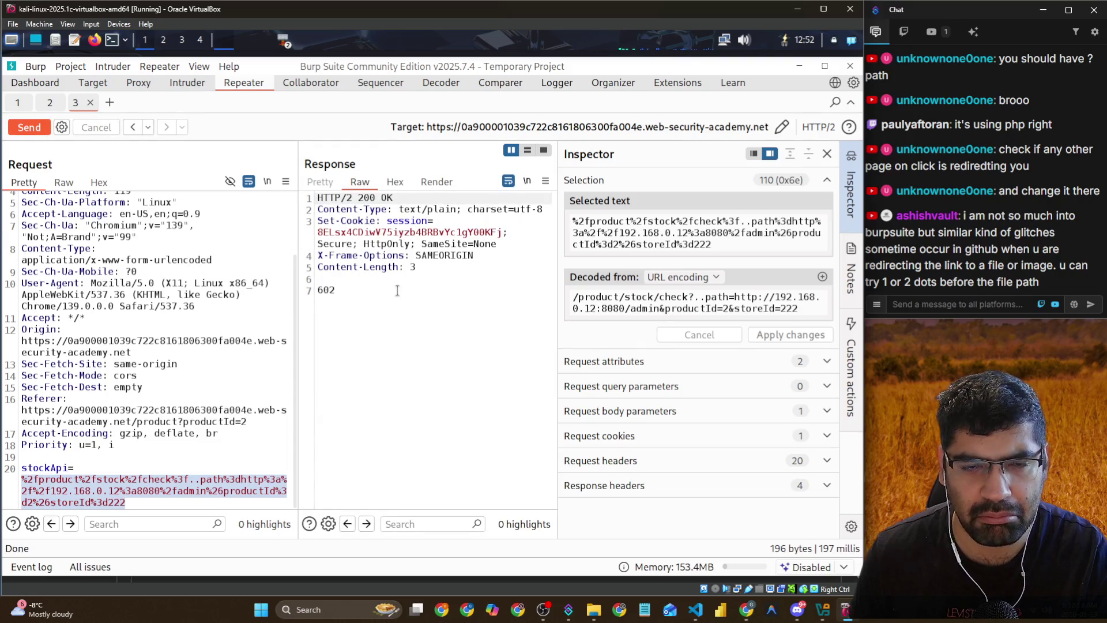
key(alt+Tab)
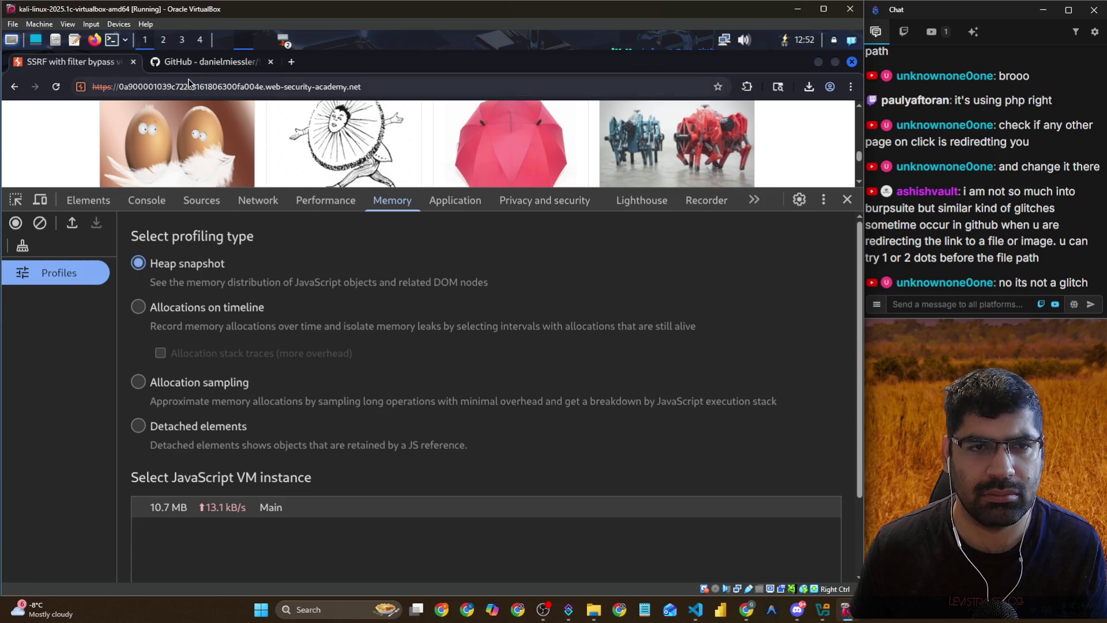
Open the lab shop page in a new tab and bring up DevTools on it
click(178, 83)
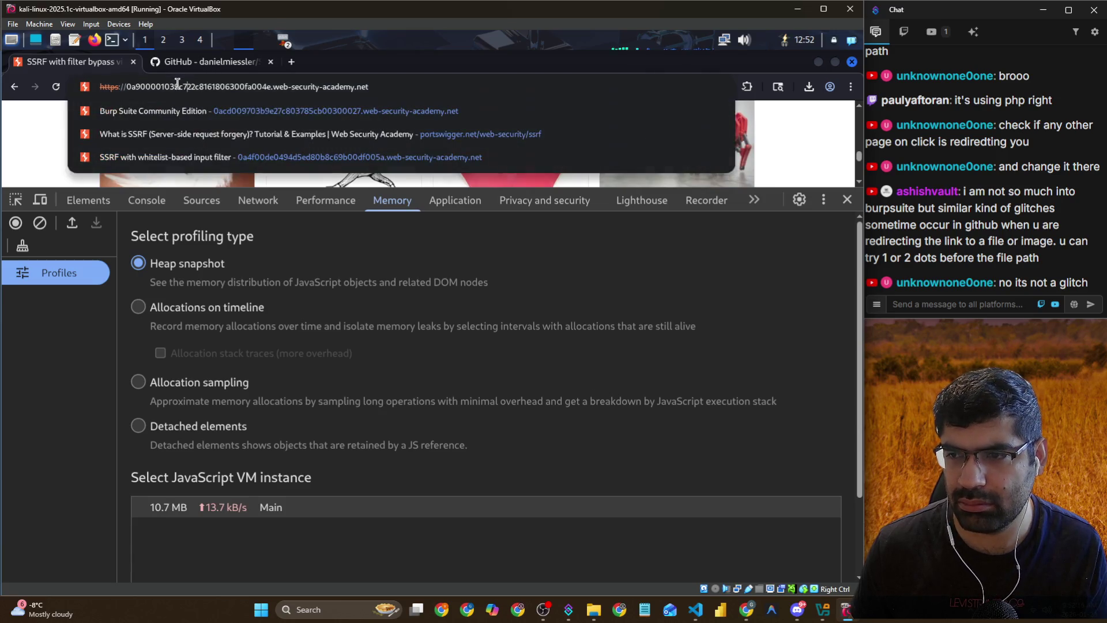
right_click(260, 84)
click(277, 140)
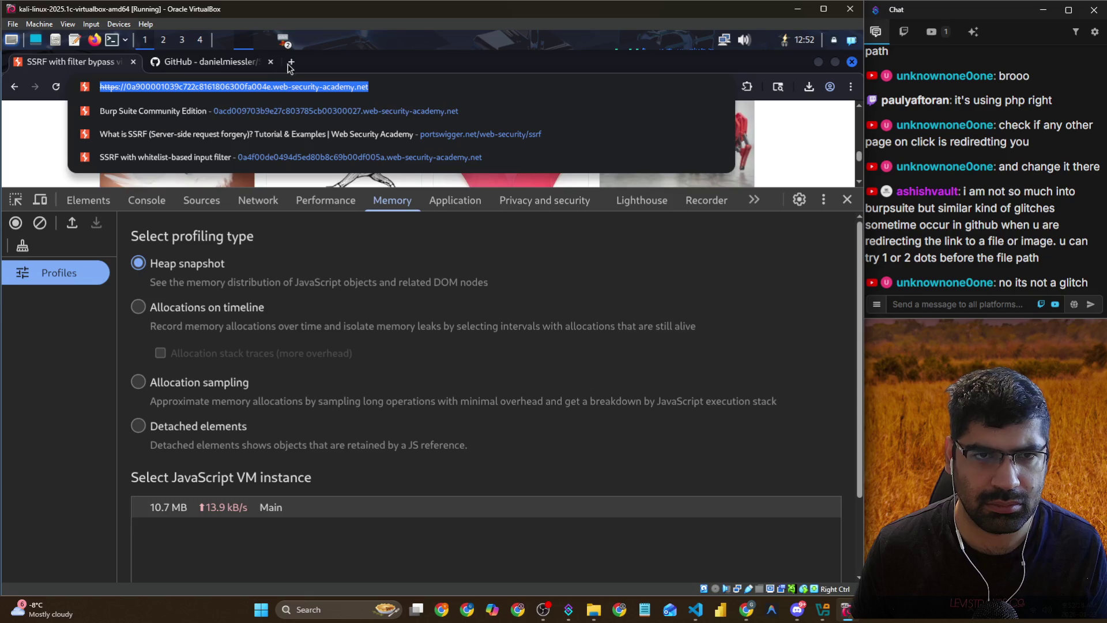
key(alt+Return)
click(290, 83)
key(Return)
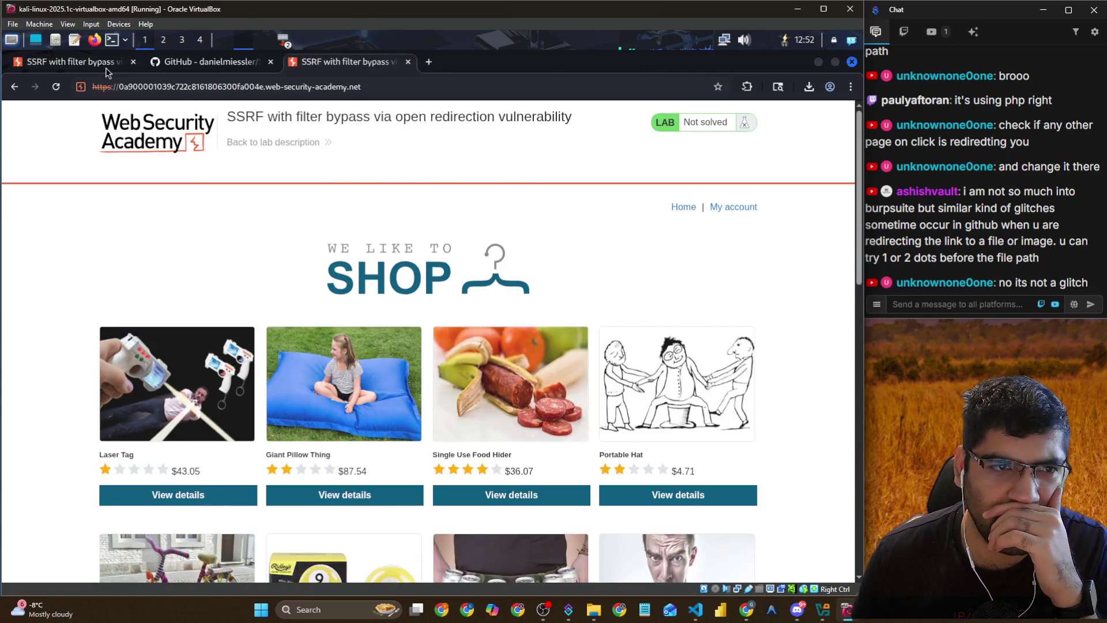
key(F12)
Inspect the Application panel's Burp Suite extension storage and the lab site's session cookie
click(340, 203)
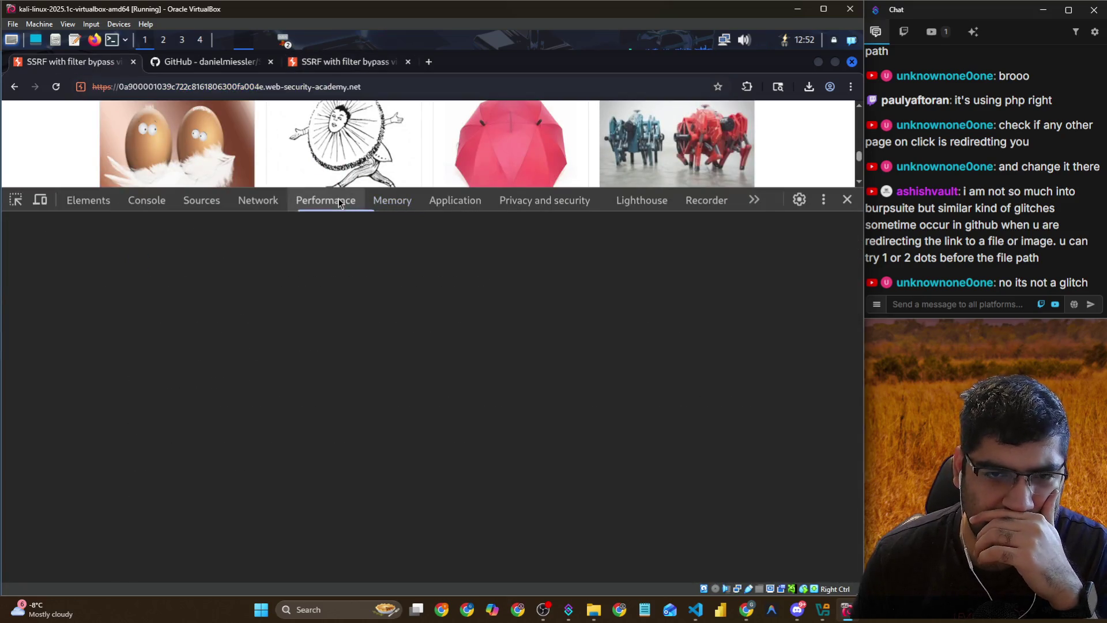
click(455, 200)
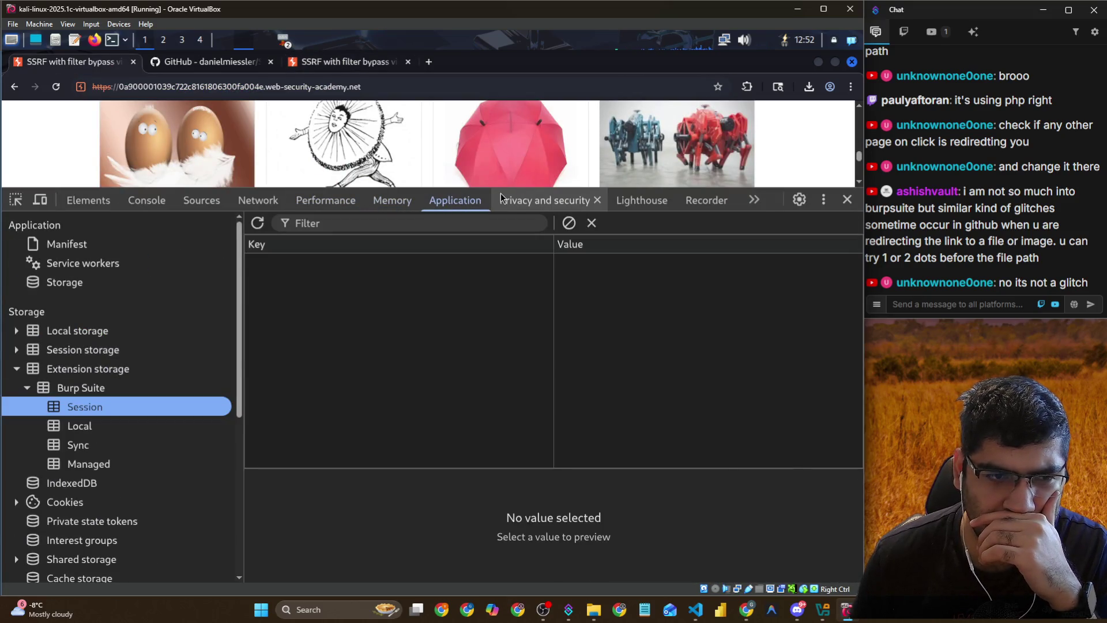
click(502, 198)
click(462, 205)
click(84, 427)
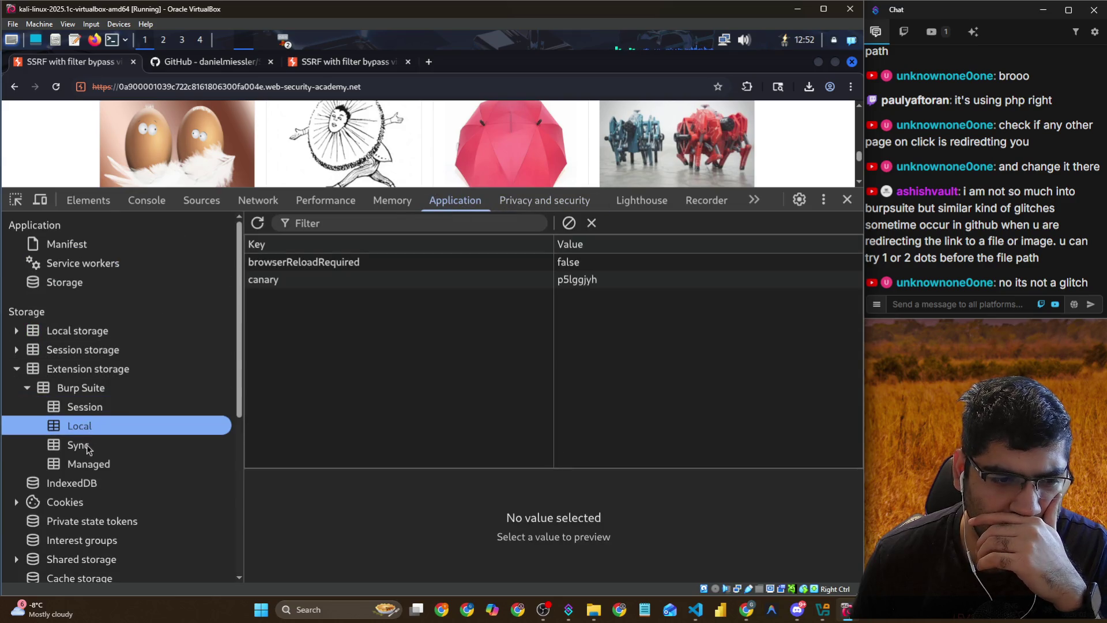
click(87, 462)
click(79, 445)
click(75, 388)
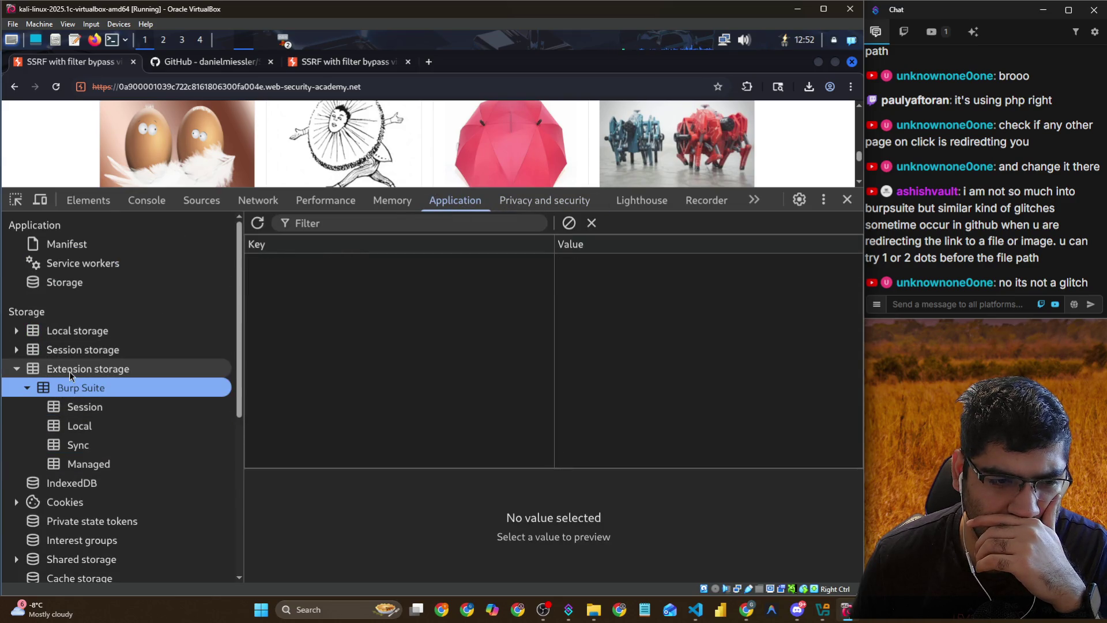
click(13, 503)
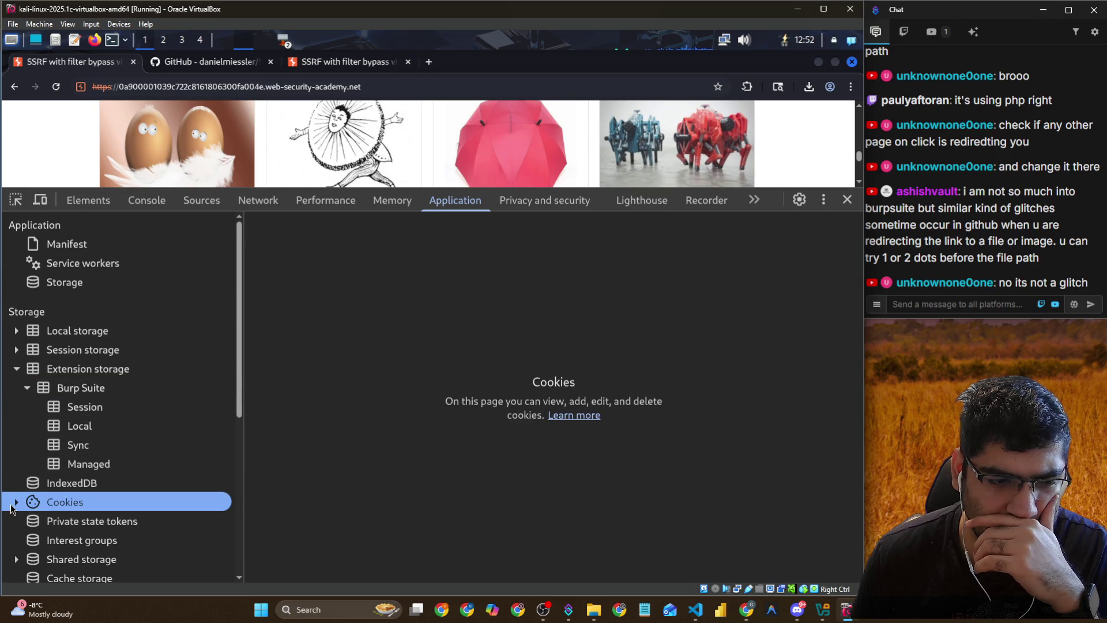
click(14, 503)
click(138, 522)
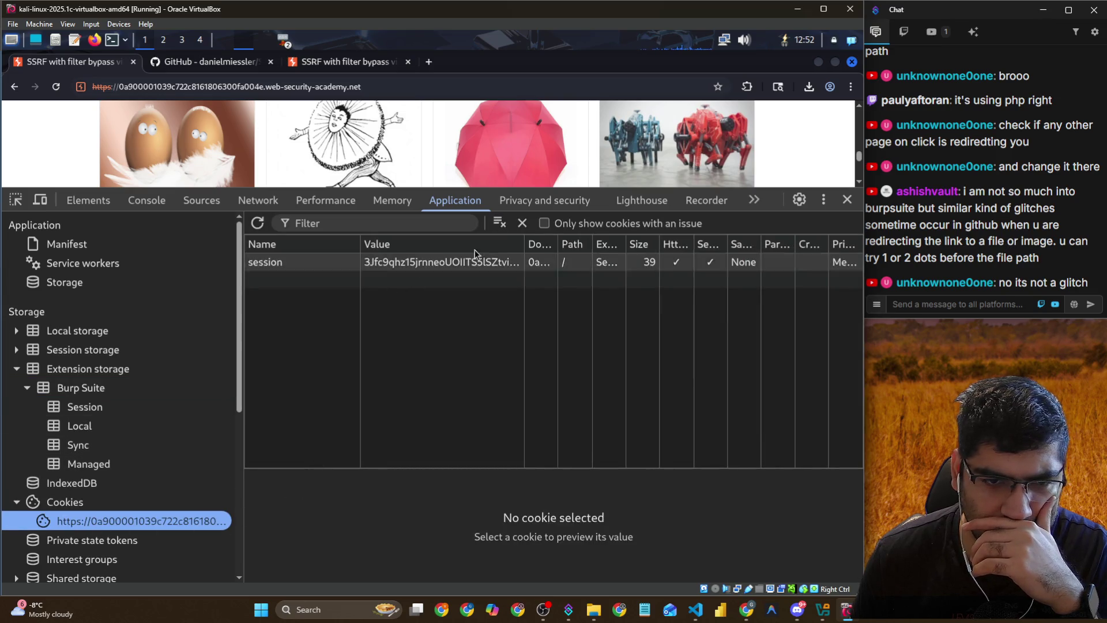
Reload the shop with Sources' resources expanded and open the first product's page (productId=5)
click(542, 200)
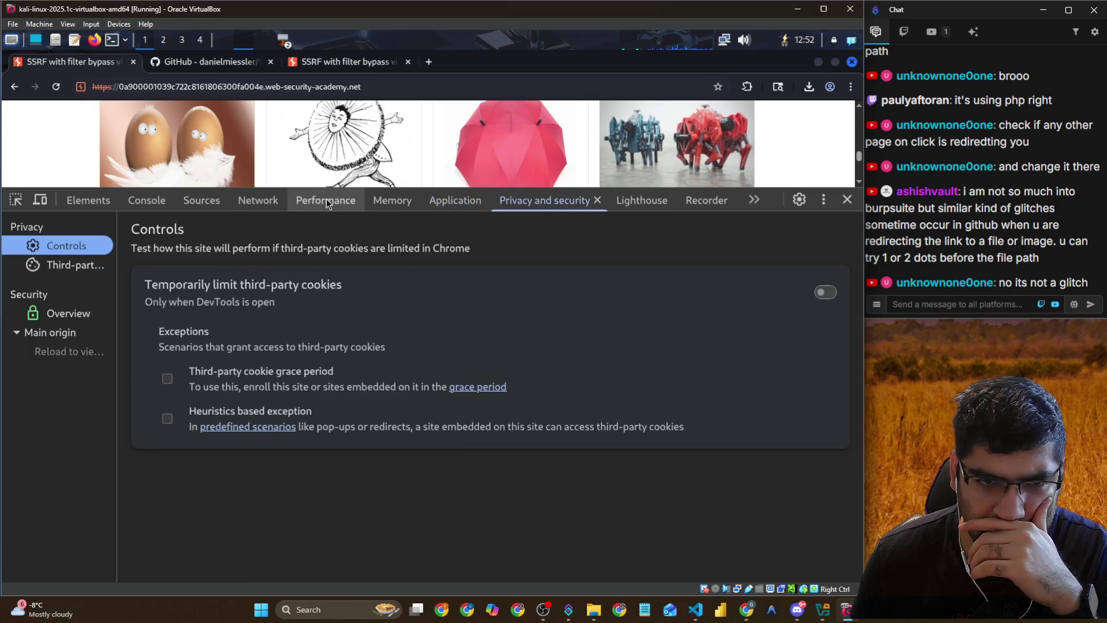
click(389, 202)
click(261, 203)
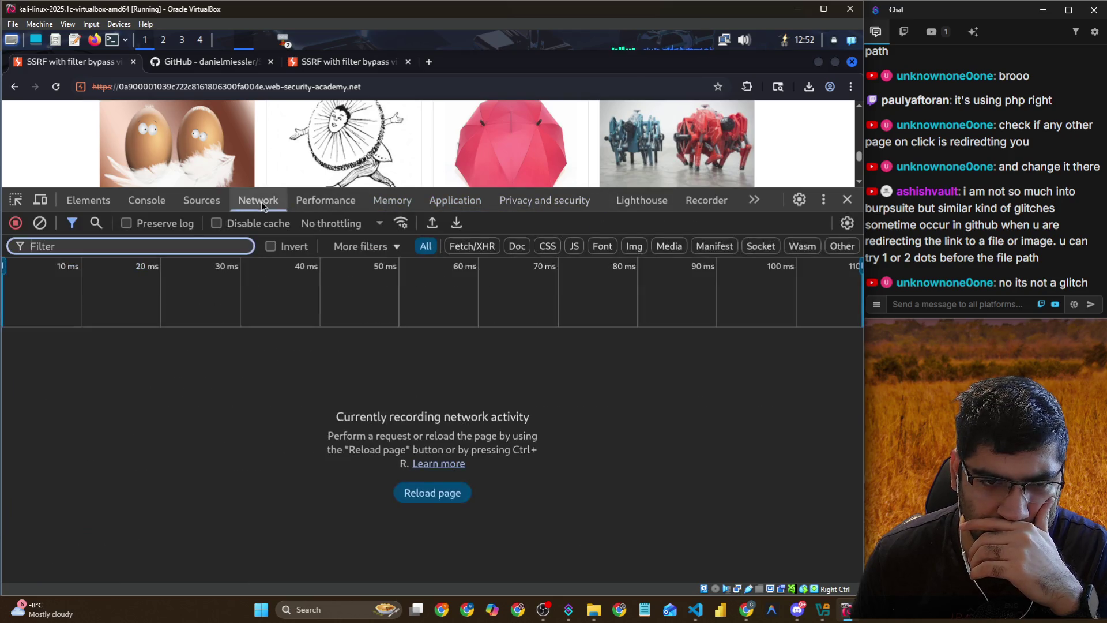
click(201, 200)
click(38, 307)
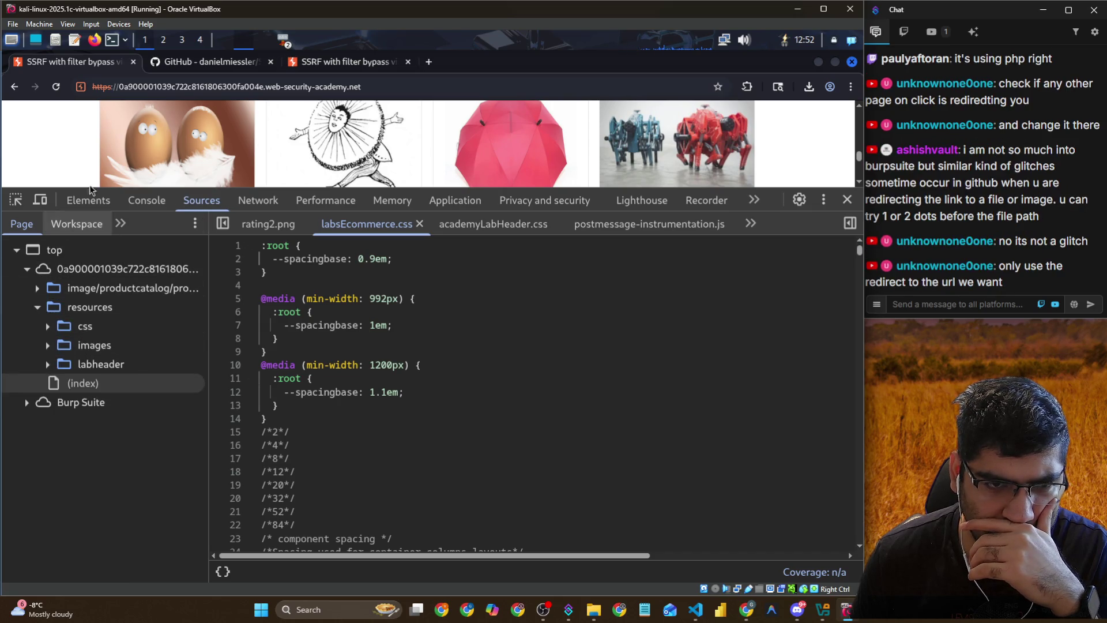
click(55, 89)
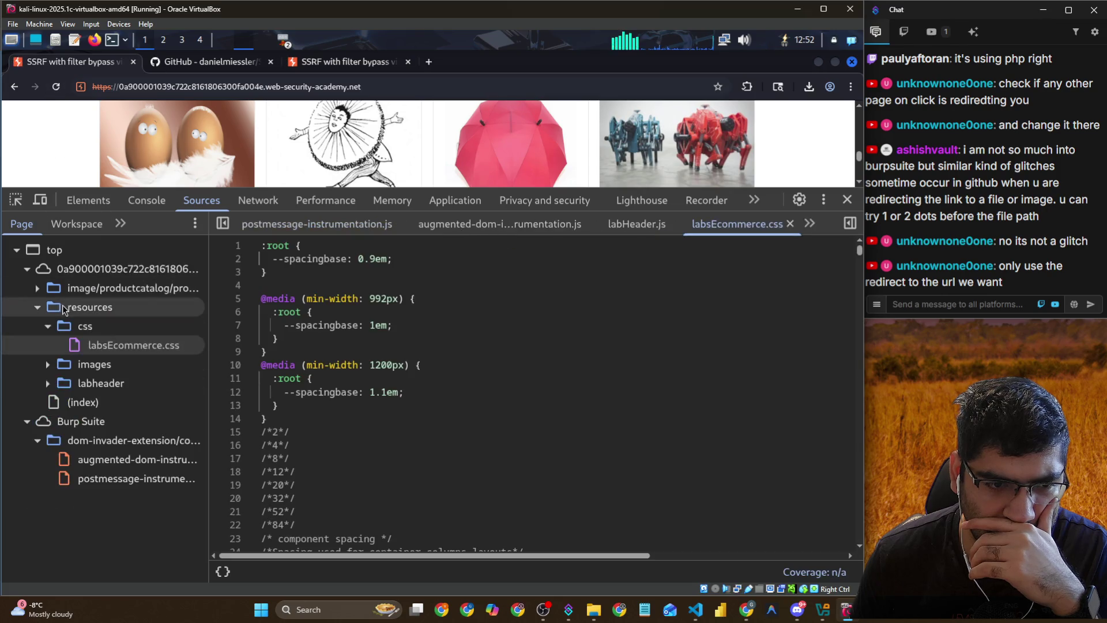
scroll(180, 151, down, 2)
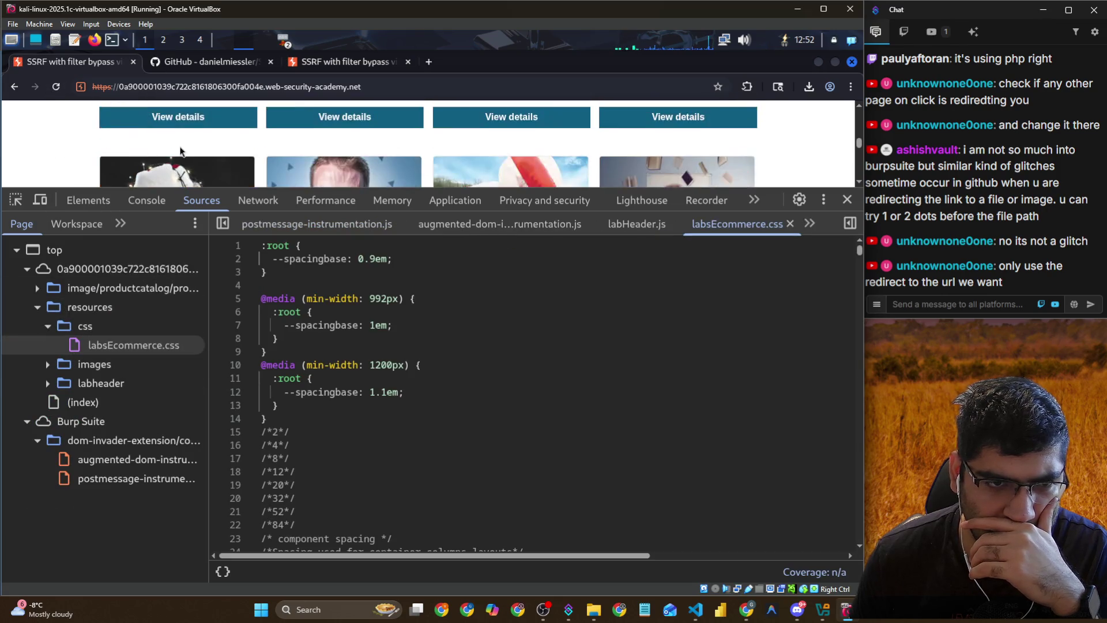
click(187, 126)
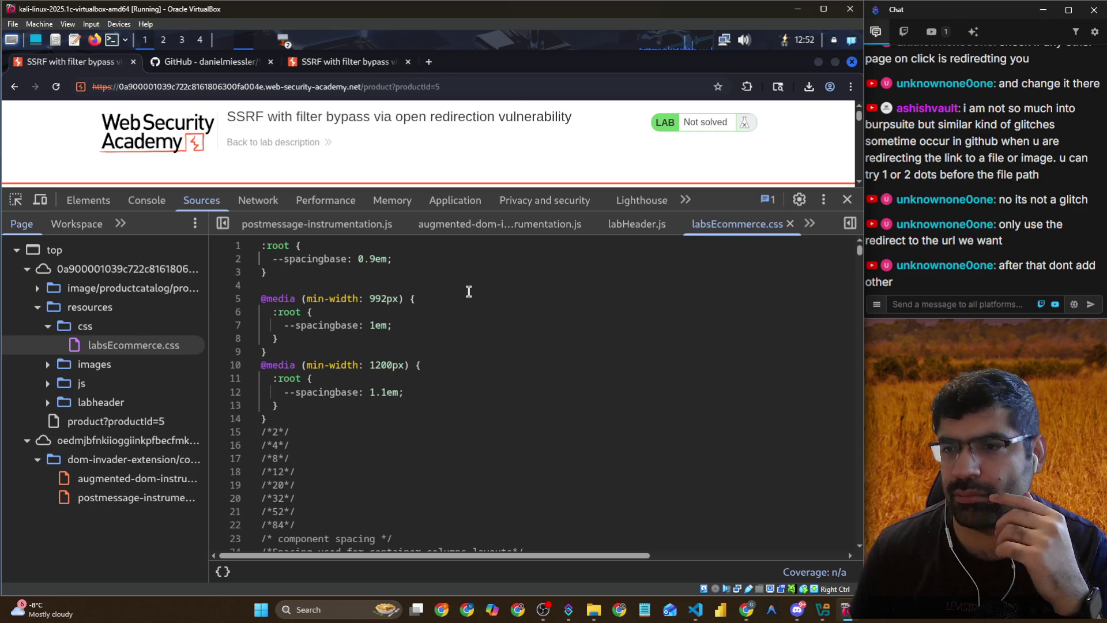
Remove '..' and the trailing productId/storeId parameters from stockApi and resend, getting 400 Missing parameter
key(alt+Tab)
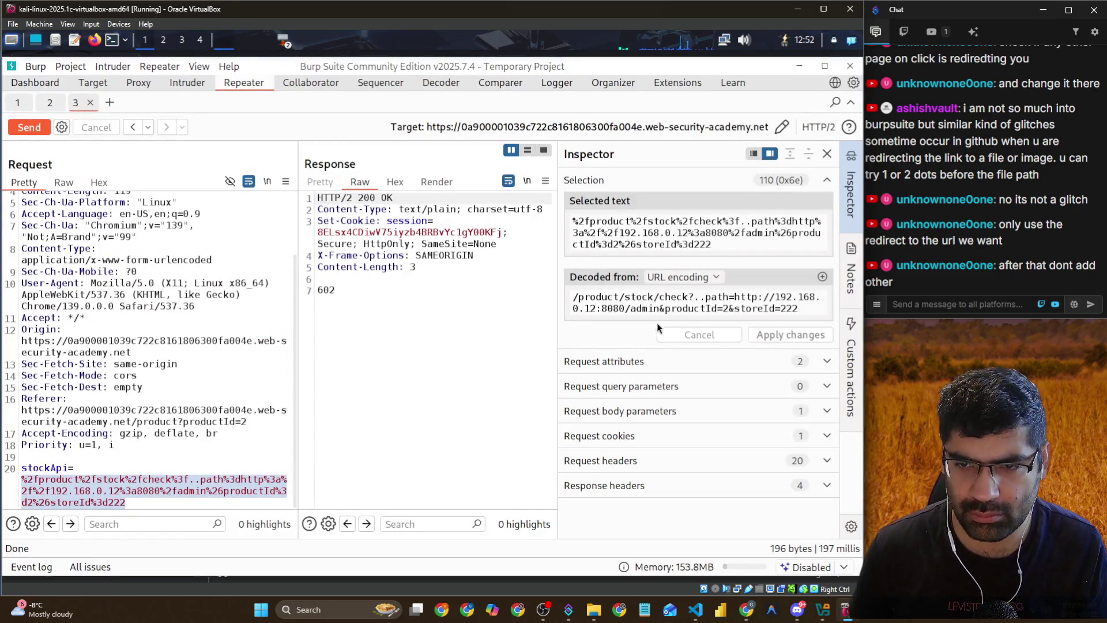
shift+click(804, 310)
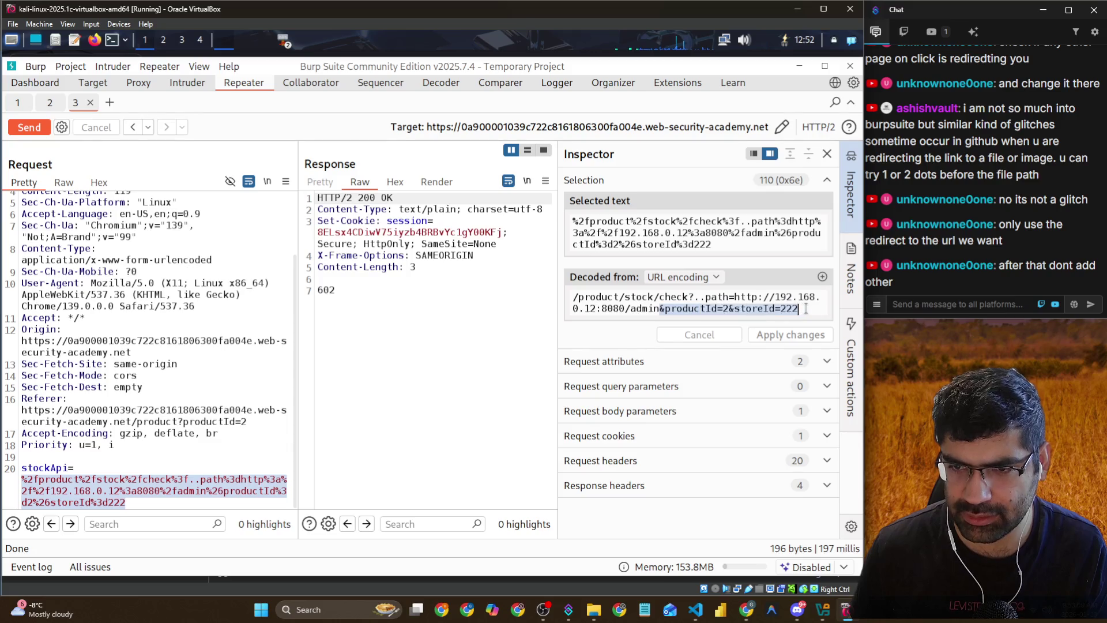
key(Delete)
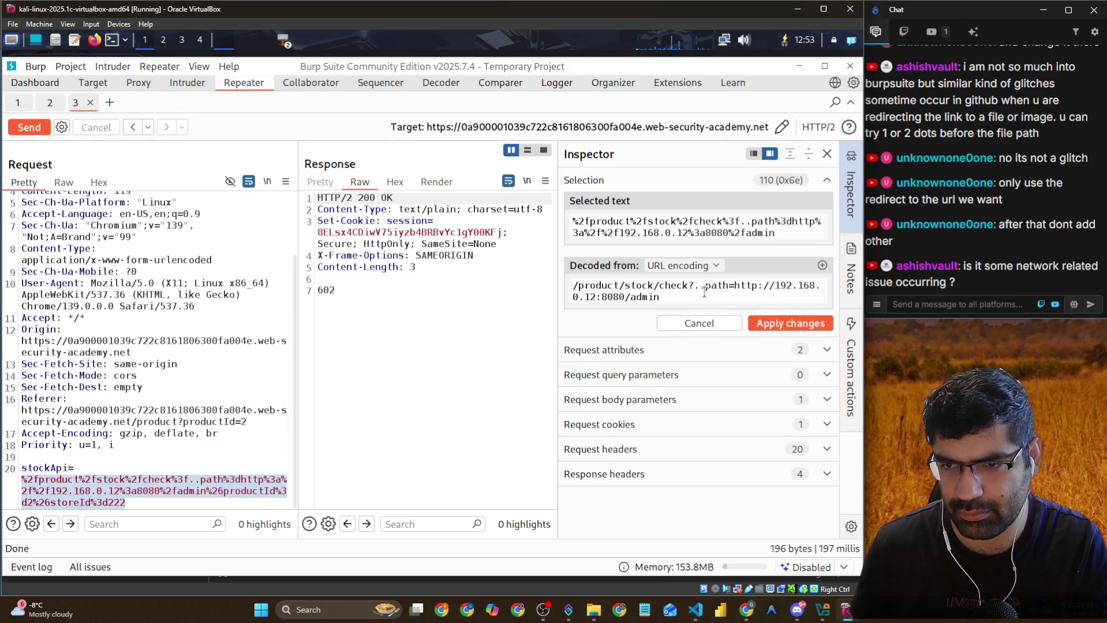
click(704, 293)
key(BackSpace)
key(BackSpace)
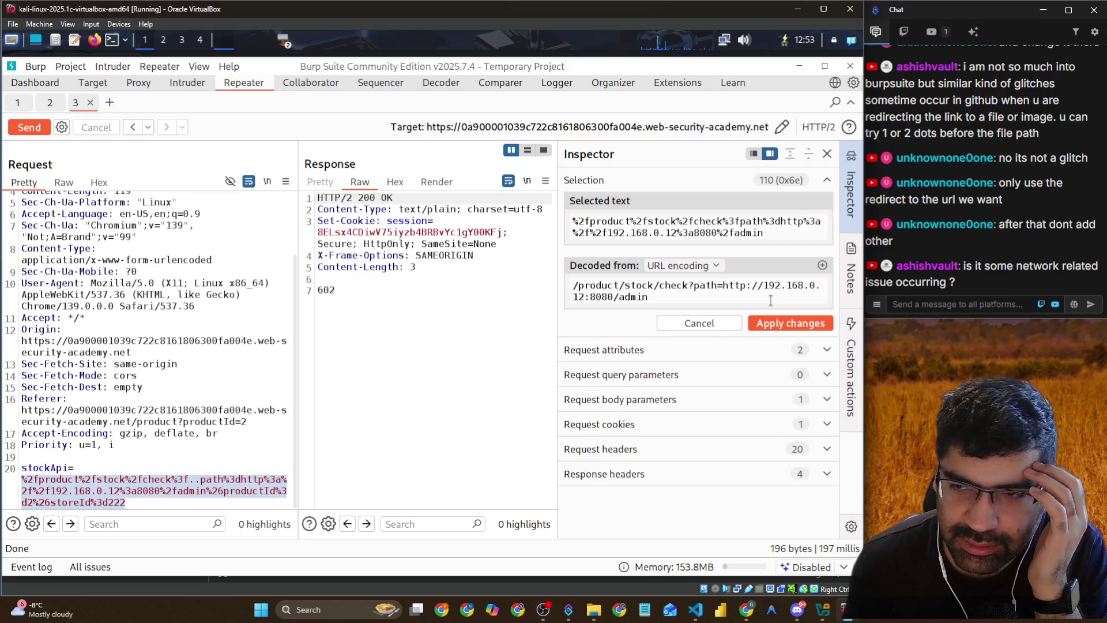
click(808, 325)
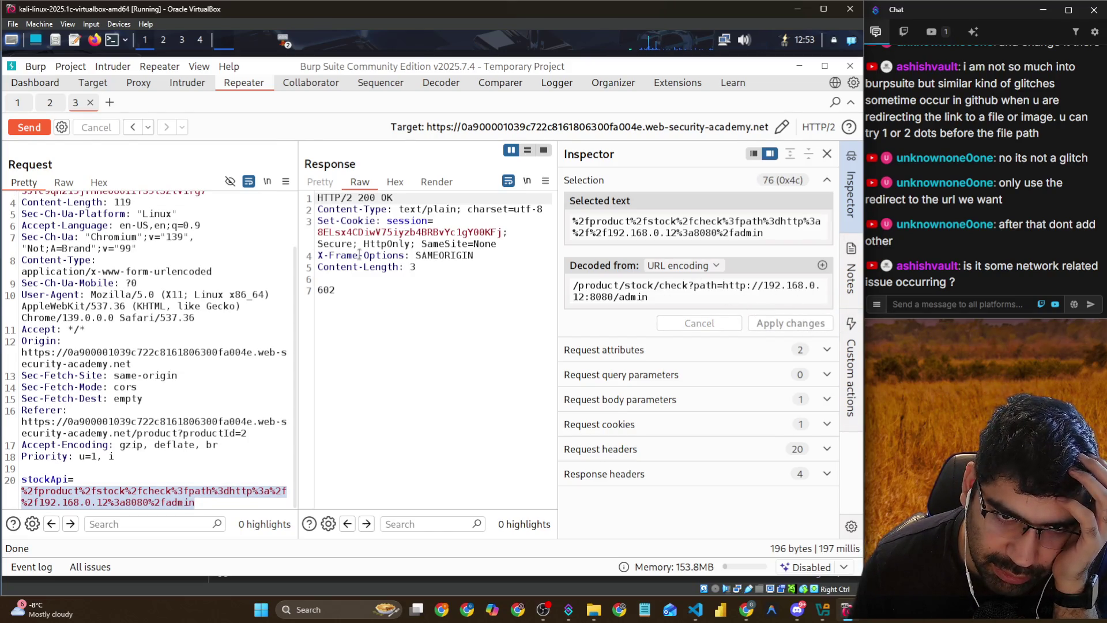
click(32, 128)
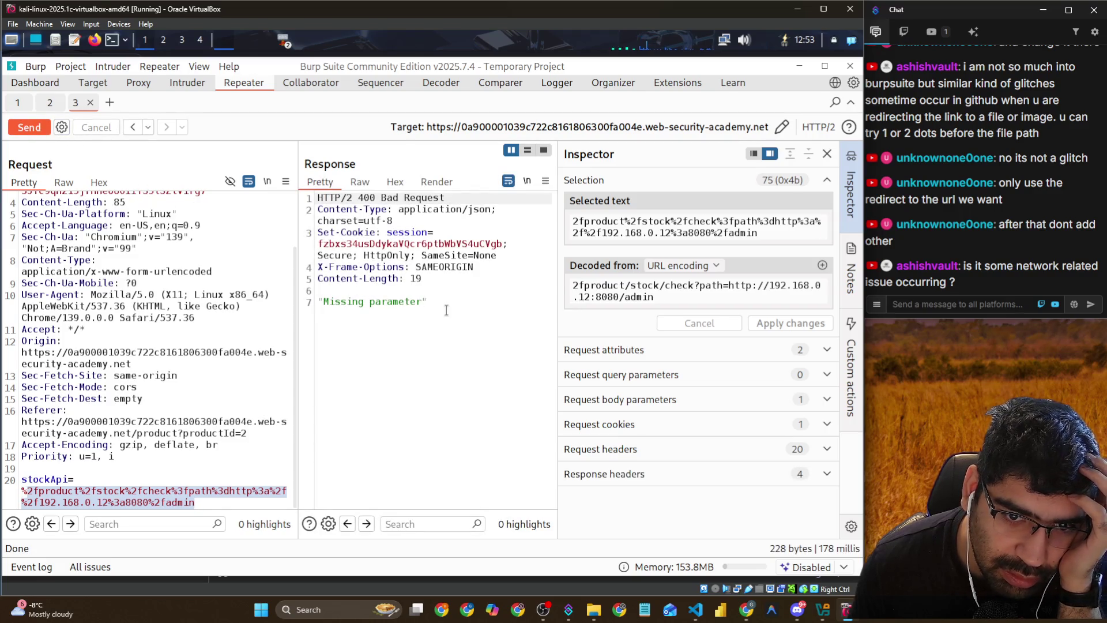
triple_click(446, 310)
click(392, 318)
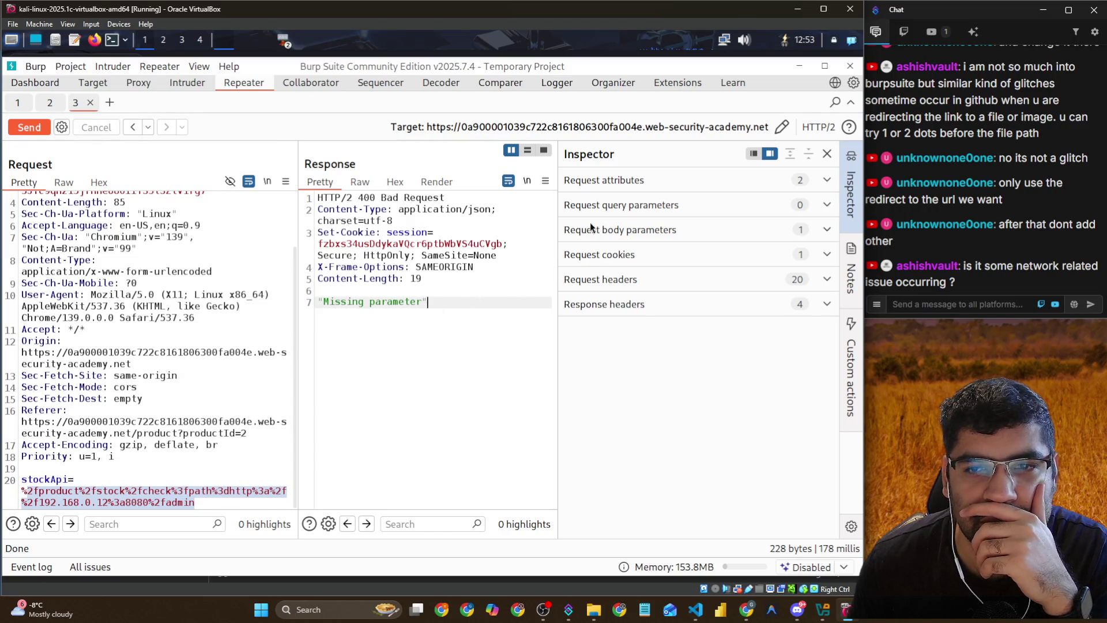
Select the encoded and decoded stockApi values to inspect the admin URL
mouse_move(154, 503)
mouse_down()
mouse_move(23, 481)
mouse_move(15, 496)
mouse_up()
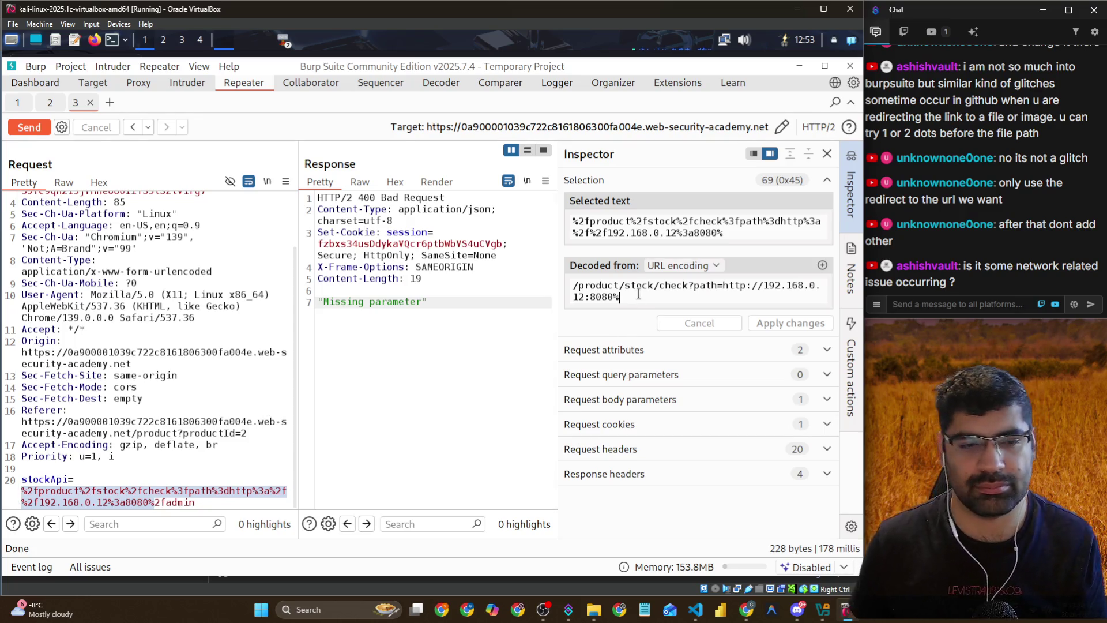
drag(620, 297, 507, 288)
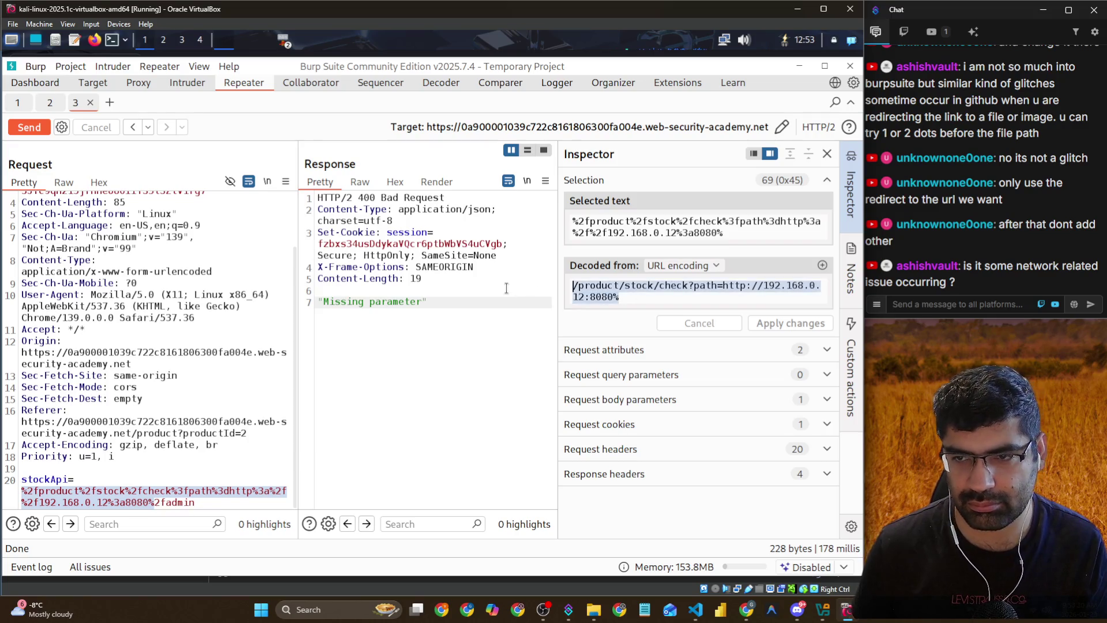
click(640, 298)
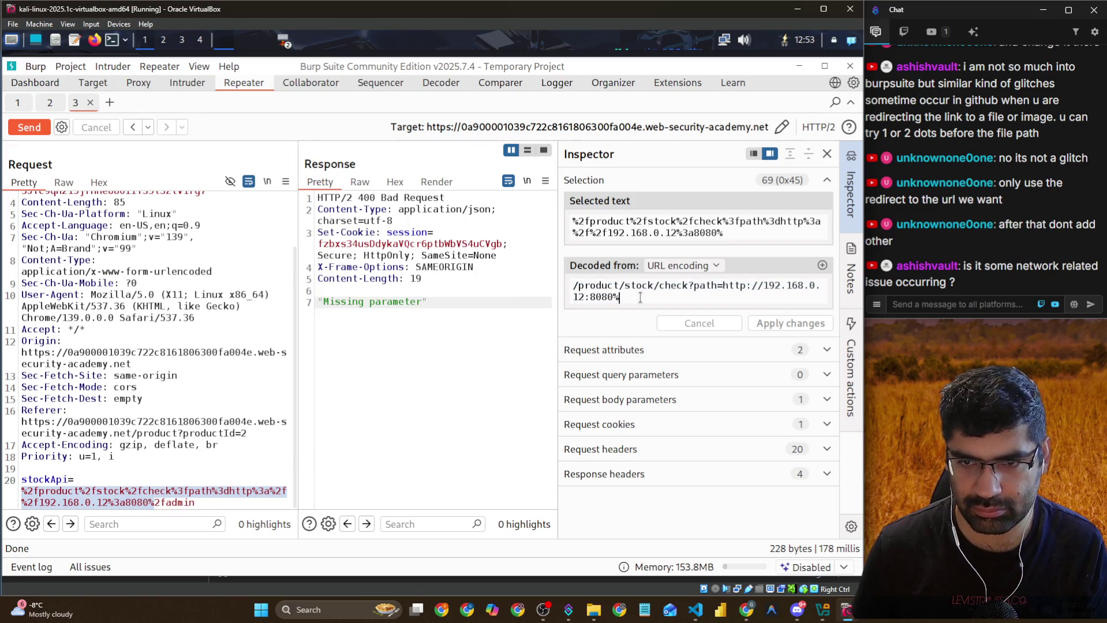
drag(196, 503, 21, 479)
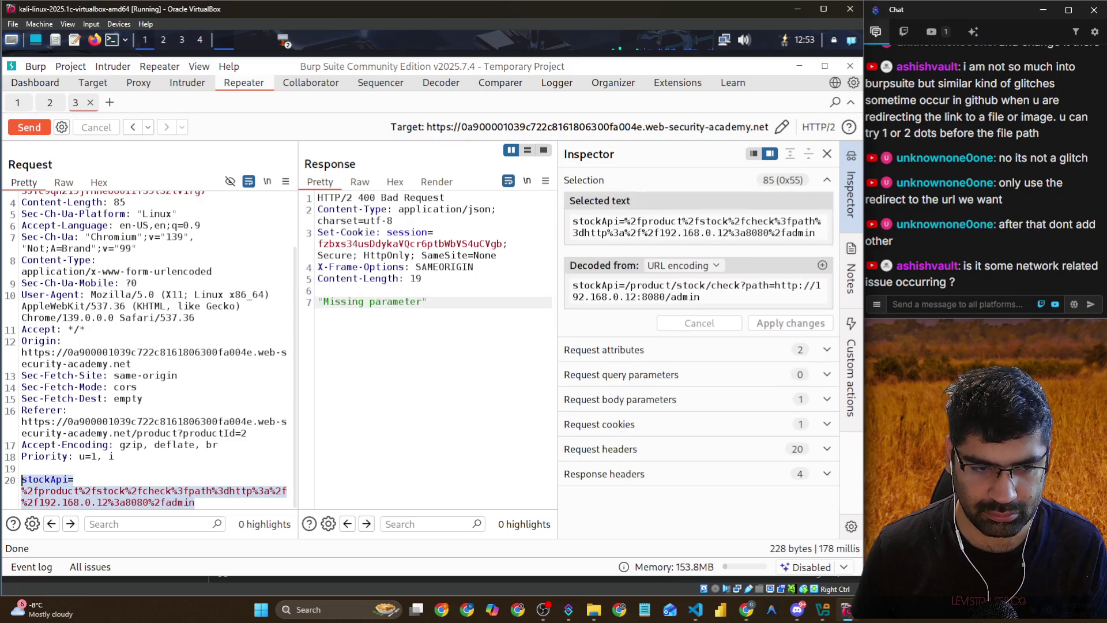
click(212, 487)
drag(213, 504, 21, 494)
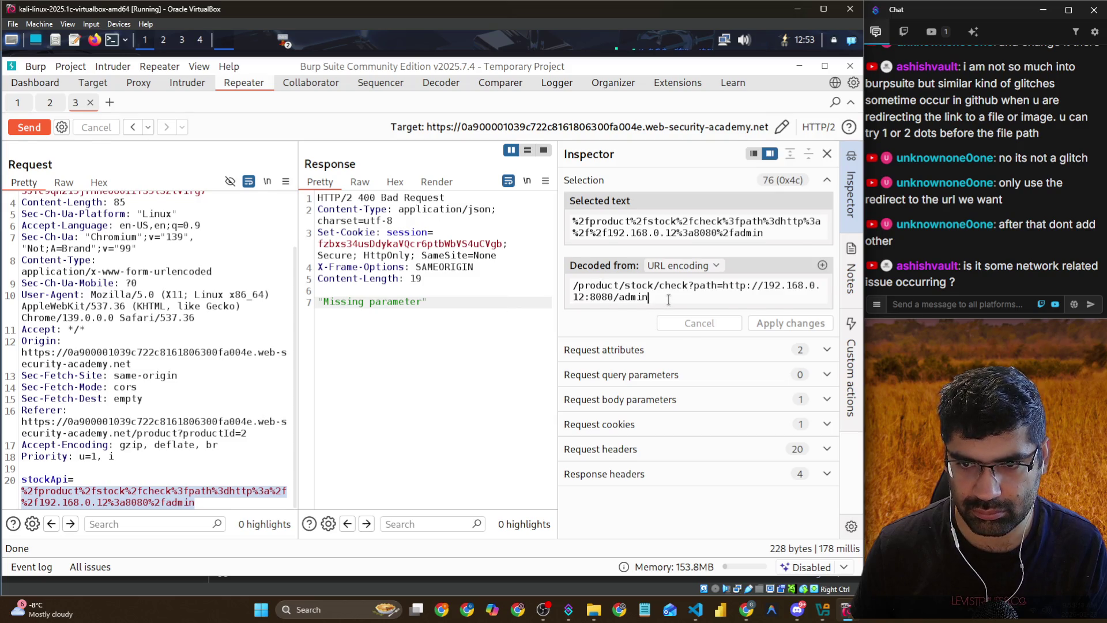
Try appending the lab URL after /admin in stockApi, then revert and reapply the value
key(ctrl+v)
key(ctrl+z)
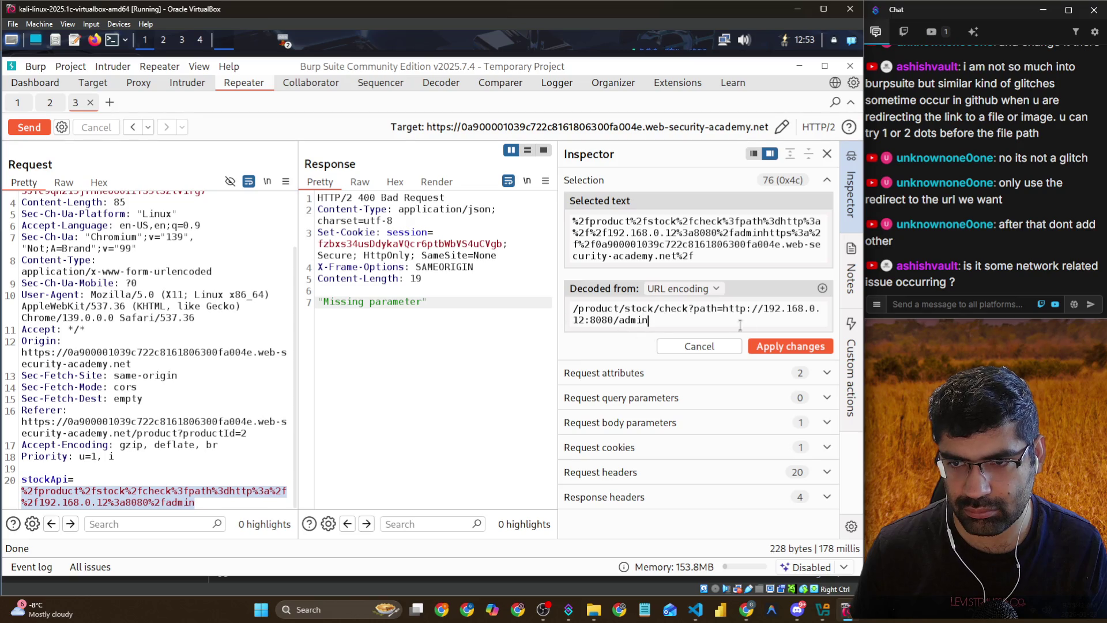
click(773, 350)
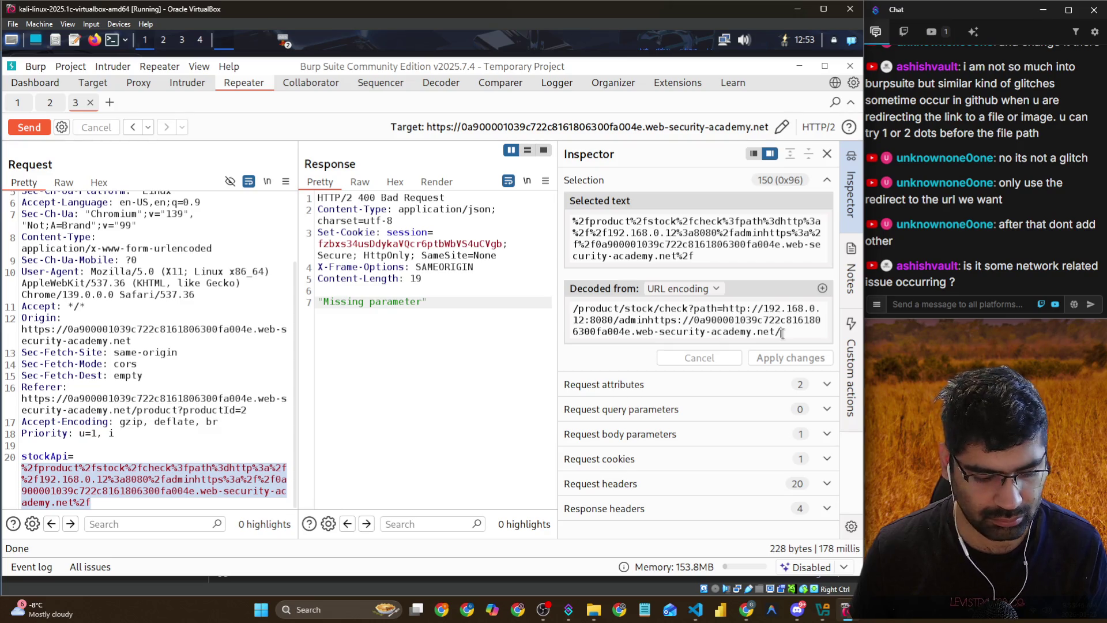
mouse_move(783, 333)
mouse_down()
mouse_move(634, 333)
mouse_move(651, 321)
mouse_up()
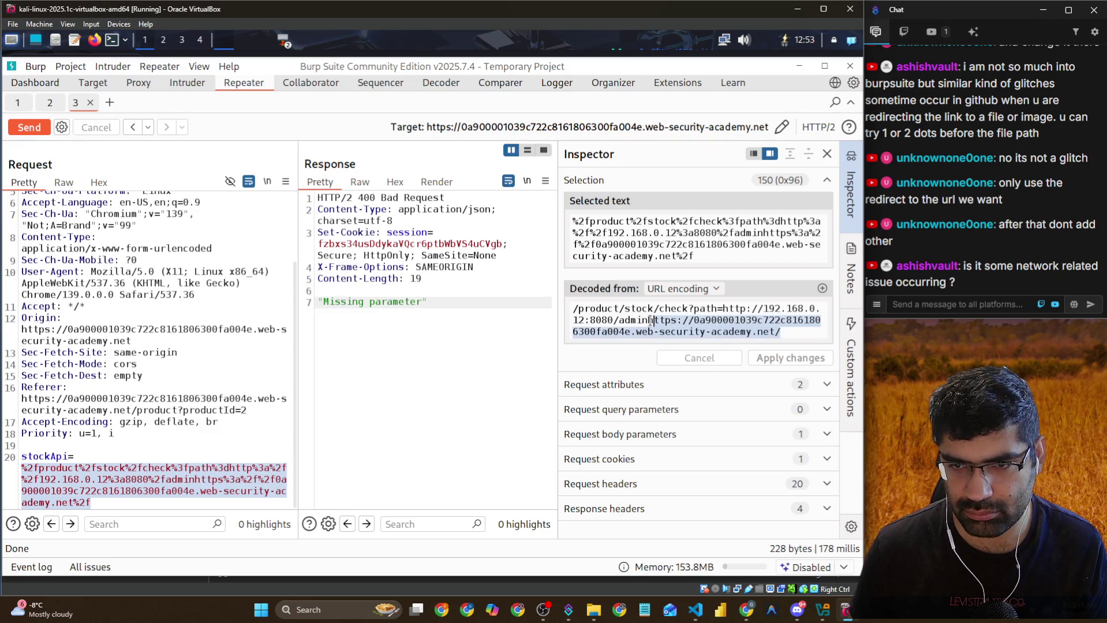
key(BackSpace)
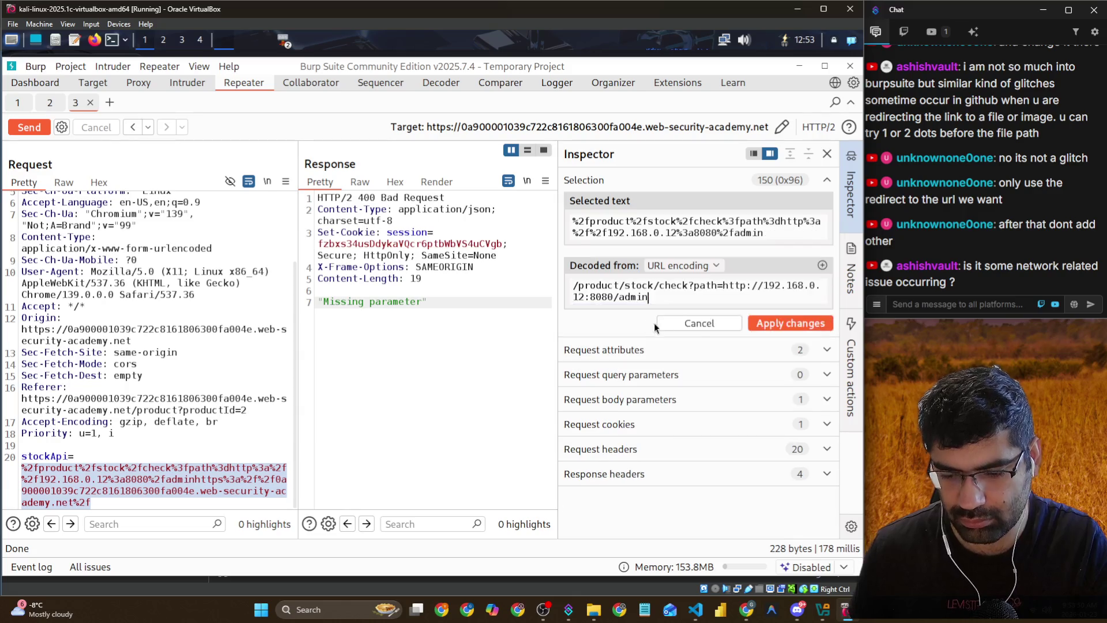
click(791, 323)
key(alt+Tab)
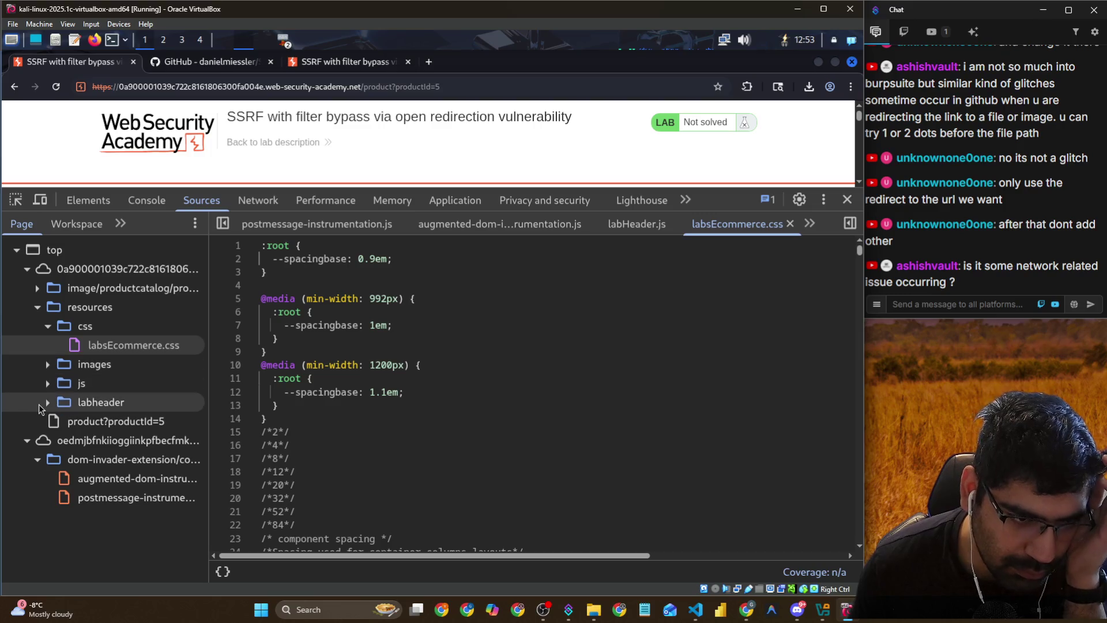
Expand the js folder and read stockCheck.js and stockCheckPayload.js
click(45, 386)
click(118, 403)
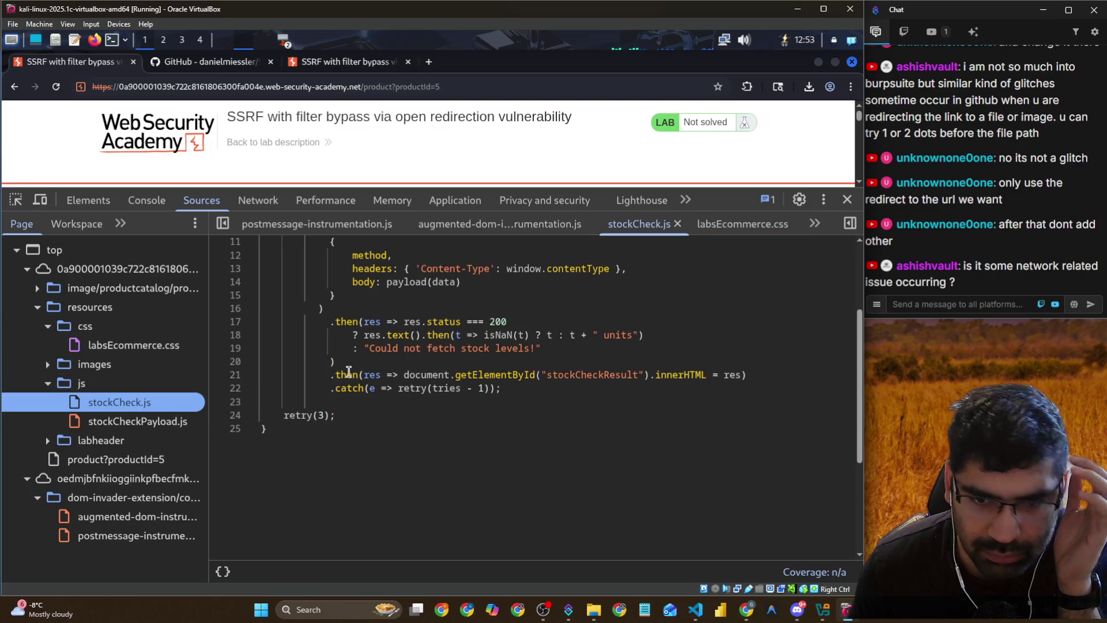
scroll(349, 371, up, 2)
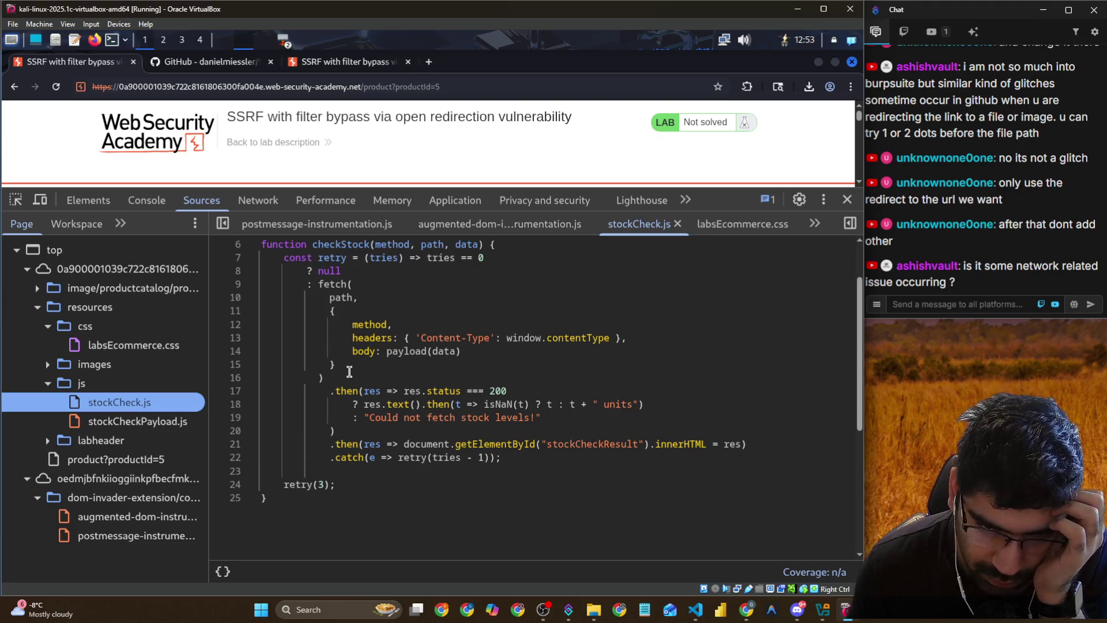
scroll(350, 371, up, 2)
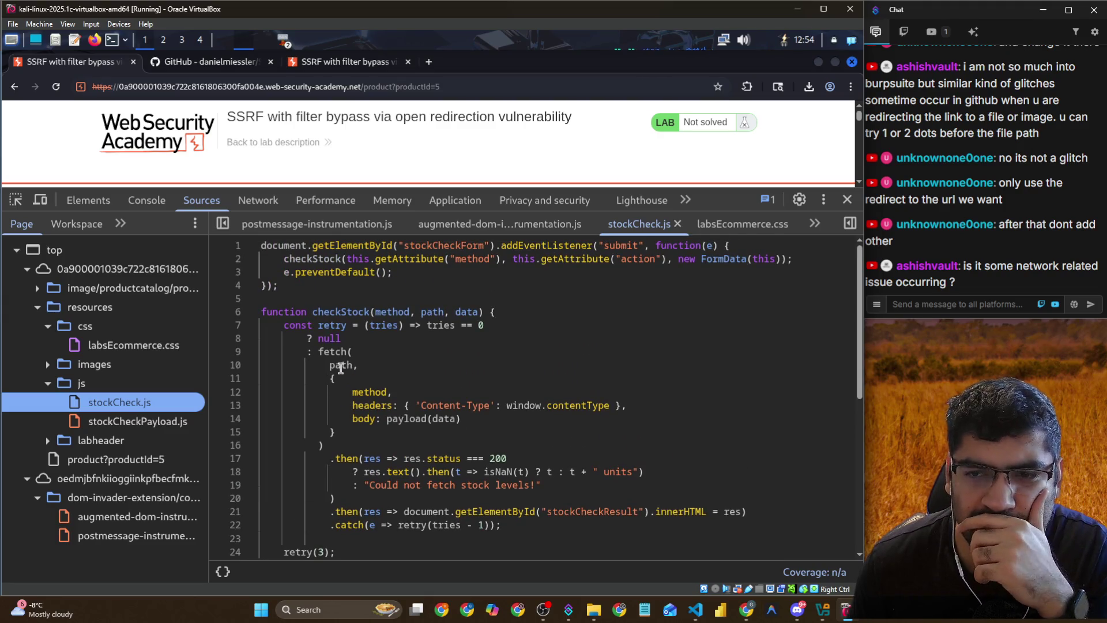
click(168, 423)
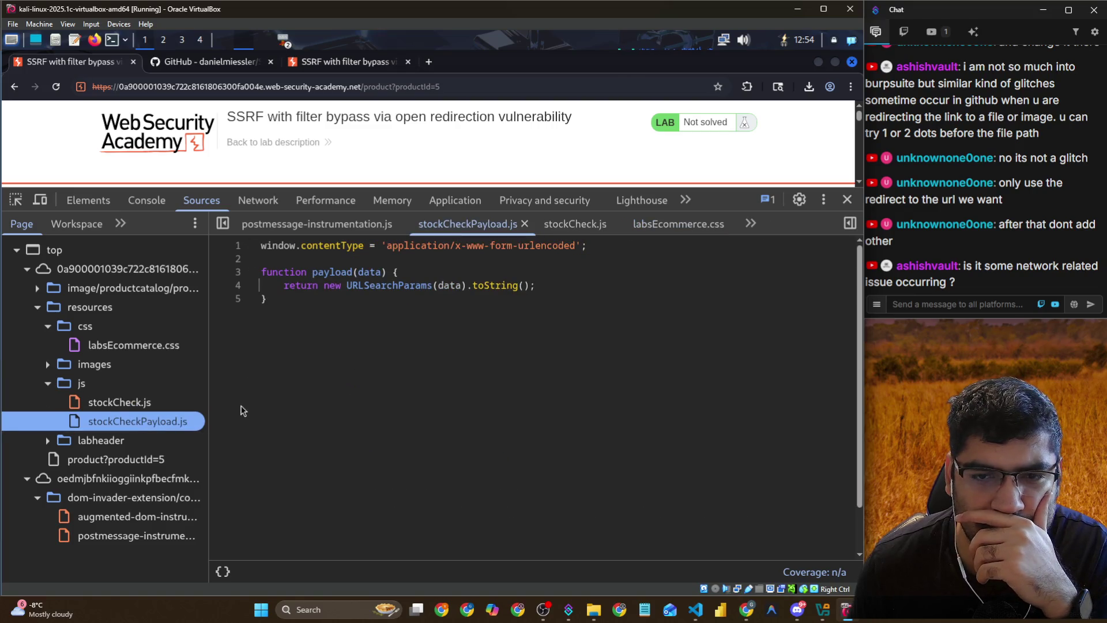
Open the product?productId=5 page source and search it for 'product'
click(48, 442)
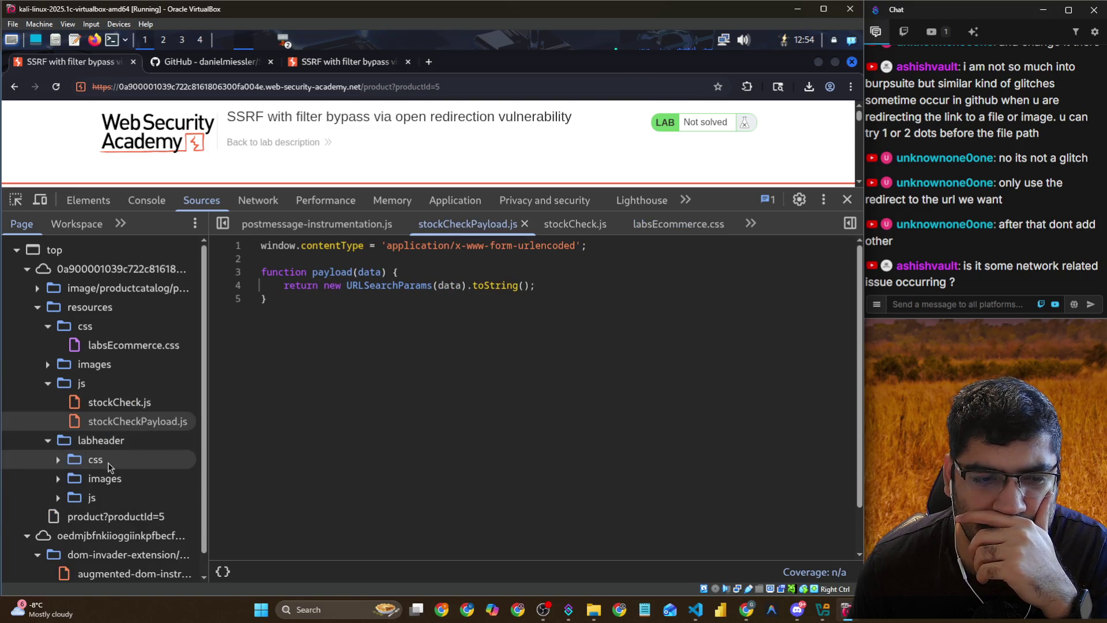
click(116, 517)
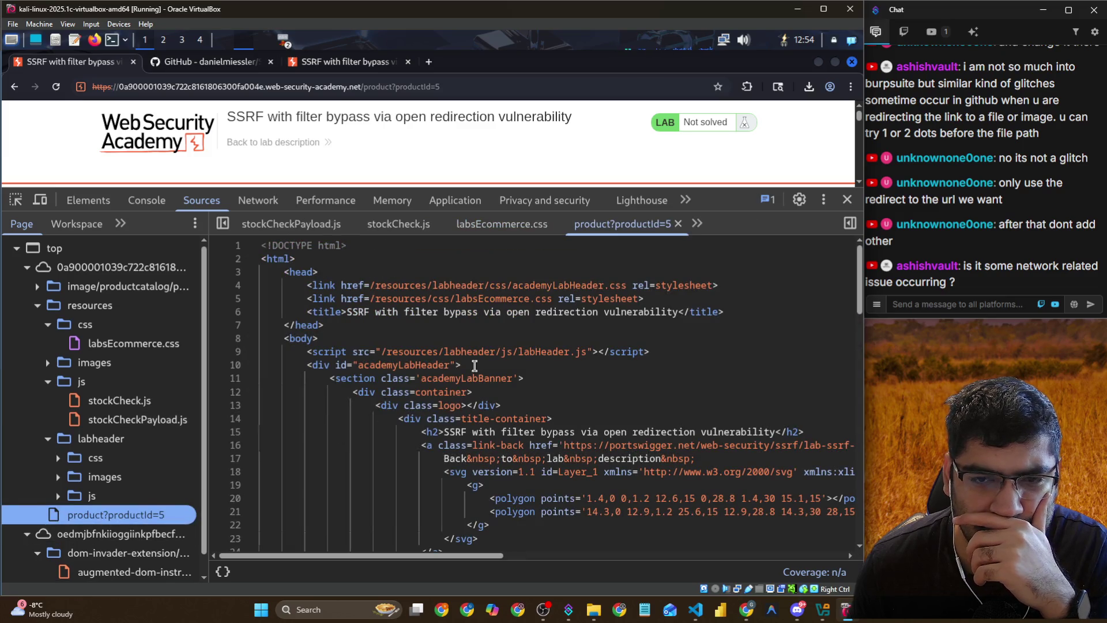
scroll(545, 484, down, 2)
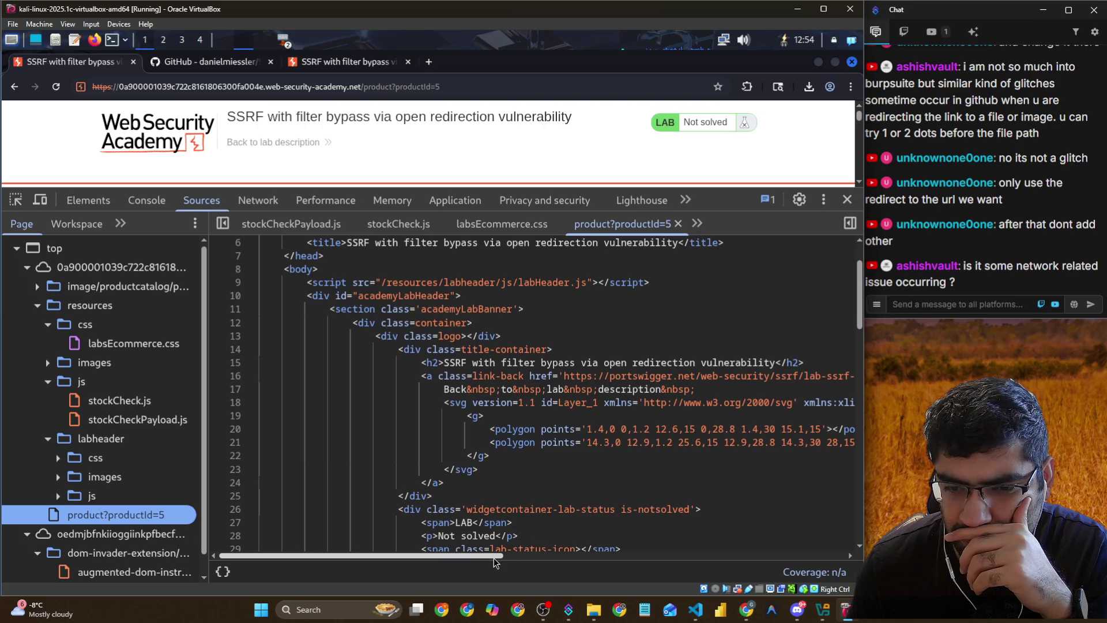
mouse_move(497, 556)
mouse_down()
mouse_move(767, 551)
mouse_move(334, 557)
mouse_up()
scroll(385, 557, down, 10)
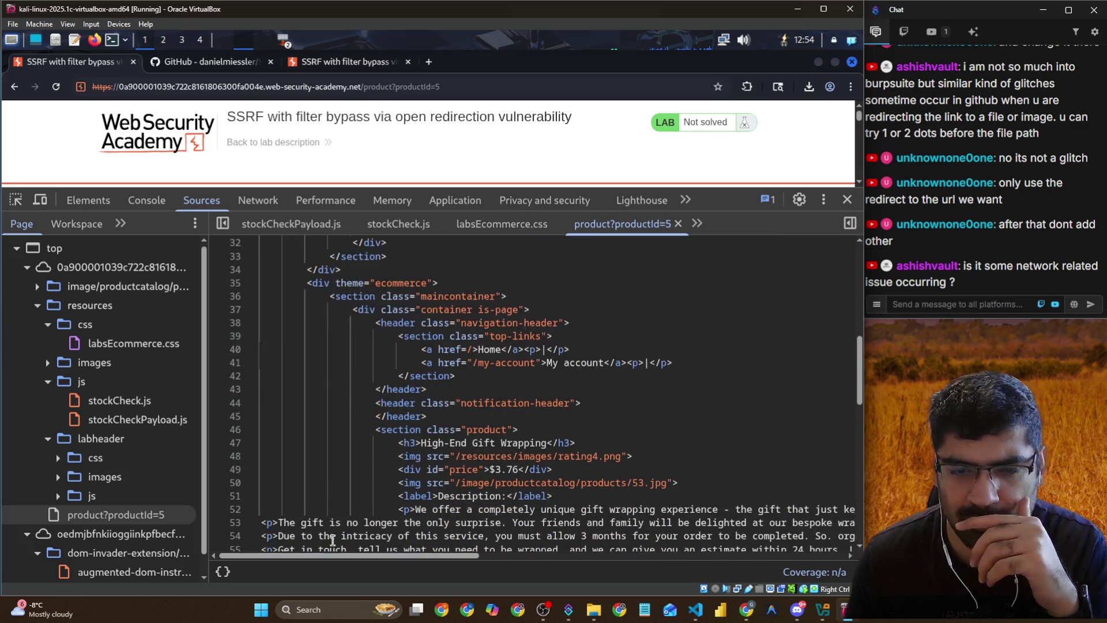
click(327, 441)
key(ctrl+f)
text(product)
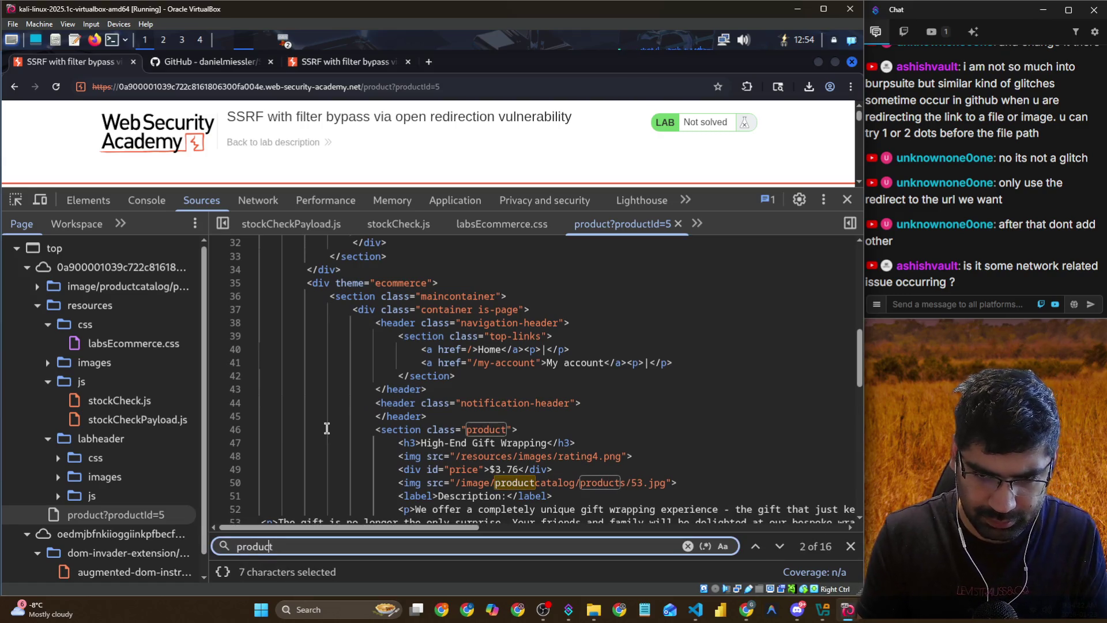
Refine the search to '/product' and step through matches to the nextProduct link on line 69
key(Left)
key(Left)
key(Left)
text(/)
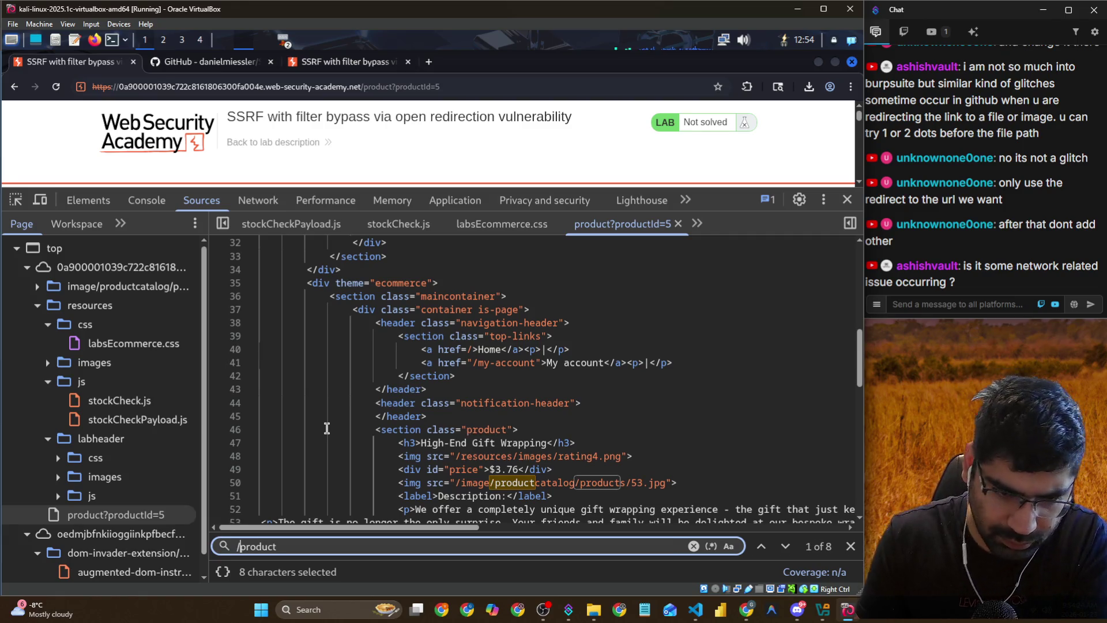
key(Return)
key(Return)
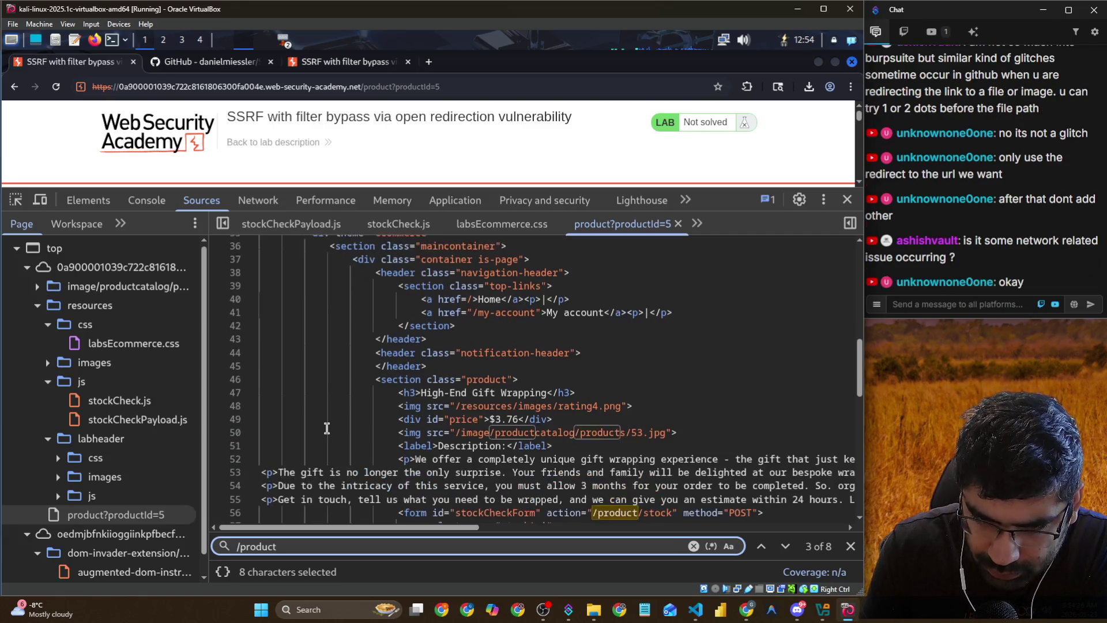
key(Return)
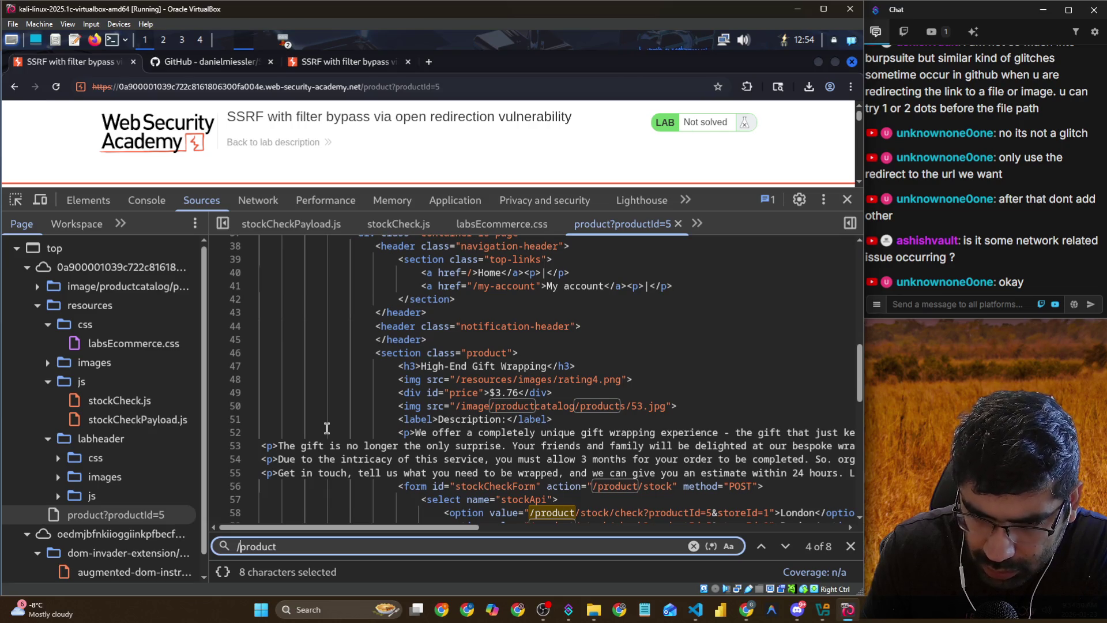
key(Return)
key(Return)
key(Return)
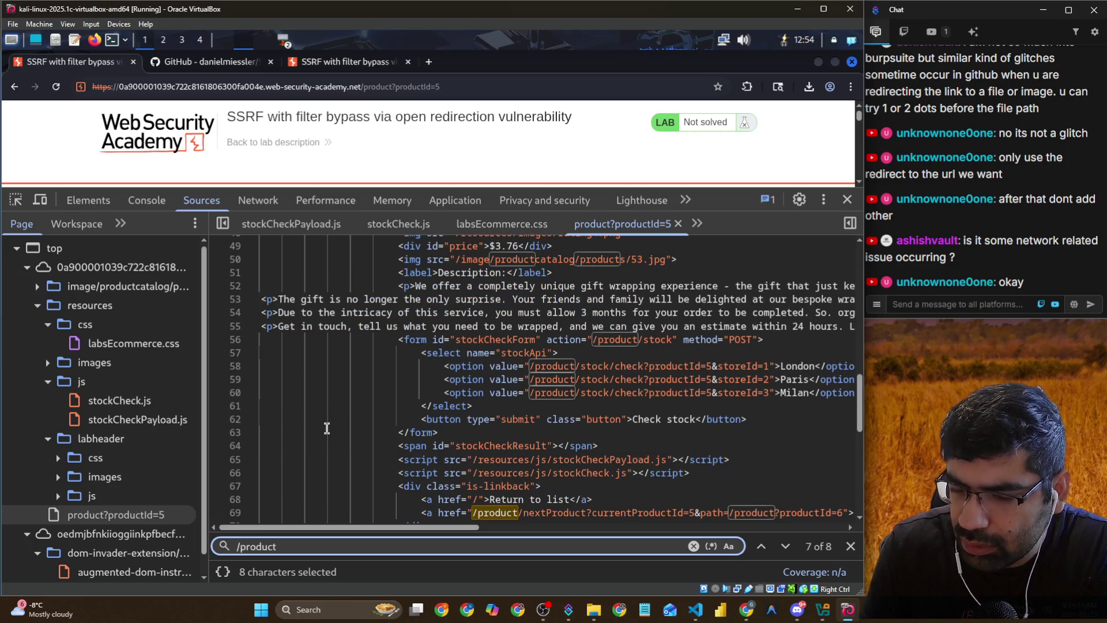
key(Return)
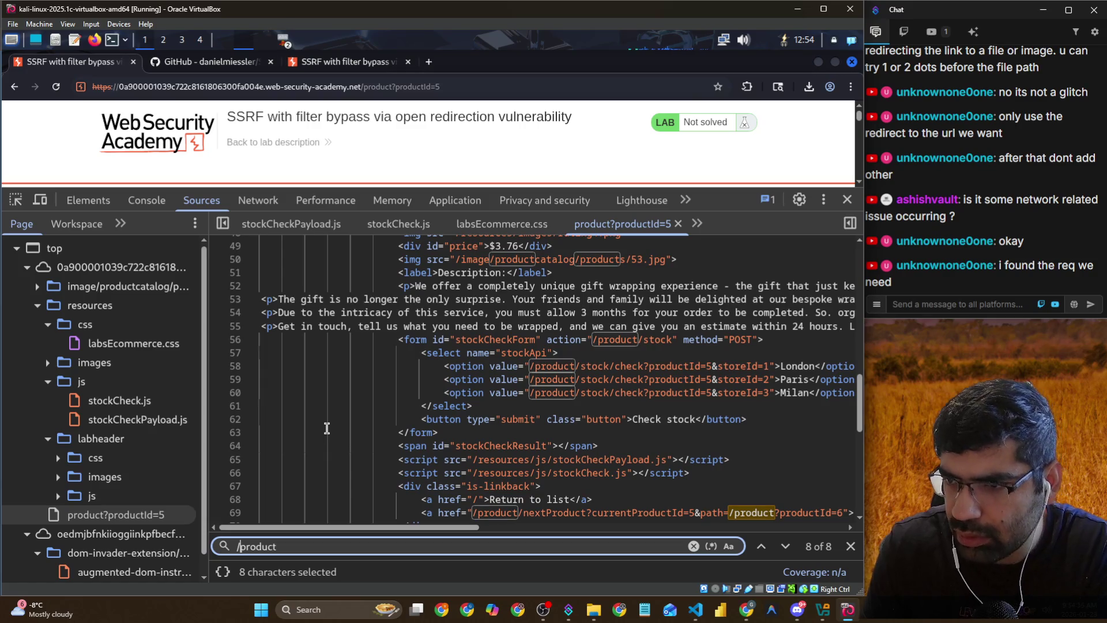
scroll(502, 415, down, 3)
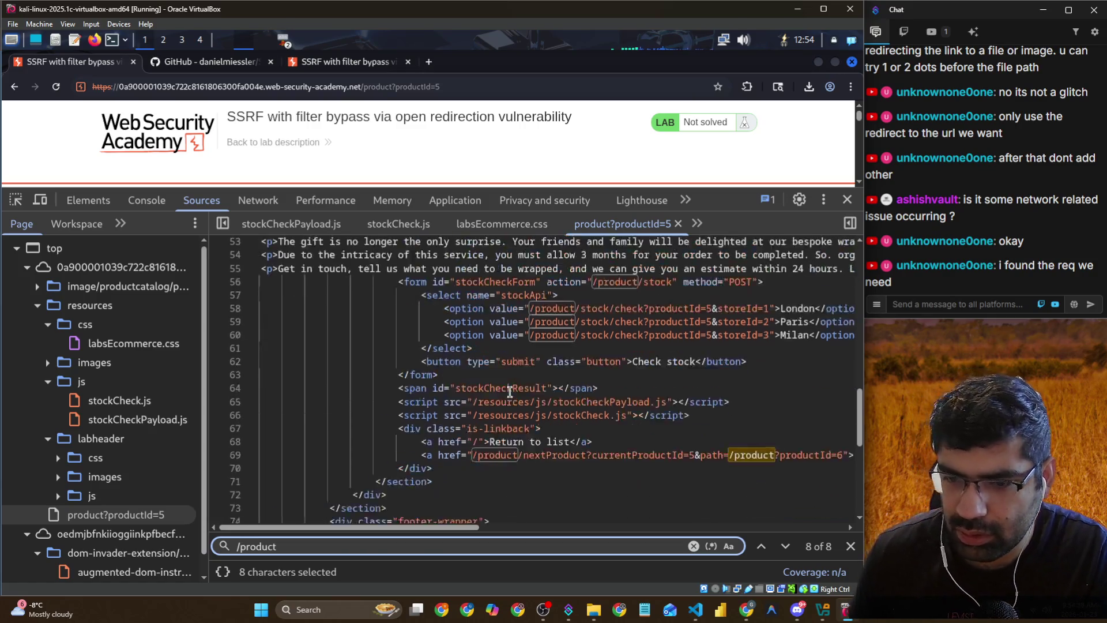
drag(448, 528, 499, 528)
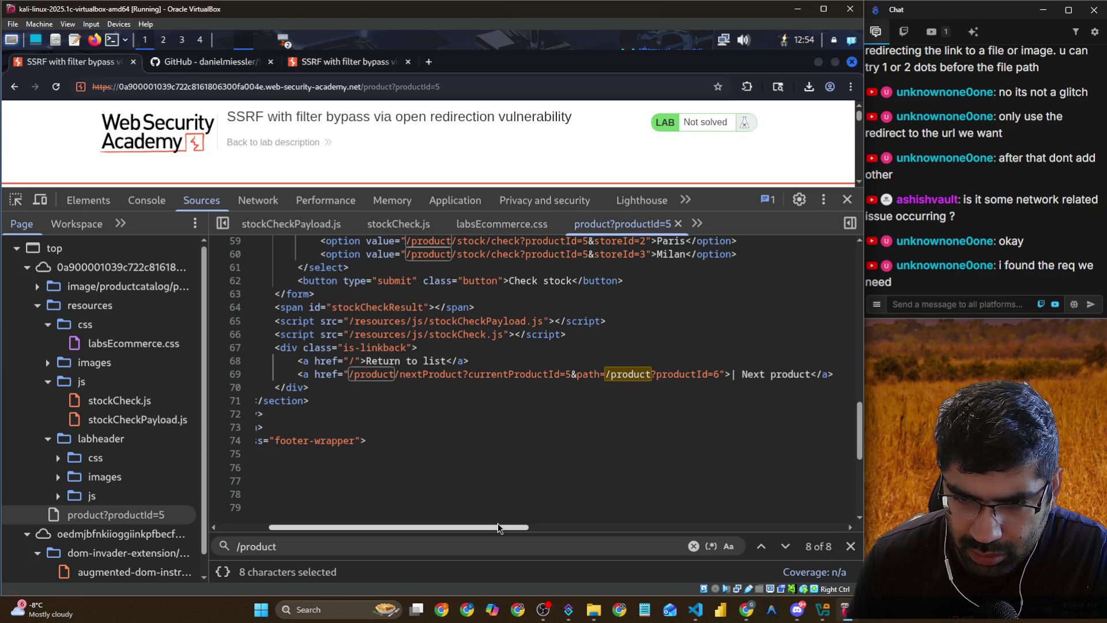
Select the full nextProduct href through path=/product?productId=6 and copy it
click(389, 375)
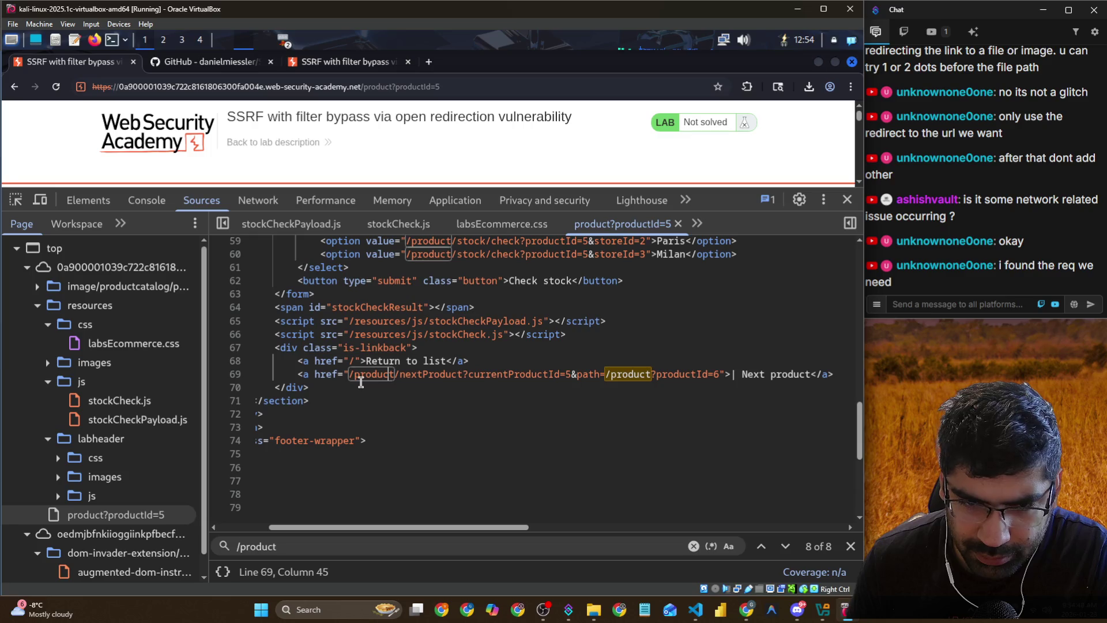
drag(351, 376, 721, 374)
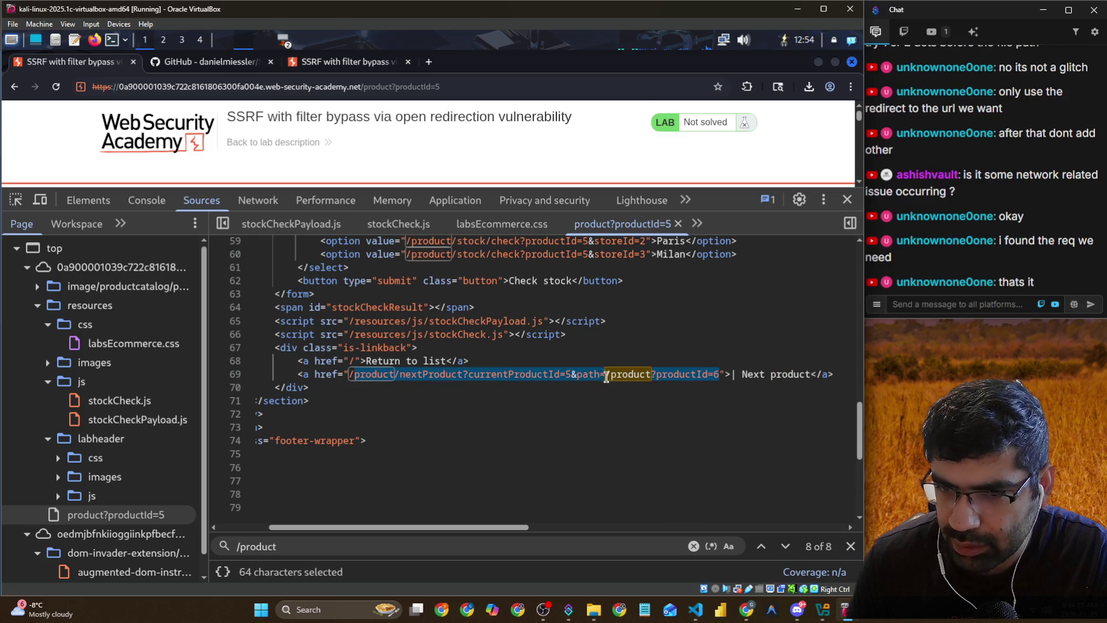
right_click(490, 376)
key(Escape)
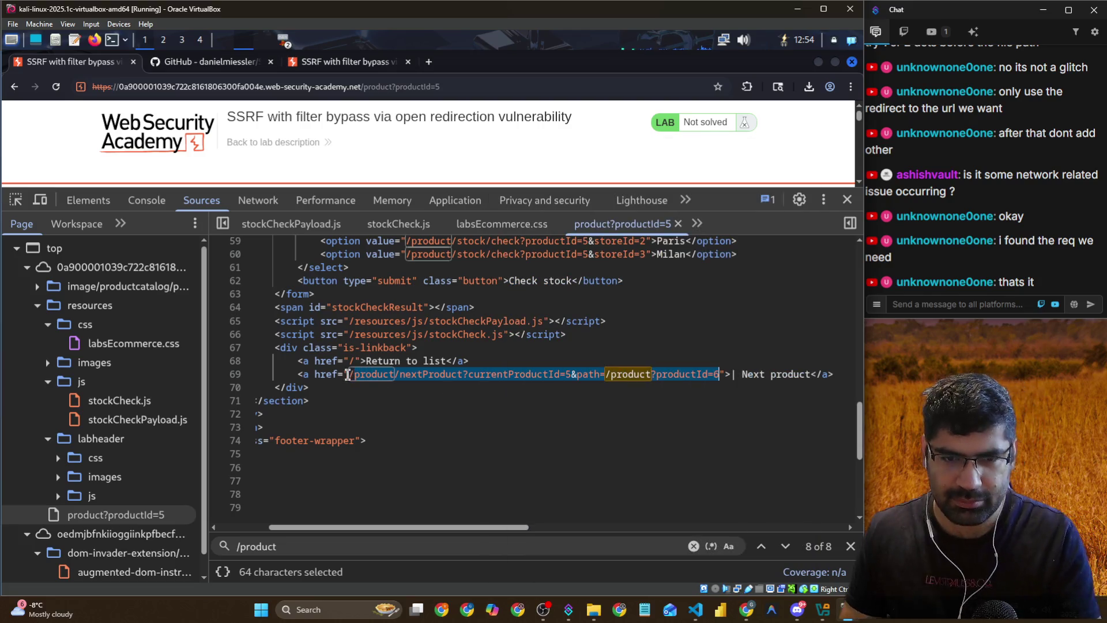
click(362, 375)
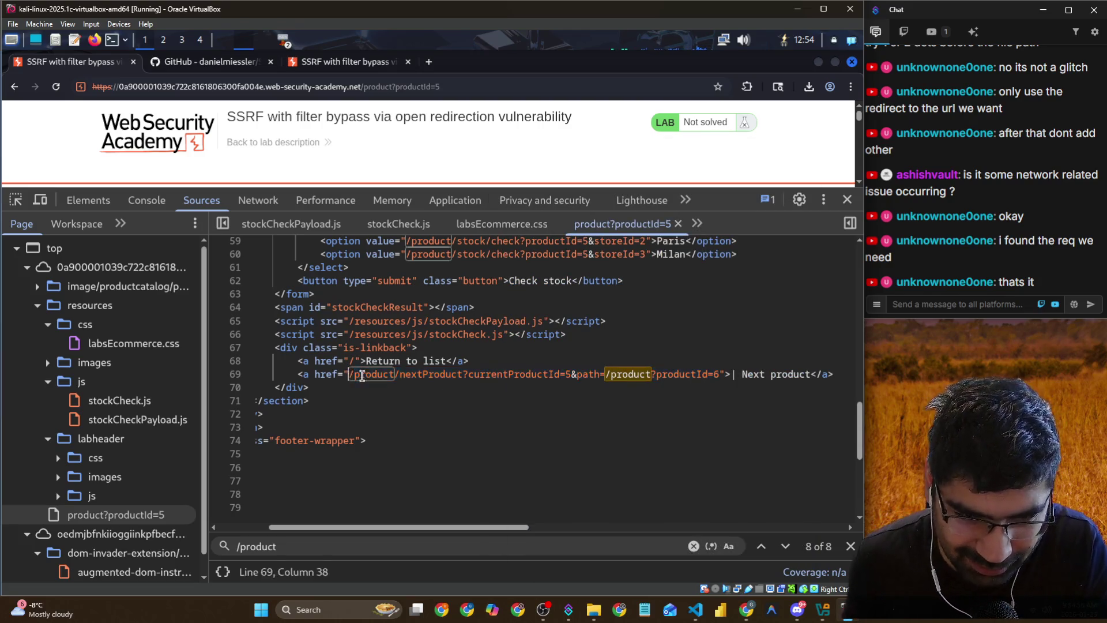
mouse_move(349, 375)
mouse_down()
mouse_move(445, 385)
mouse_move(719, 375)
mouse_up()
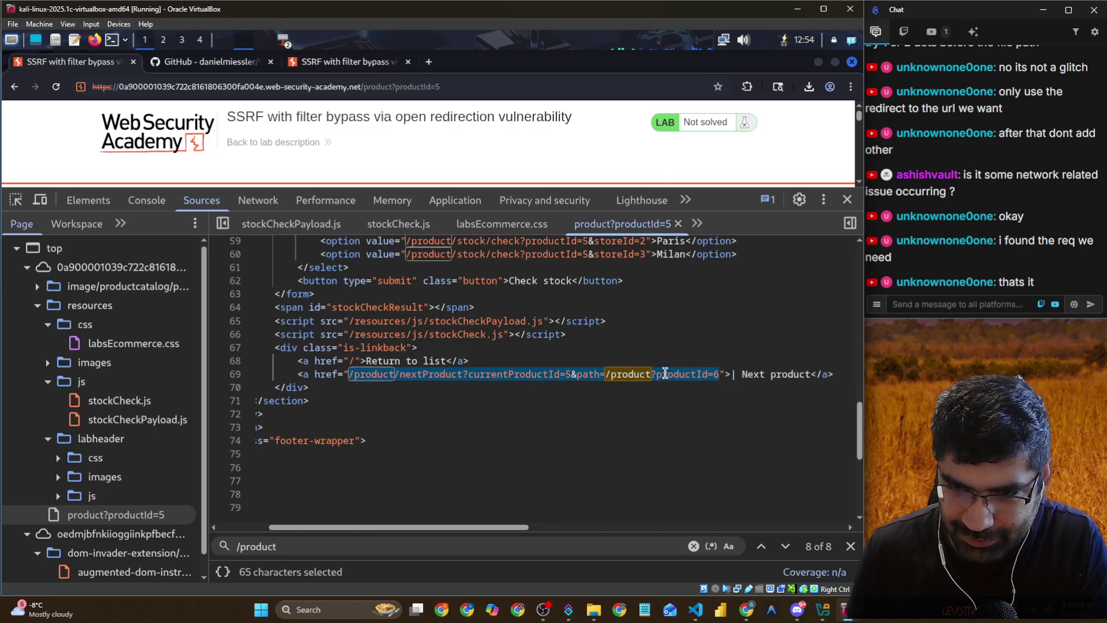
right_click(665, 373)
click(533, 465)
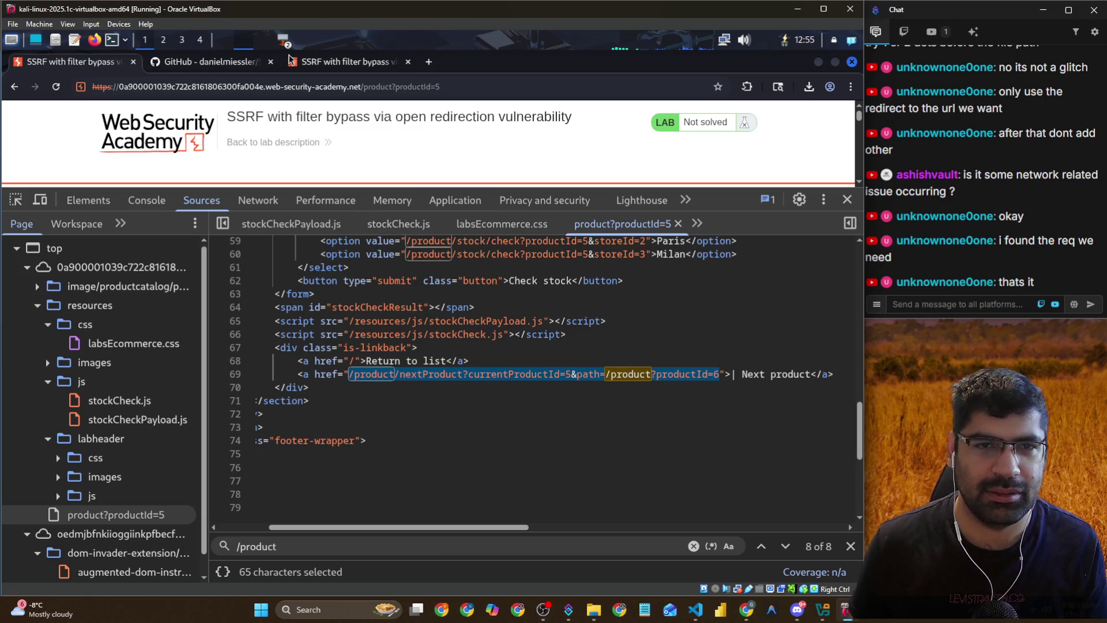
Select the encoded stockApi path in Burp, tidy the browser view, and return to Burp
key(alt+Tab)
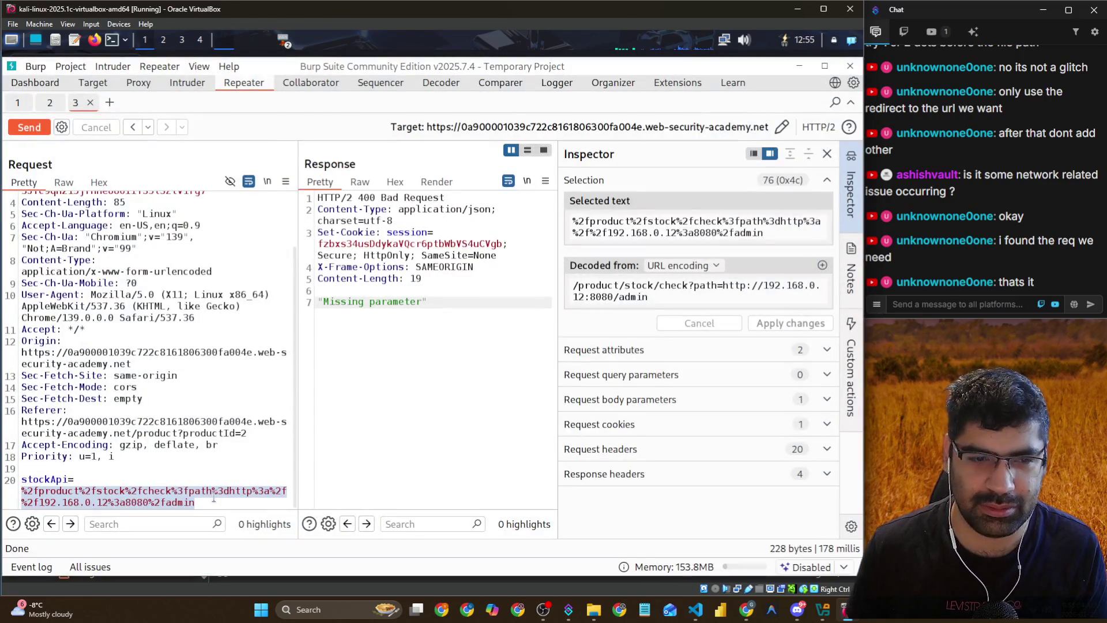
drag(155, 503, 22, 492)
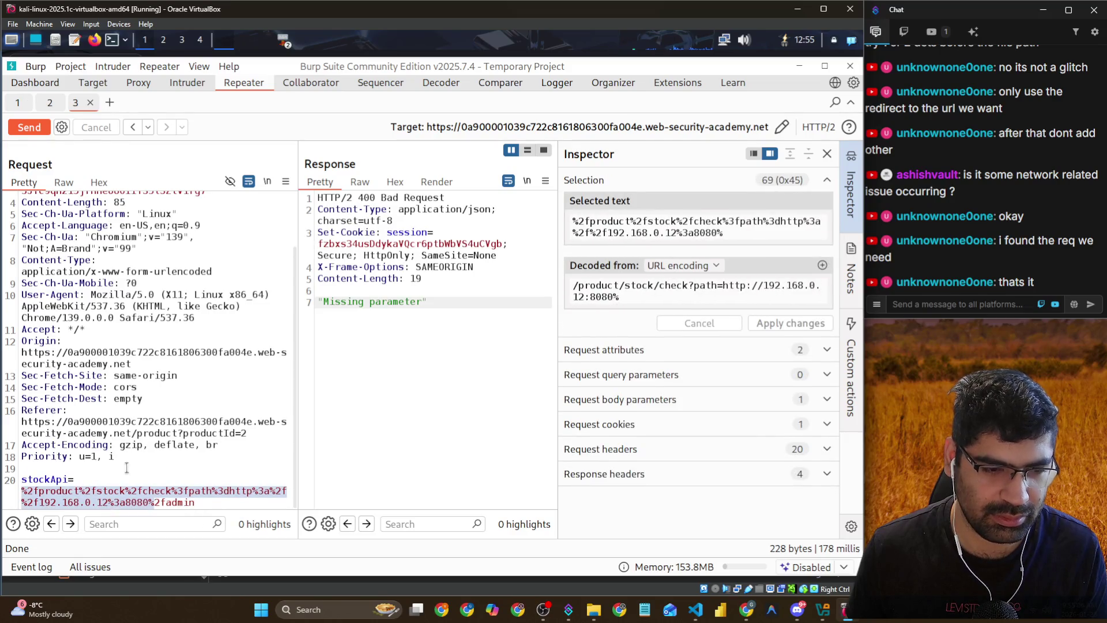
key(alt+Tab)
drag(451, 186, 451, 287)
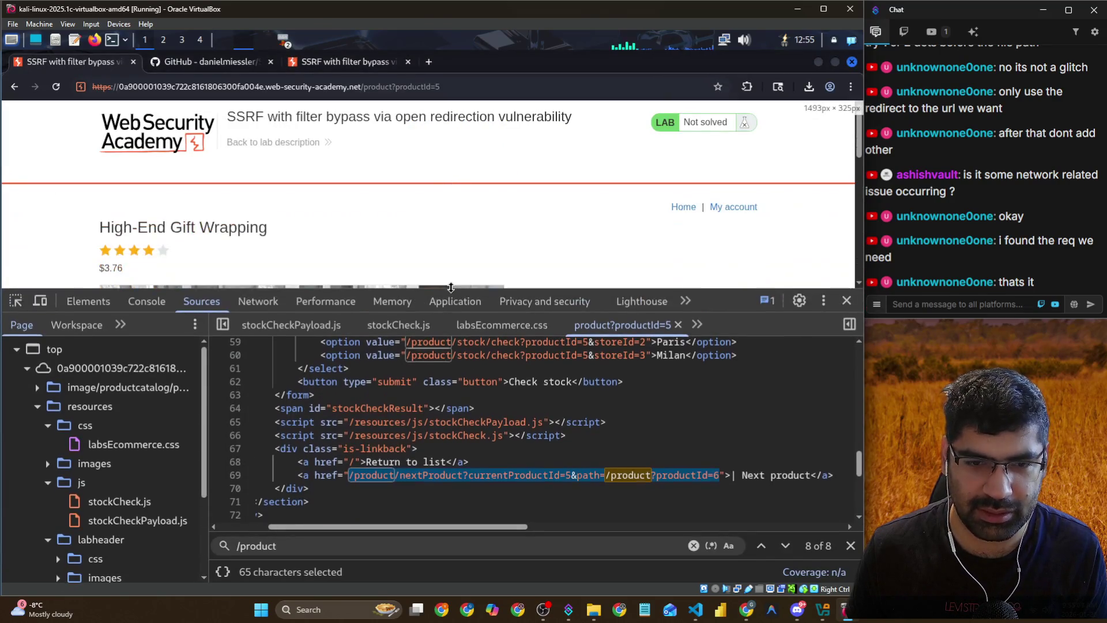
scroll(266, 225, down, 10)
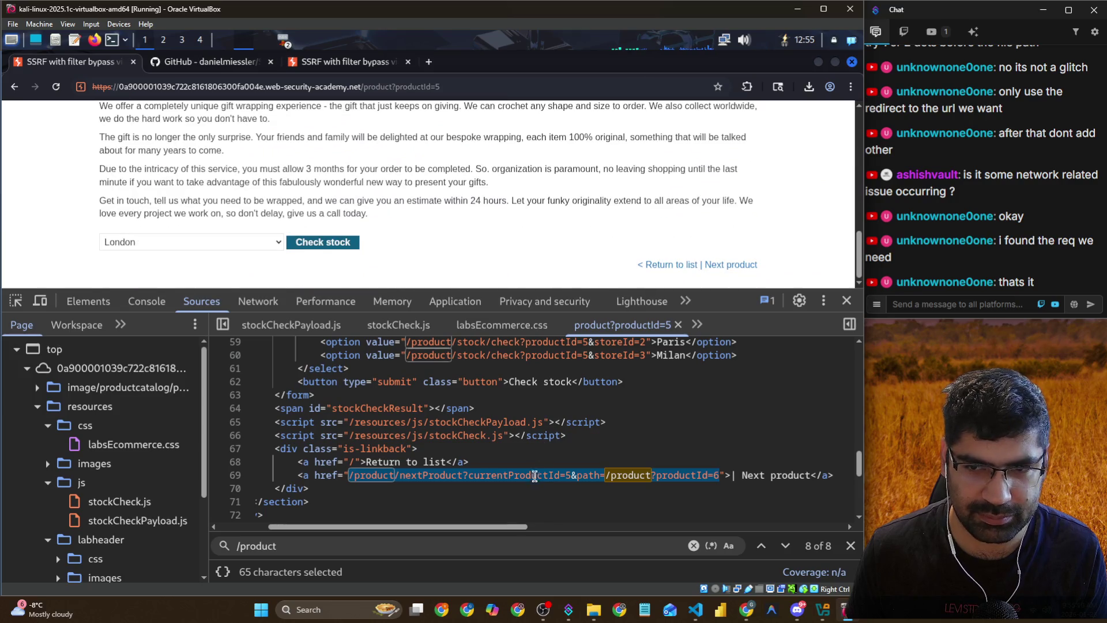
click(533, 477)
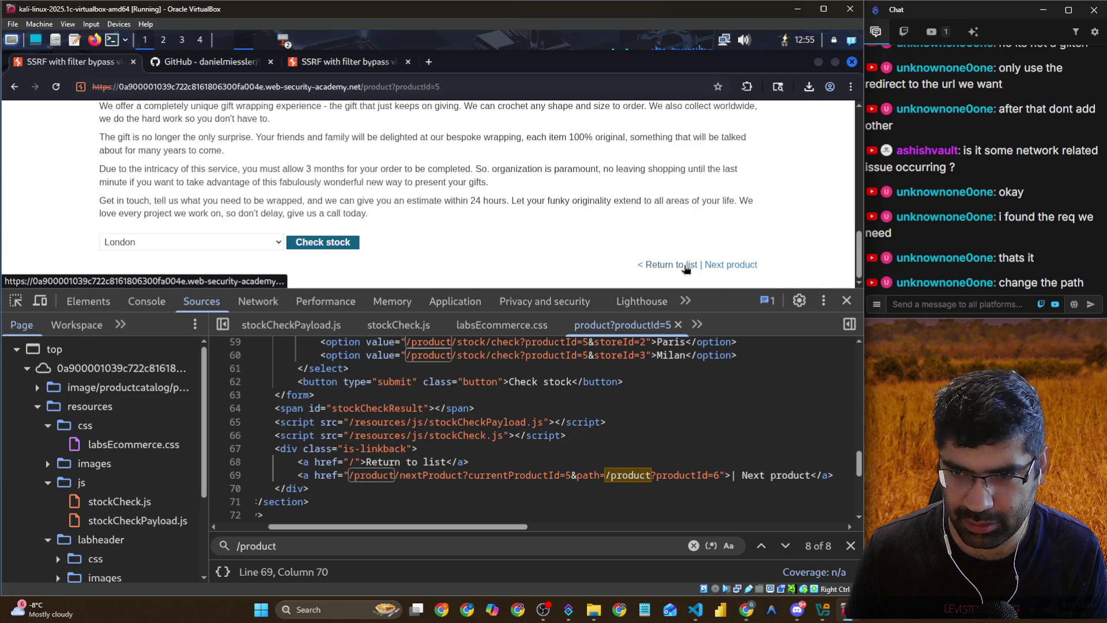
key(alt+Tab)
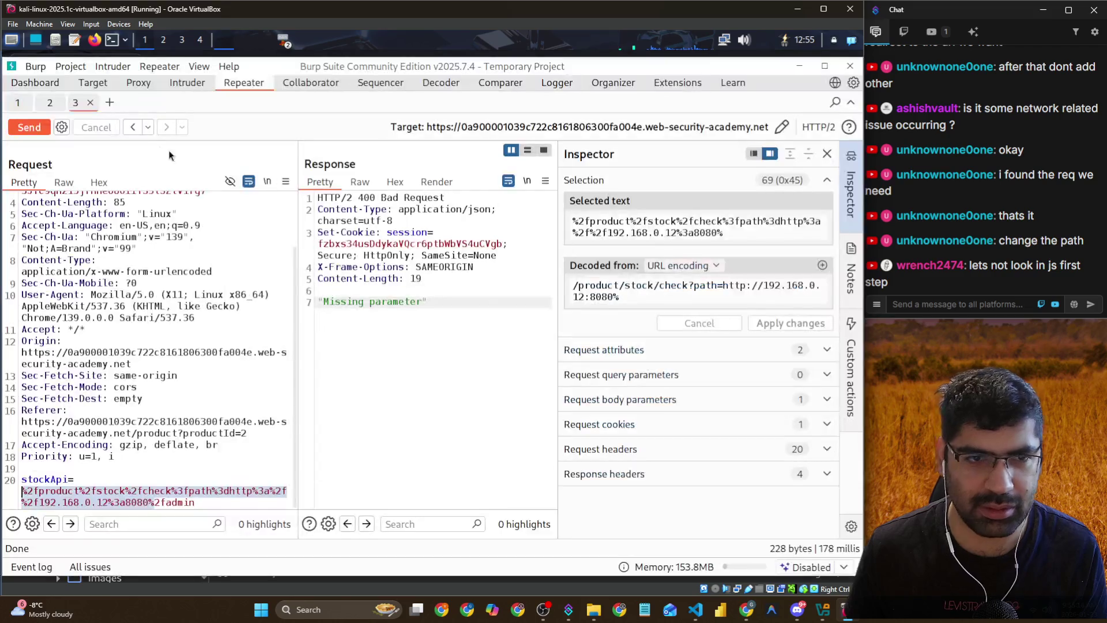
Turn on Proxy interception, trigger a request from the product page, and send GET / to Repeater
click(139, 84)
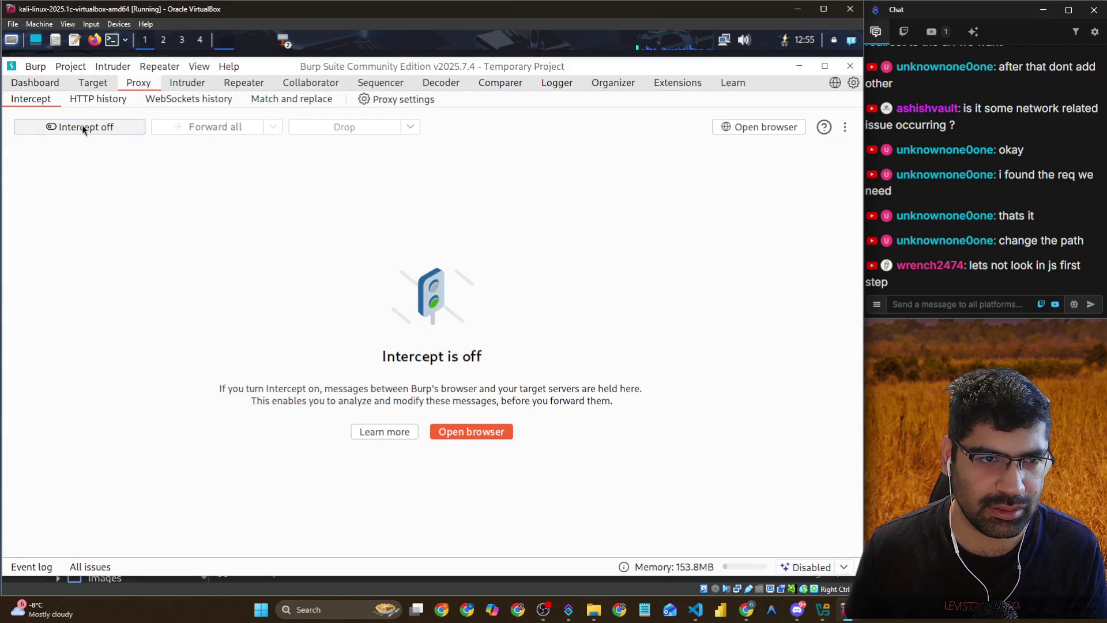
click(81, 126)
key(alt+Tab)
click(669, 191)
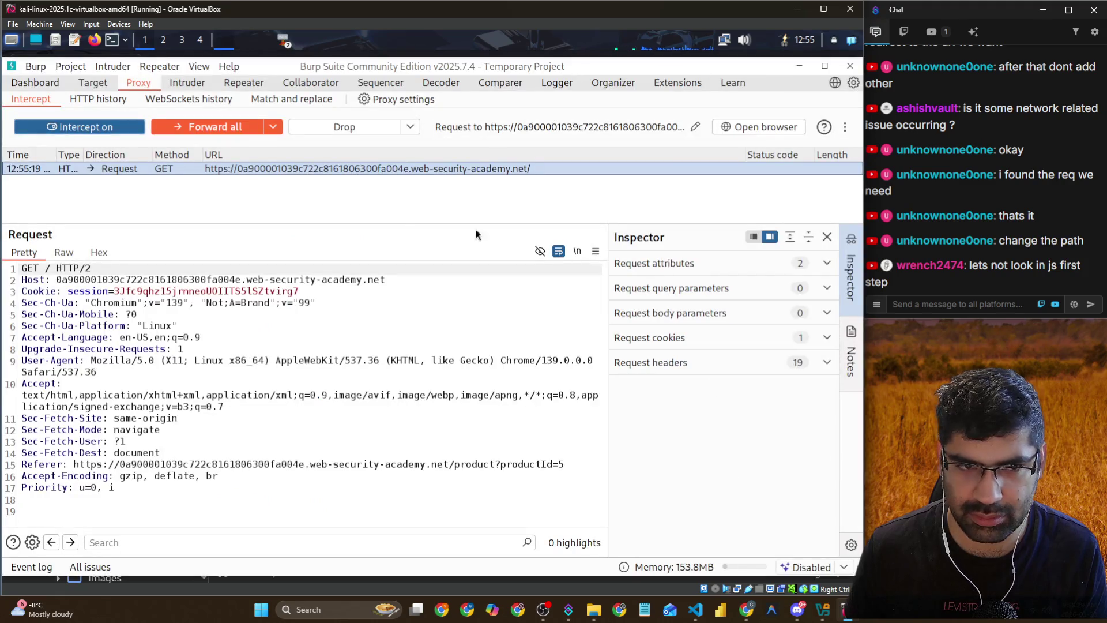
right_click(144, 169)
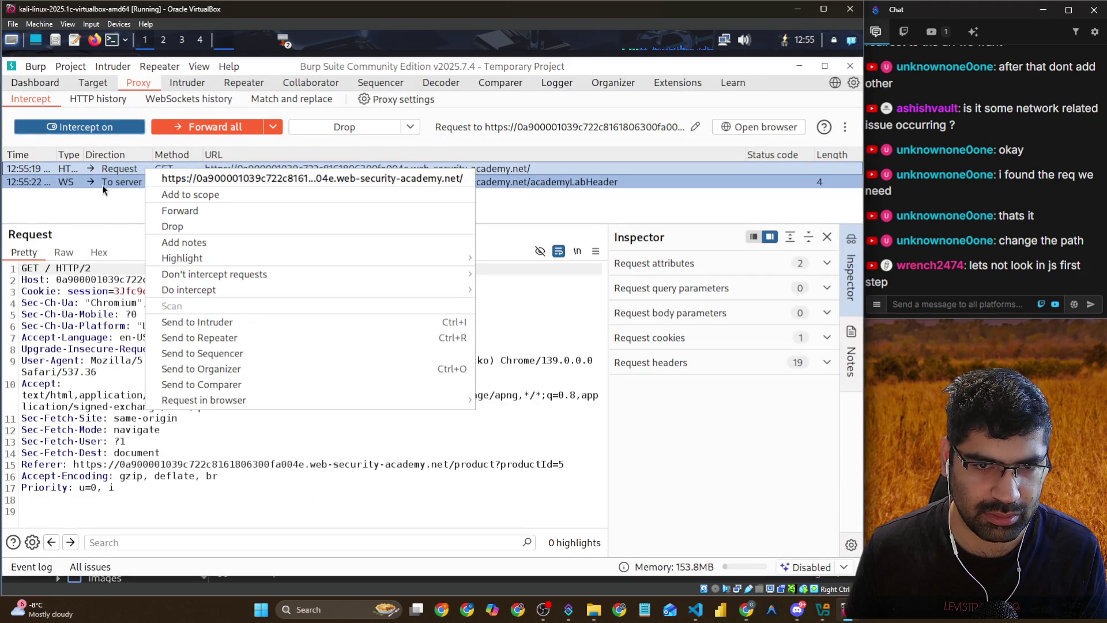
click(102, 184)
click(150, 168)
right_click(150, 167)
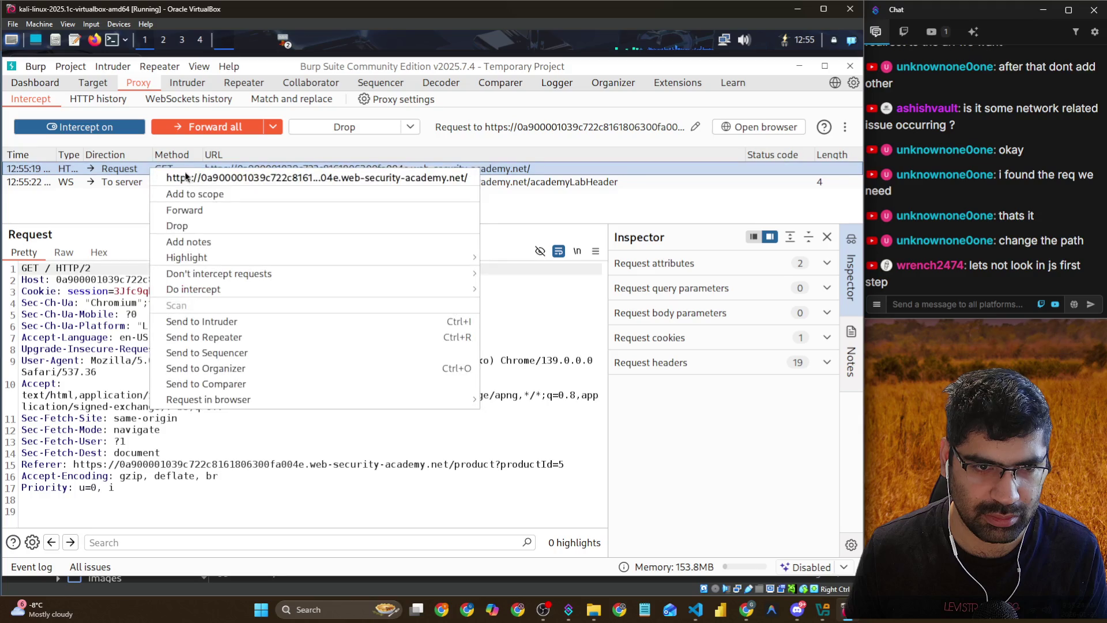
click(212, 340)
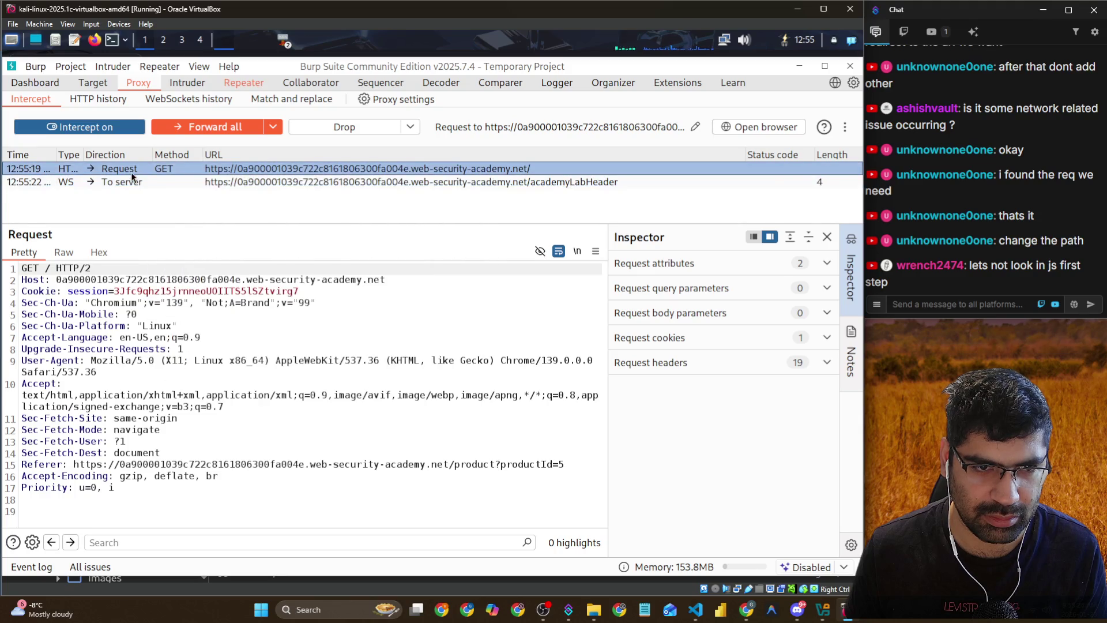
Check the intercepted GET / request's headers and forward it one message at a time
click(130, 172)
click(171, 407)
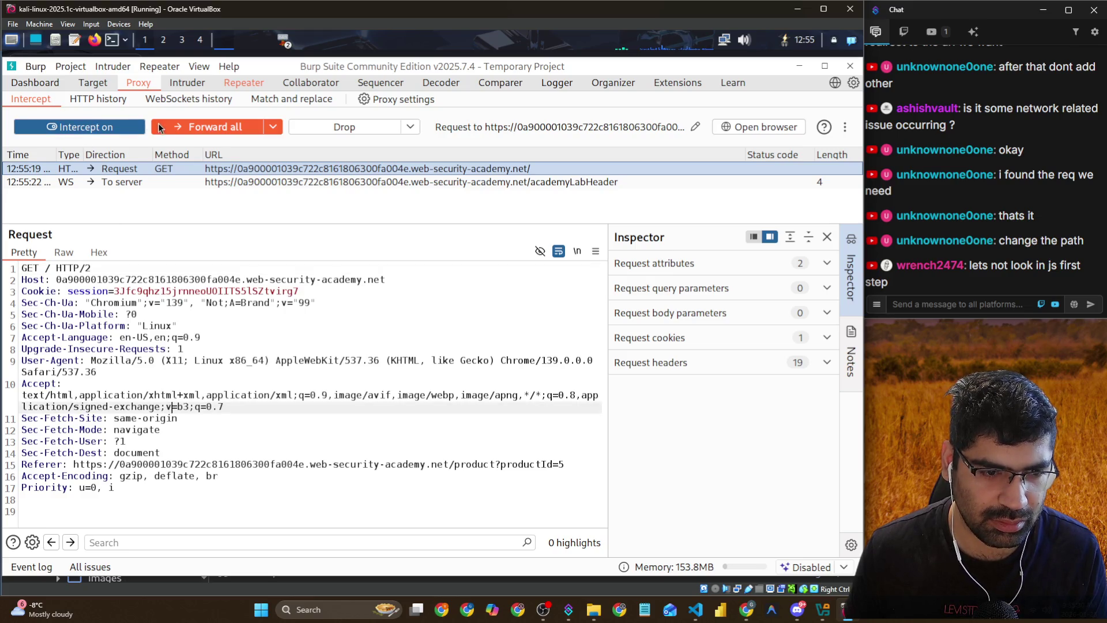
click(271, 127)
click(185, 143)
click(188, 124)
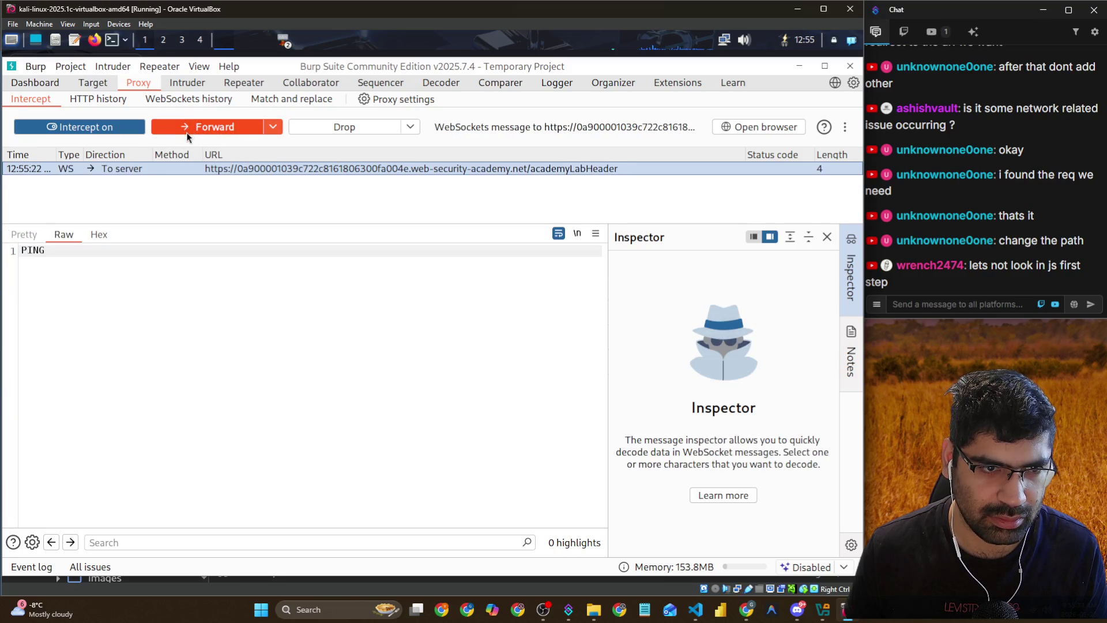
Review queued requests such as labsEcommerce.css.map, then open HTTP history and Repeater's GET / request
key(alt+Tab)
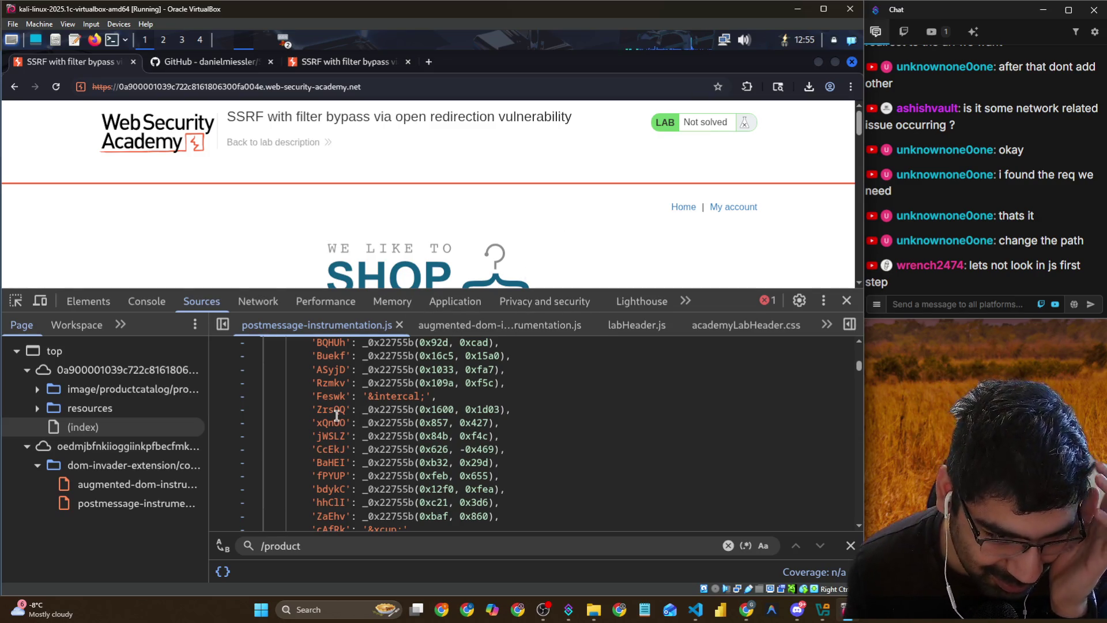
scroll(337, 414, down, 5)
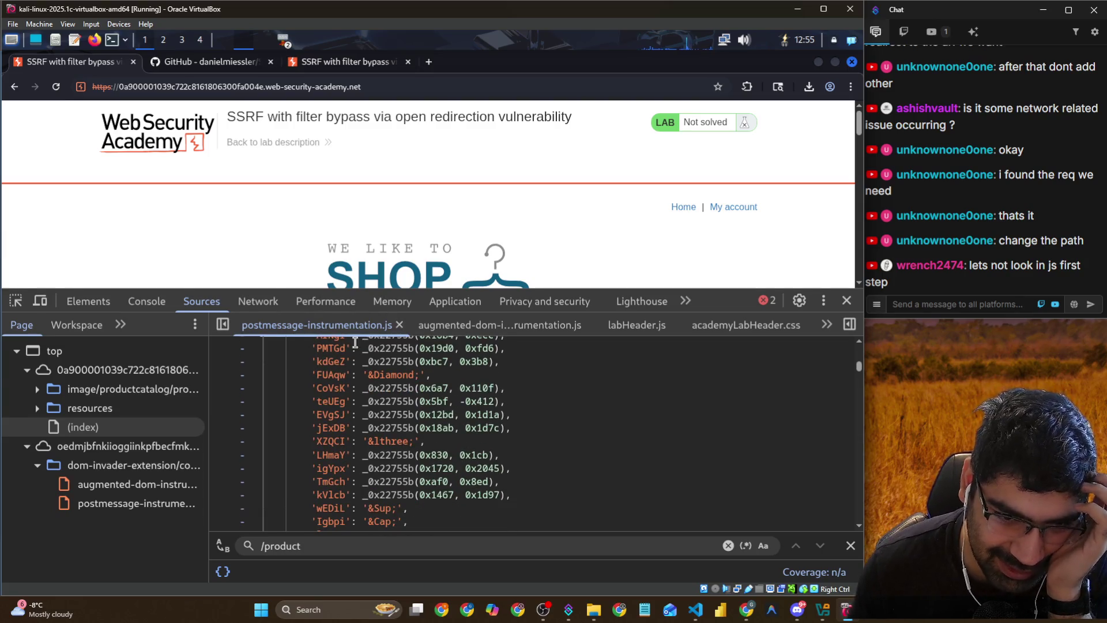
scroll(265, 198, down, 5)
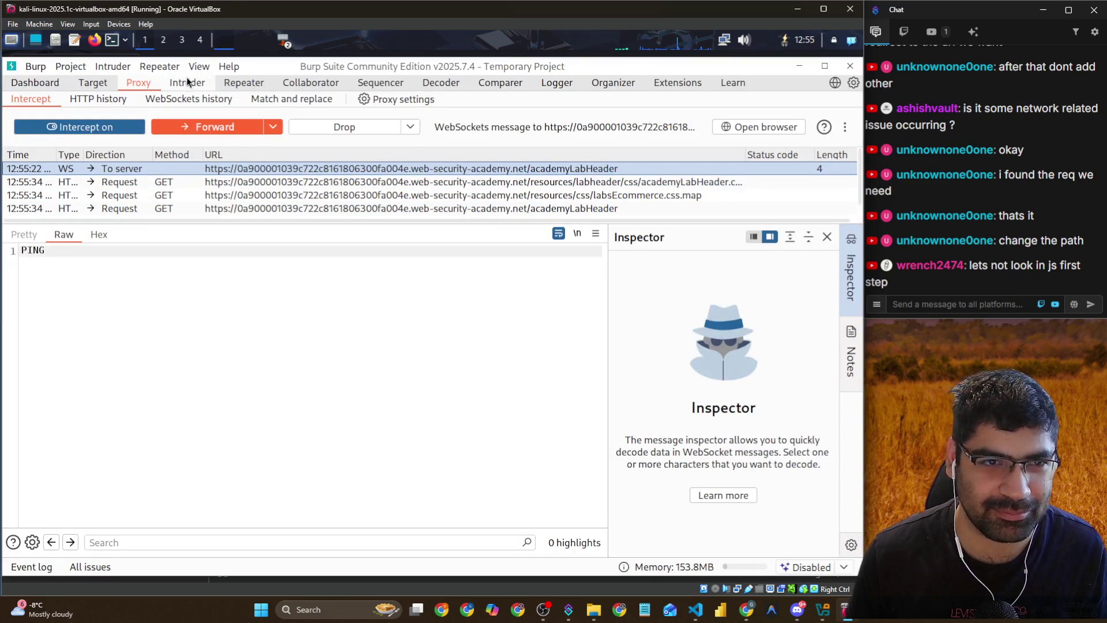
click(172, 177)
click(175, 196)
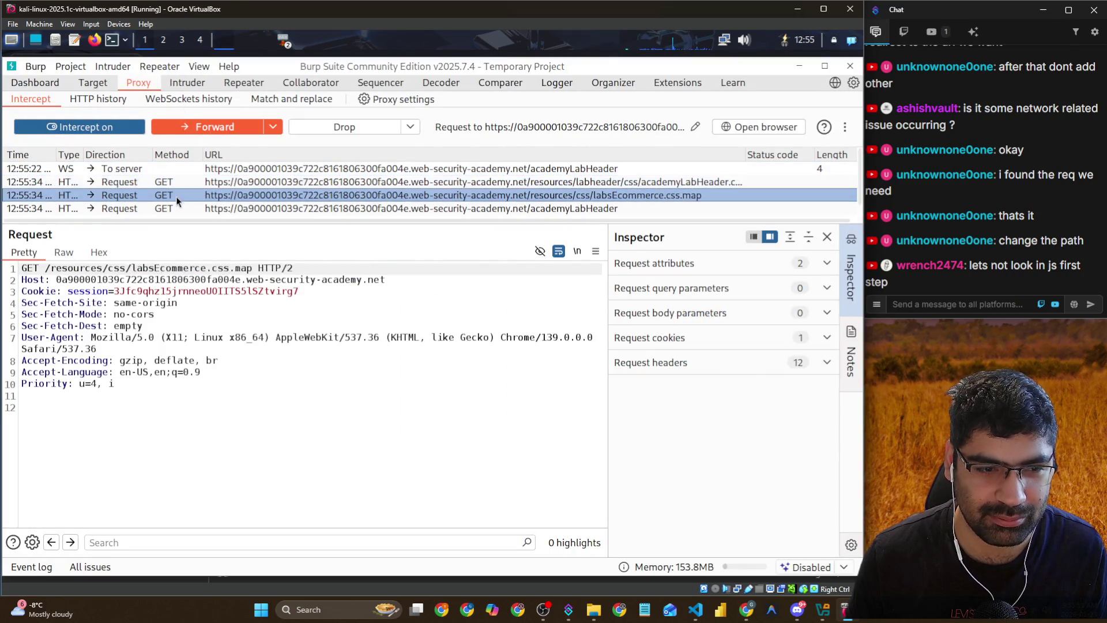
click(173, 211)
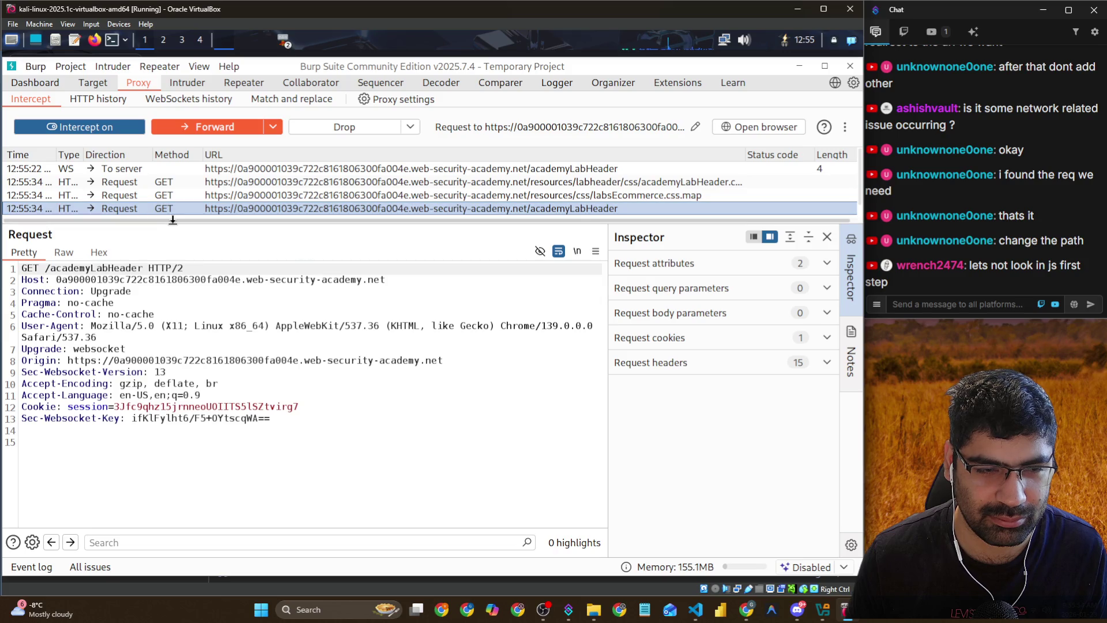
click(96, 100)
click(243, 84)
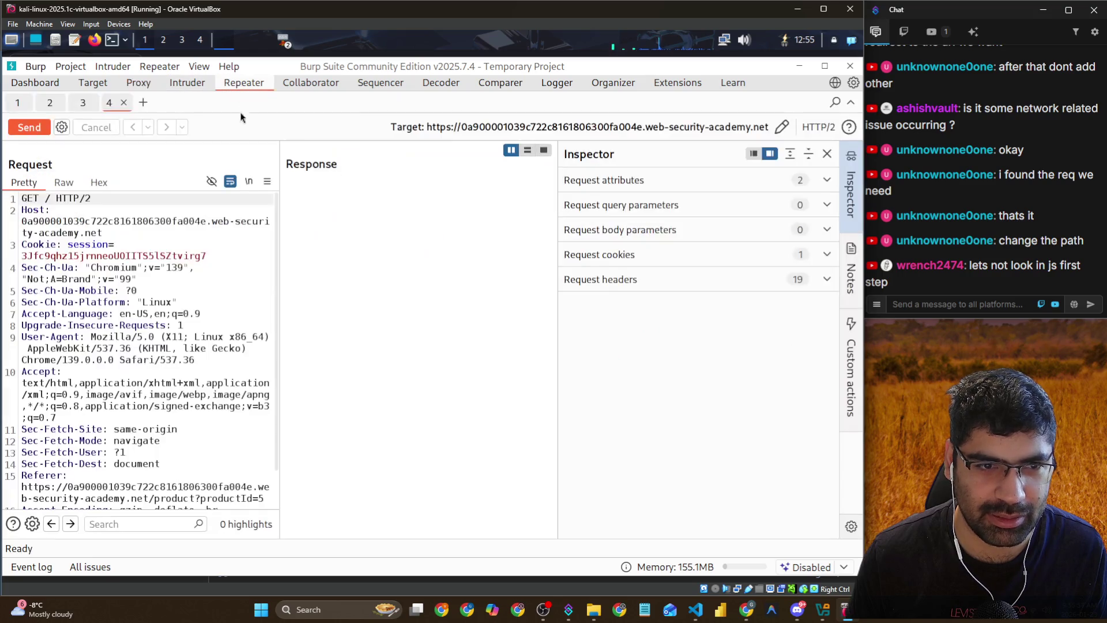
Widen the request pane and open a product from the shop list in the browser
scroll(121, 329, down, 2)
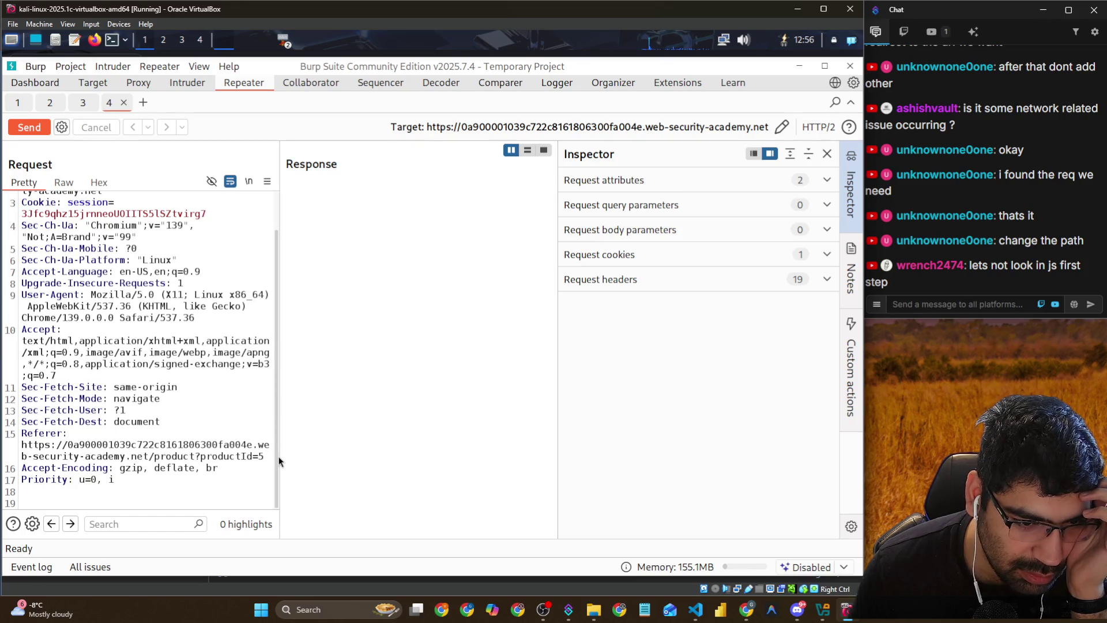
drag(277, 454, 378, 450)
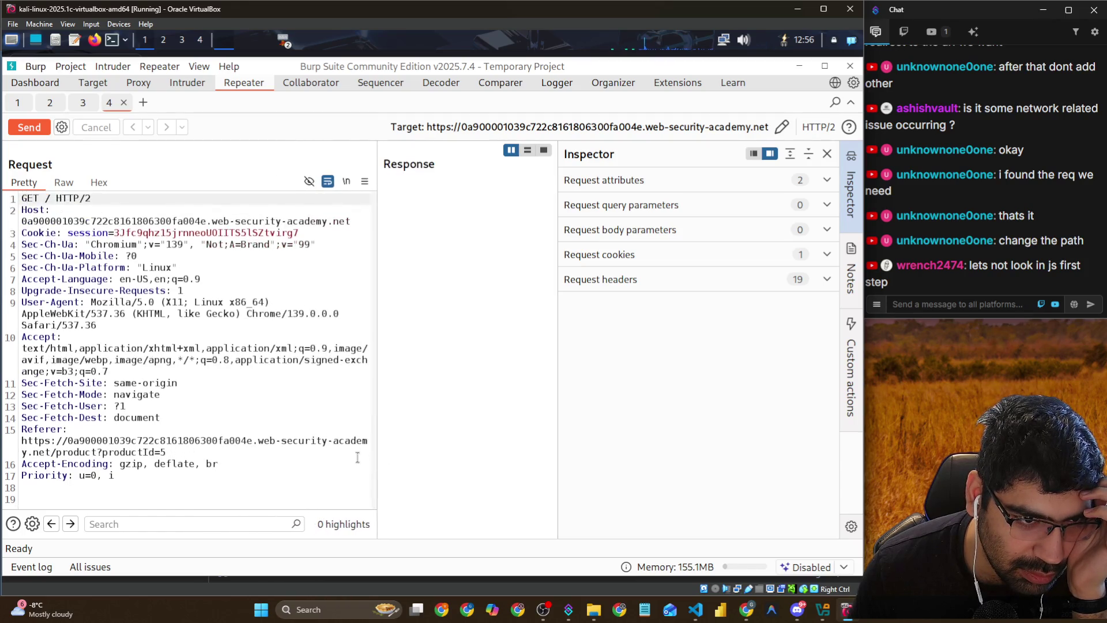
key(alt+Tab)
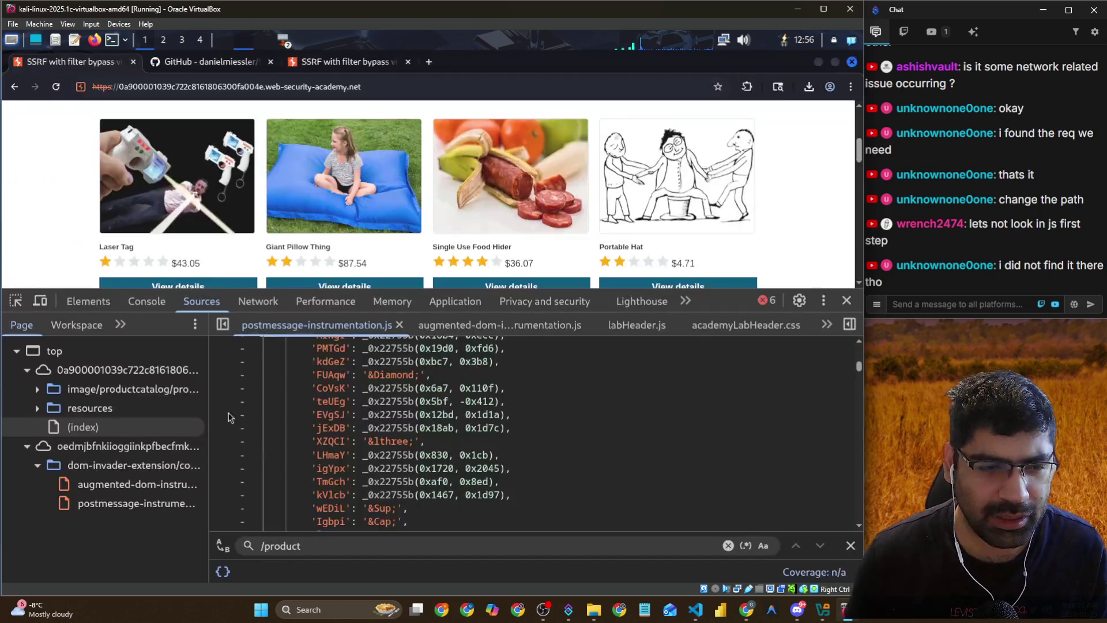
click(359, 286)
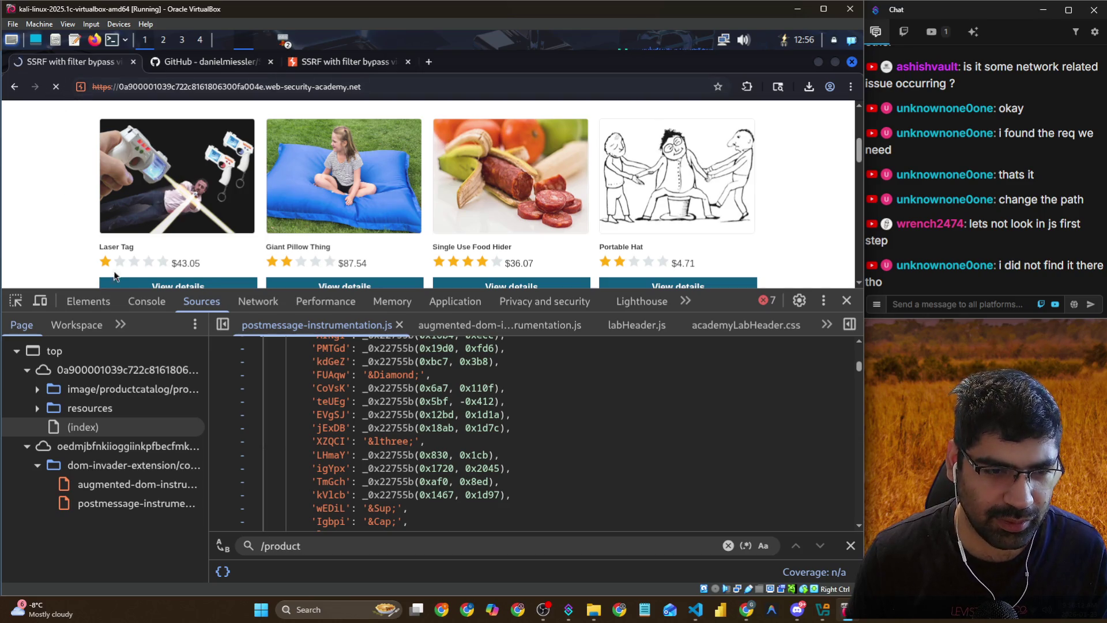
In Proxy > Intercept, use Forward all to release every held request
key(alt+Tab)
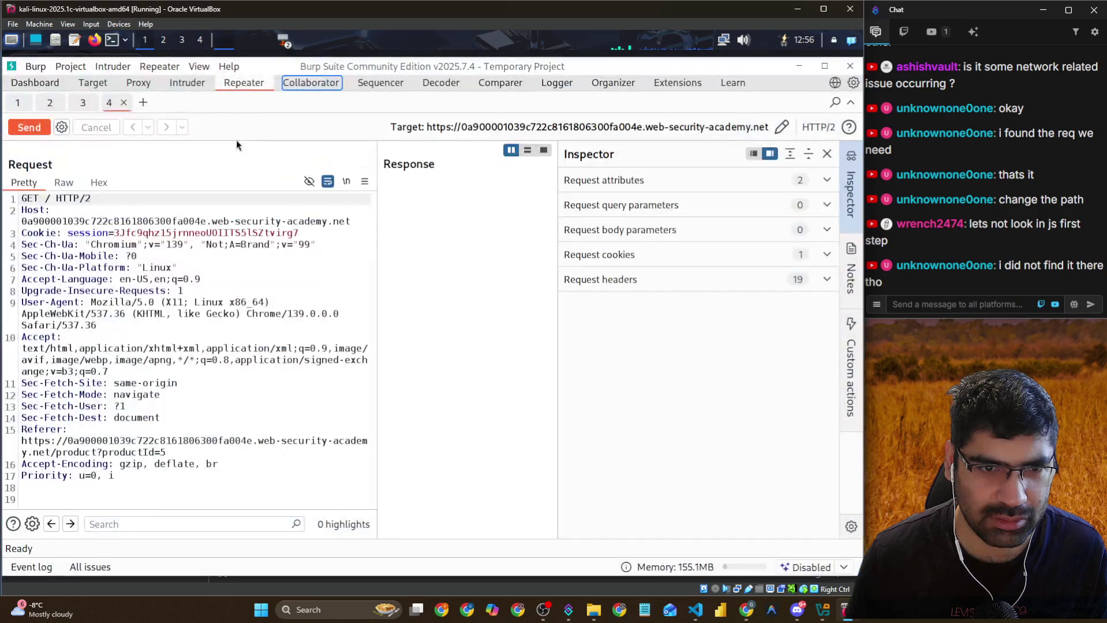
click(110, 84)
click(134, 82)
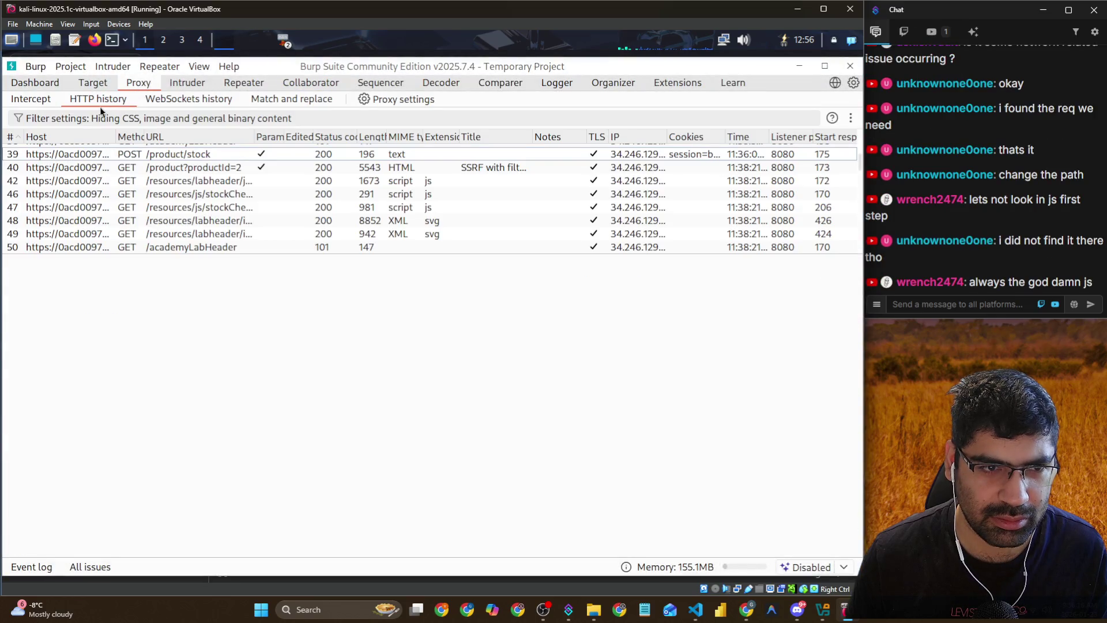
click(42, 99)
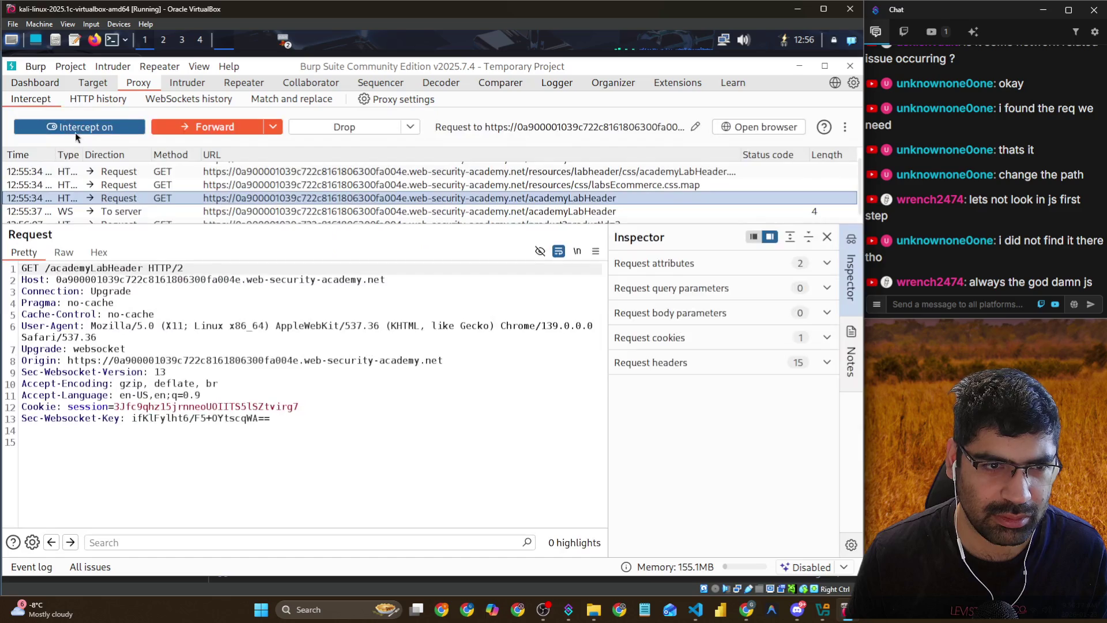
click(273, 127)
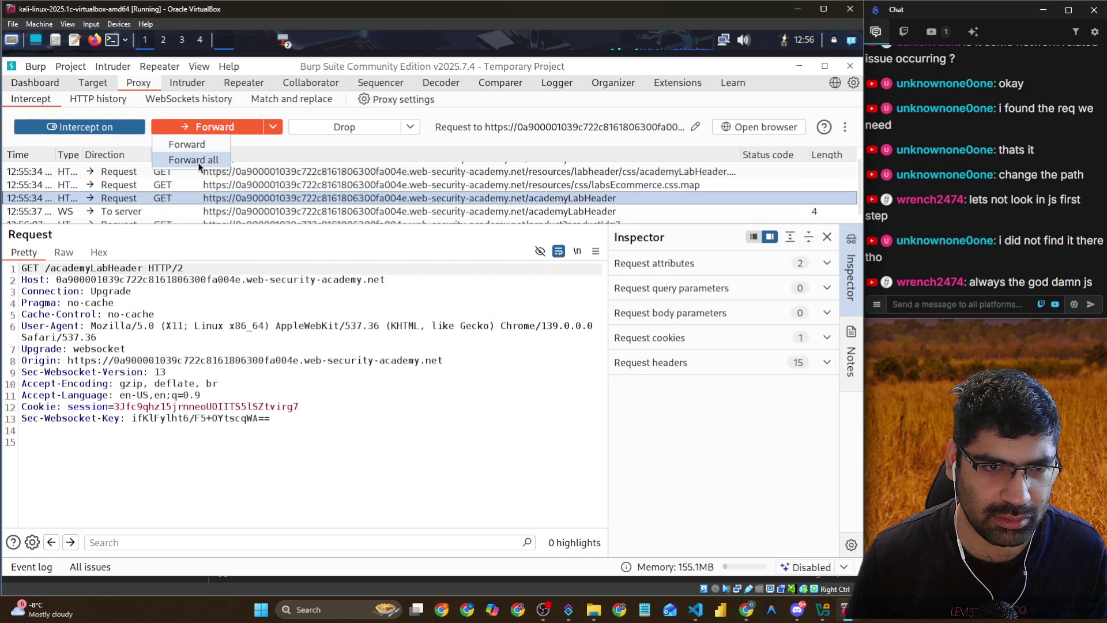
click(198, 162)
click(222, 127)
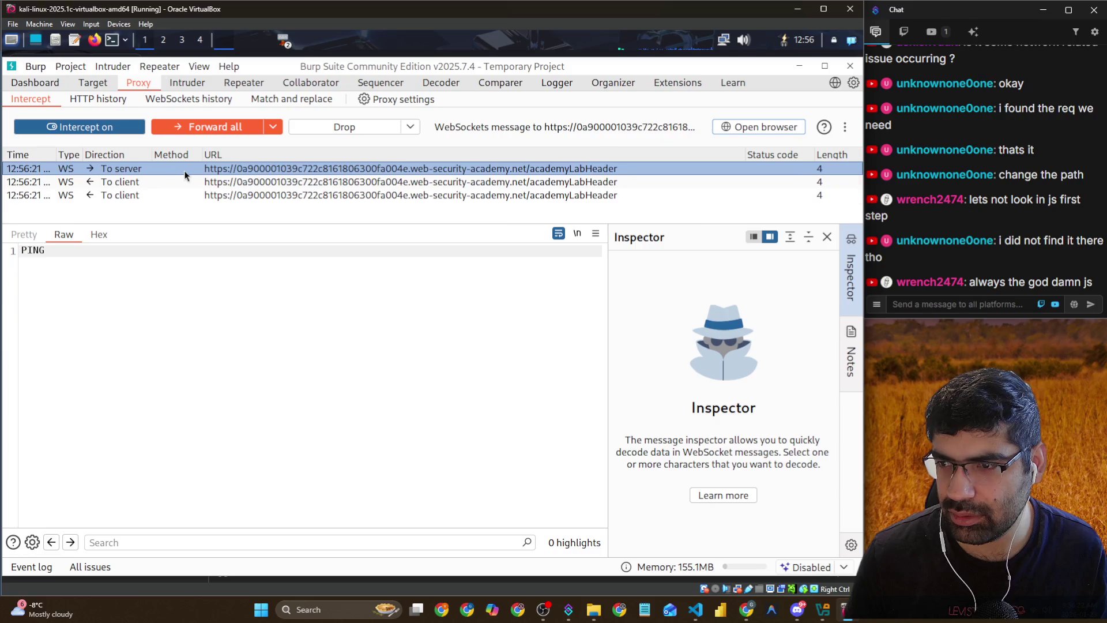
Forward the held WebSocket messages and click Next product on the lab page
click(195, 127)
key(alt+Tab)
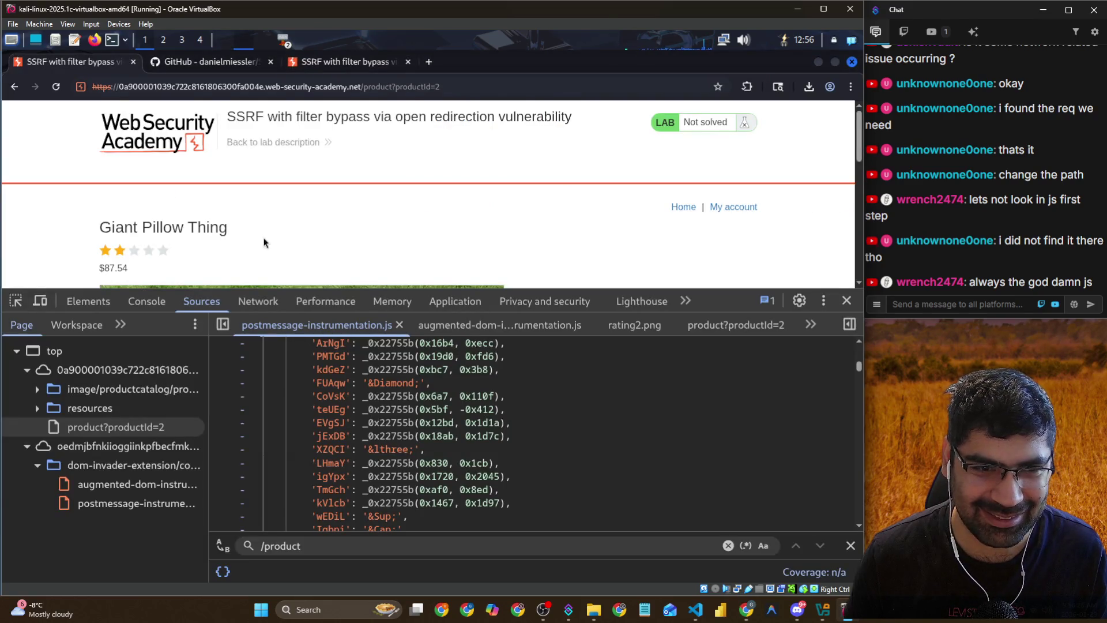
scroll(443, 257, down, 5)
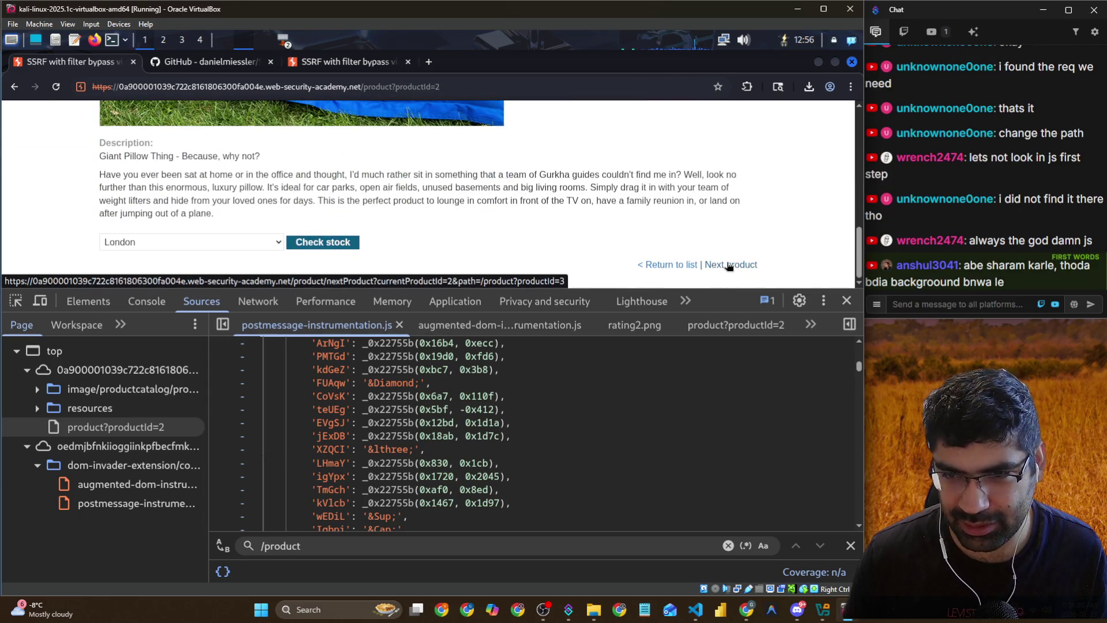
click(729, 266)
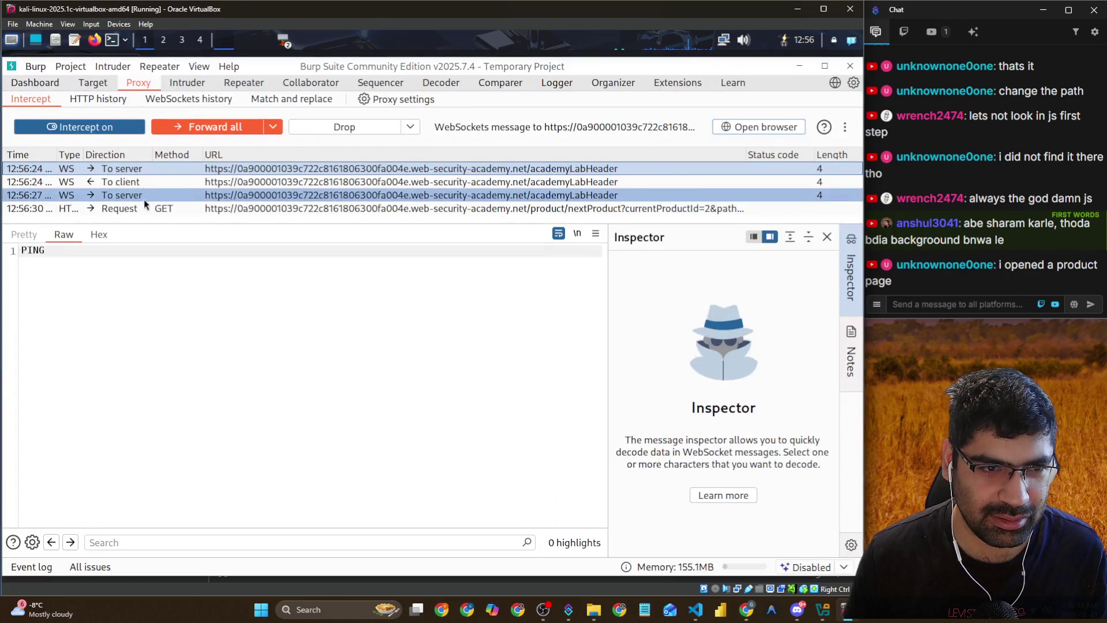
Send the intercepted /product/nextProduct request with path=/product?productId=3 to a new Repeater tab
right_click(142, 208)
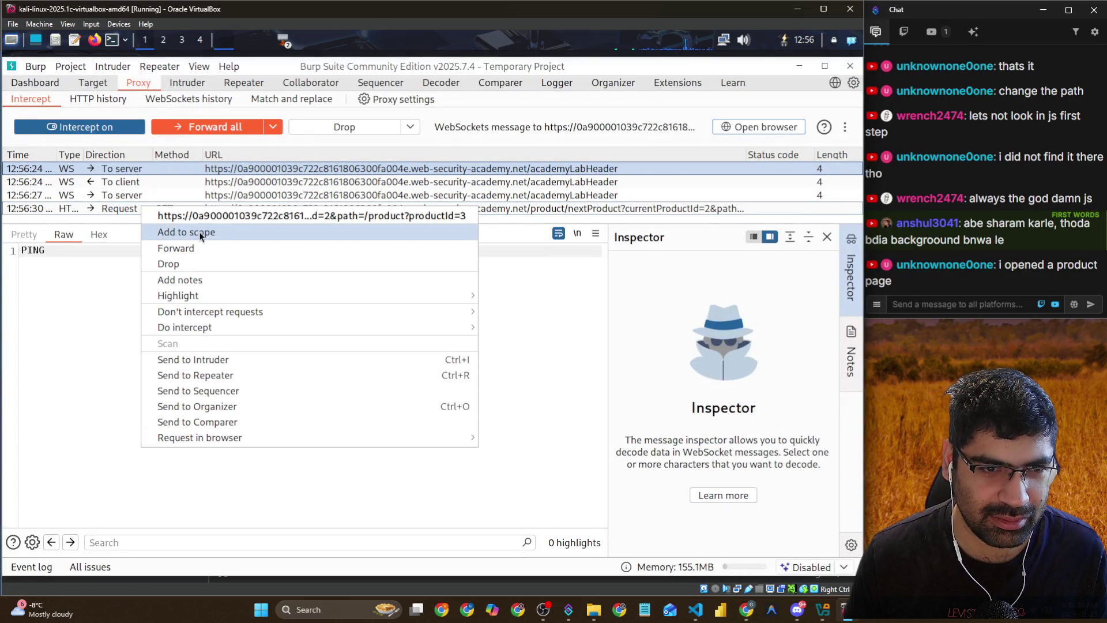
click(221, 376)
click(244, 82)
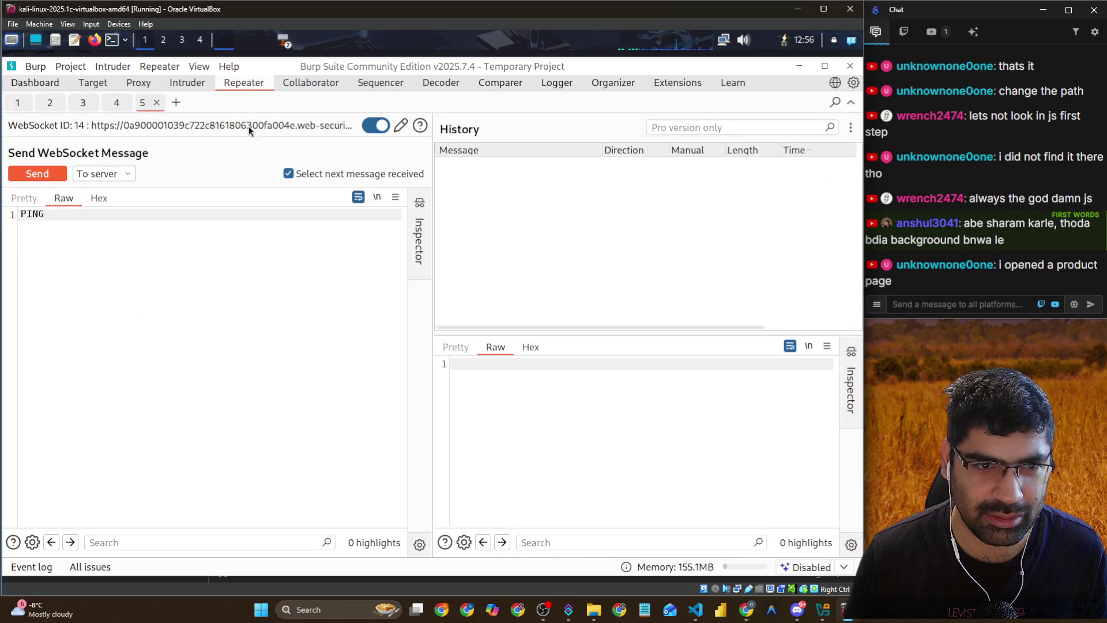
click(181, 86)
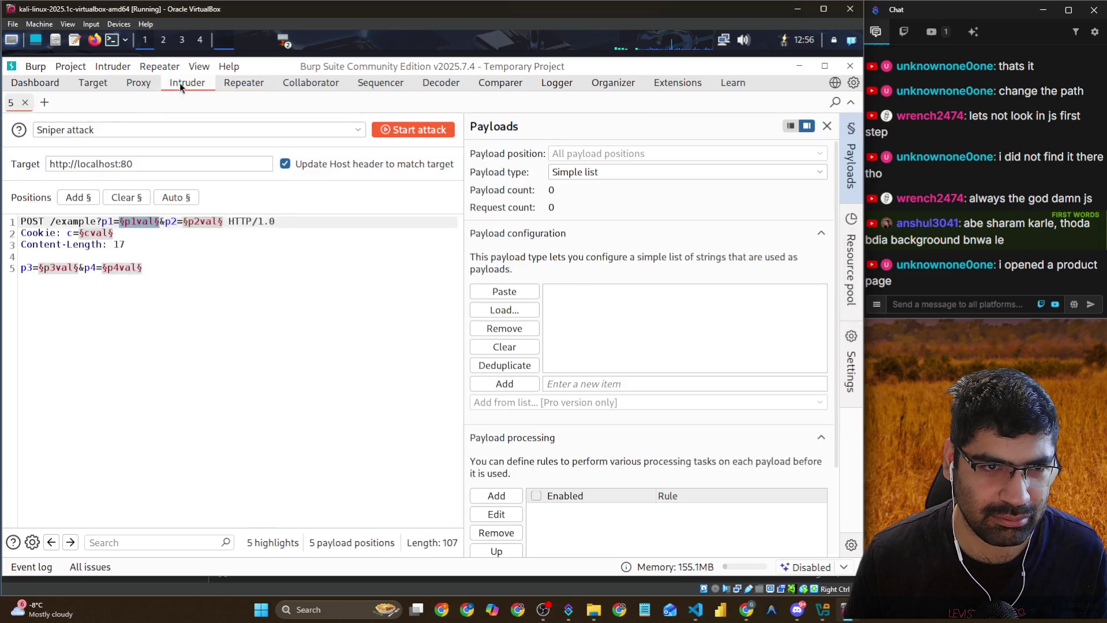
click(138, 86)
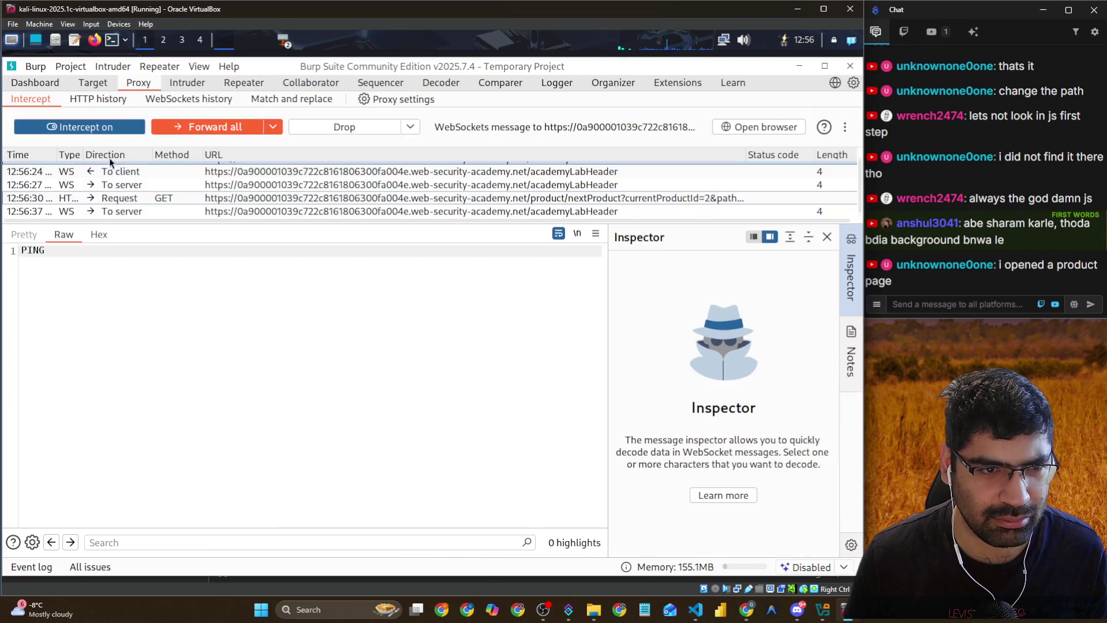
click(125, 198)
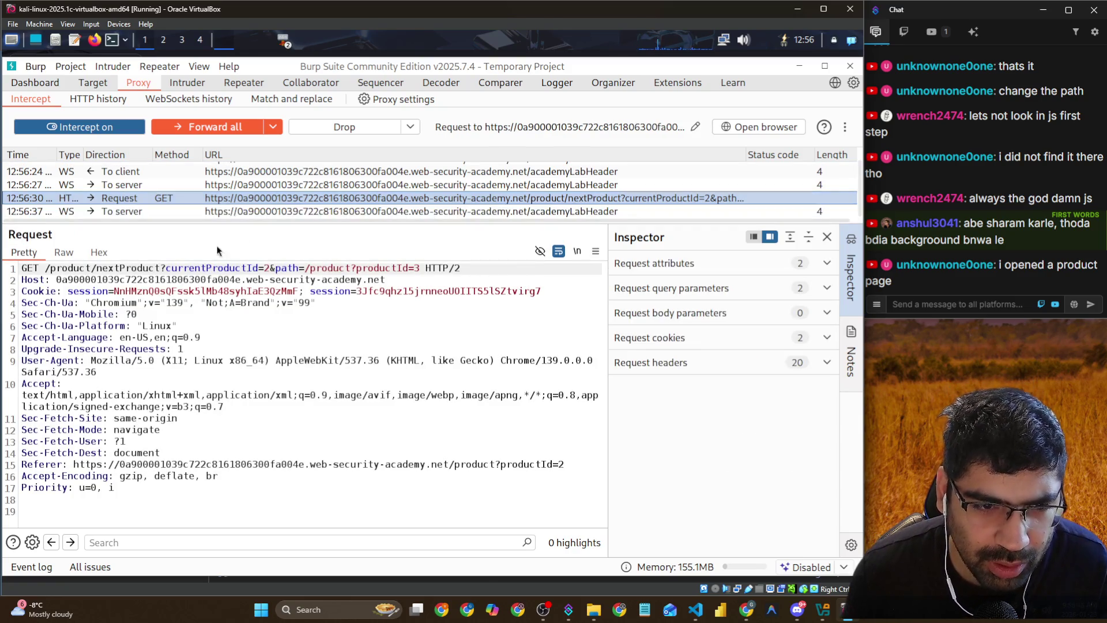
right_click(156, 205)
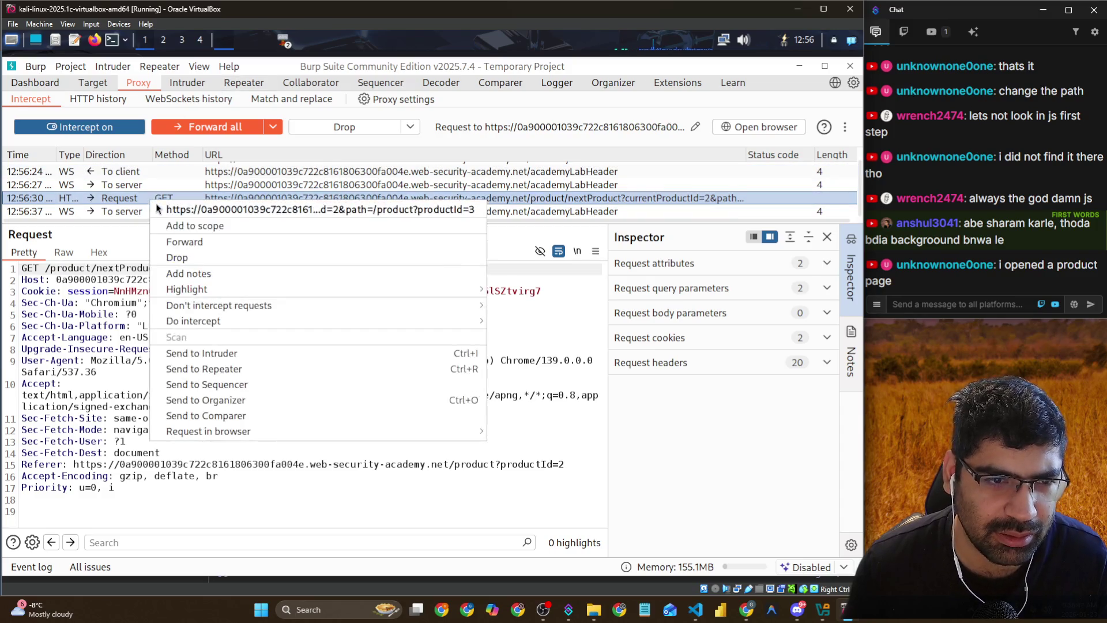
click(231, 369)
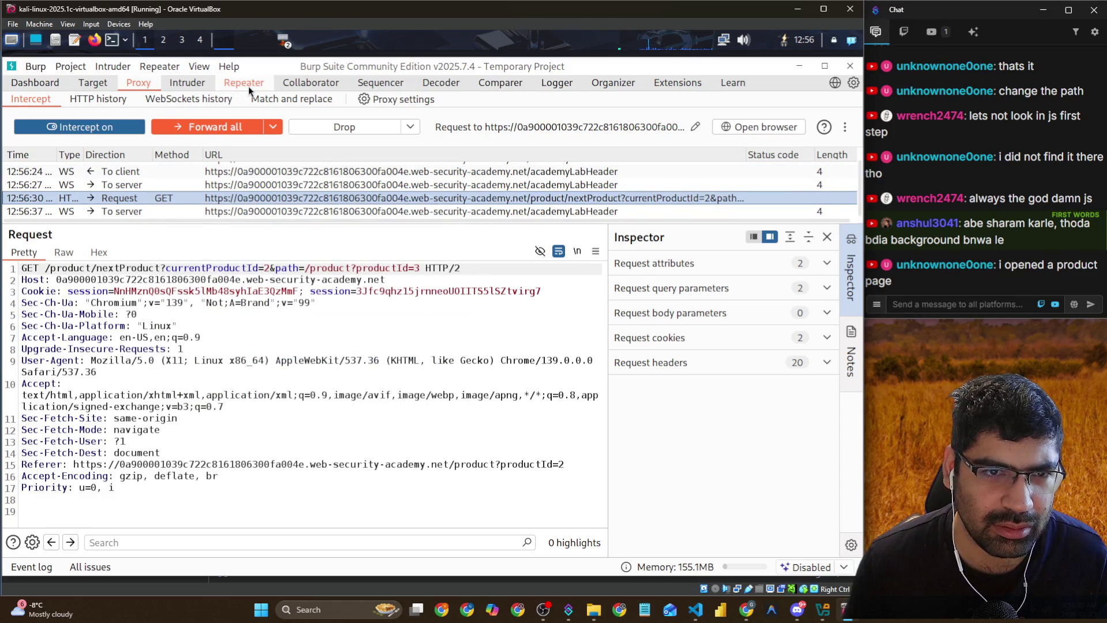
click(246, 85)
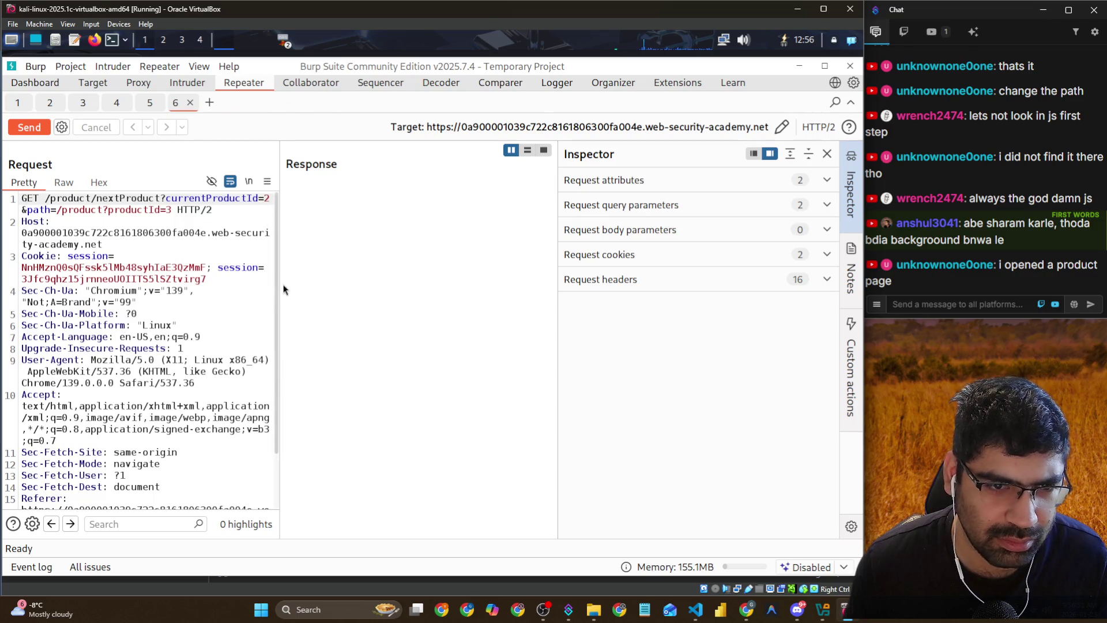
drag(276, 283, 363, 286)
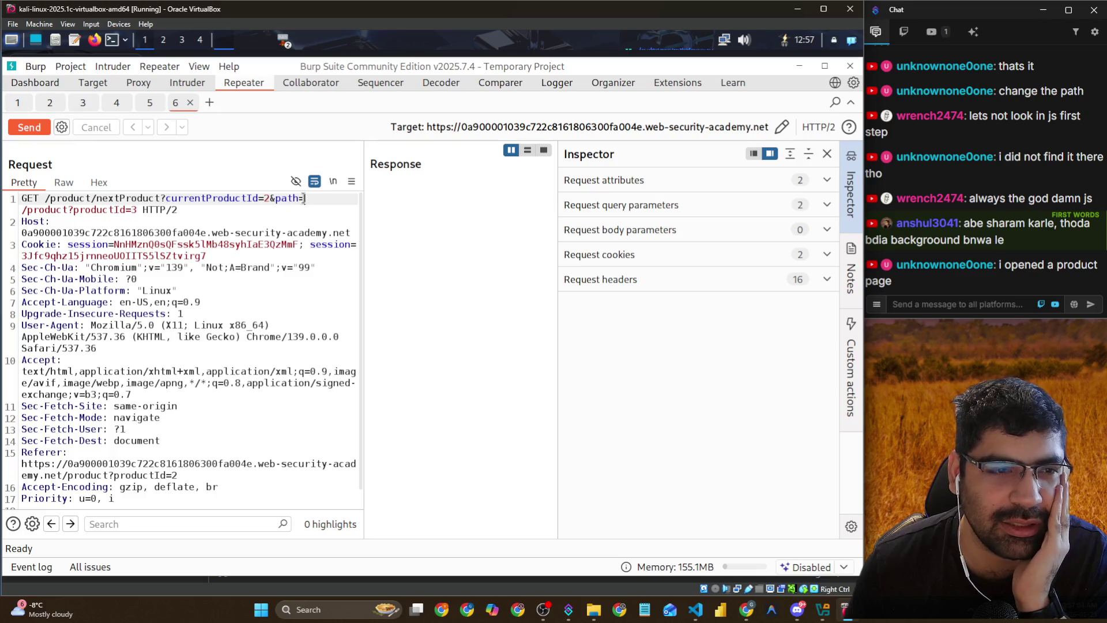
drag(305, 199, 136, 211)
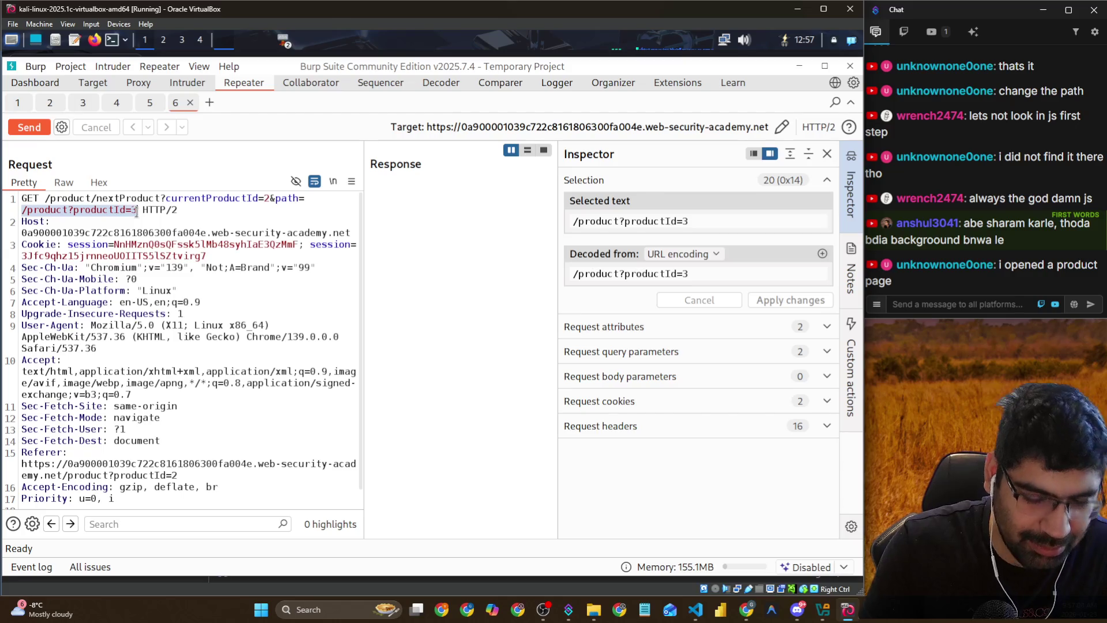
text(/)
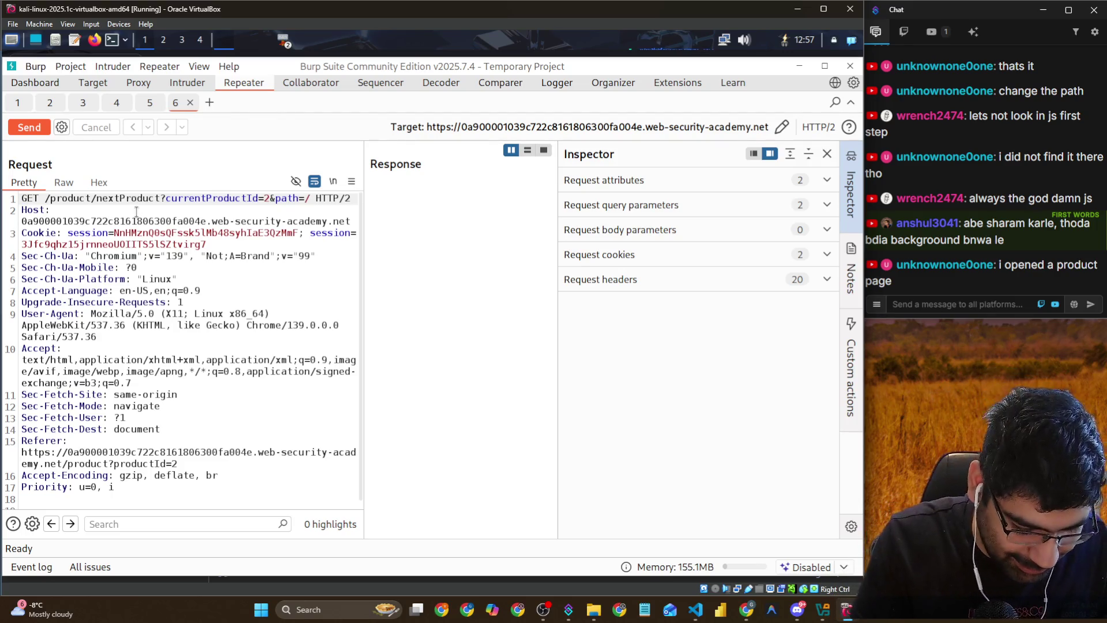
key(BackSpace)
text(http:)
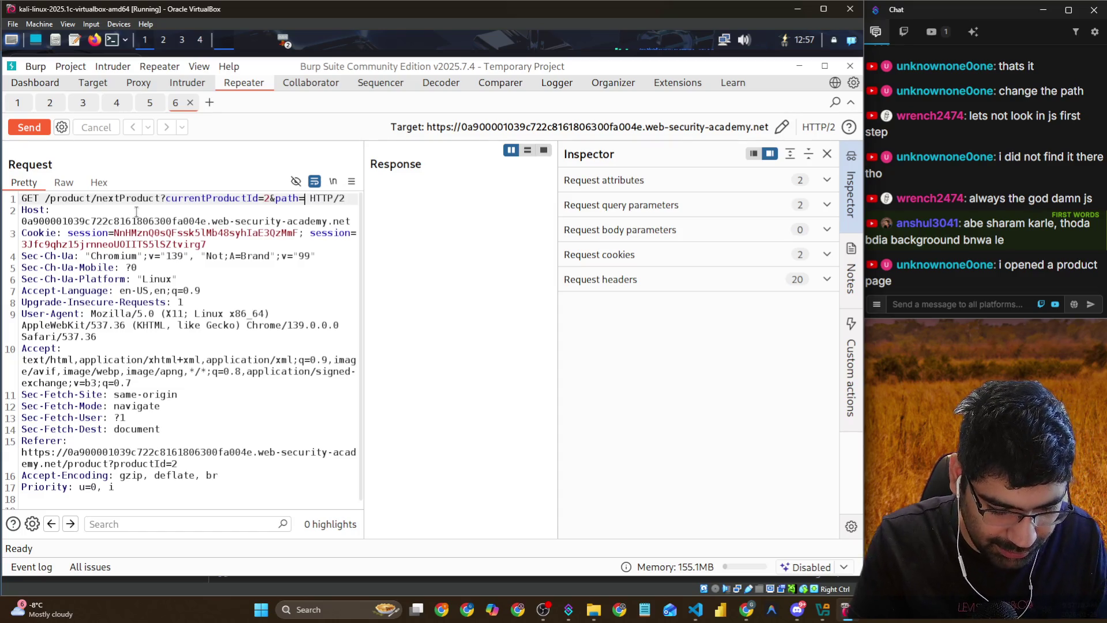
text(//)
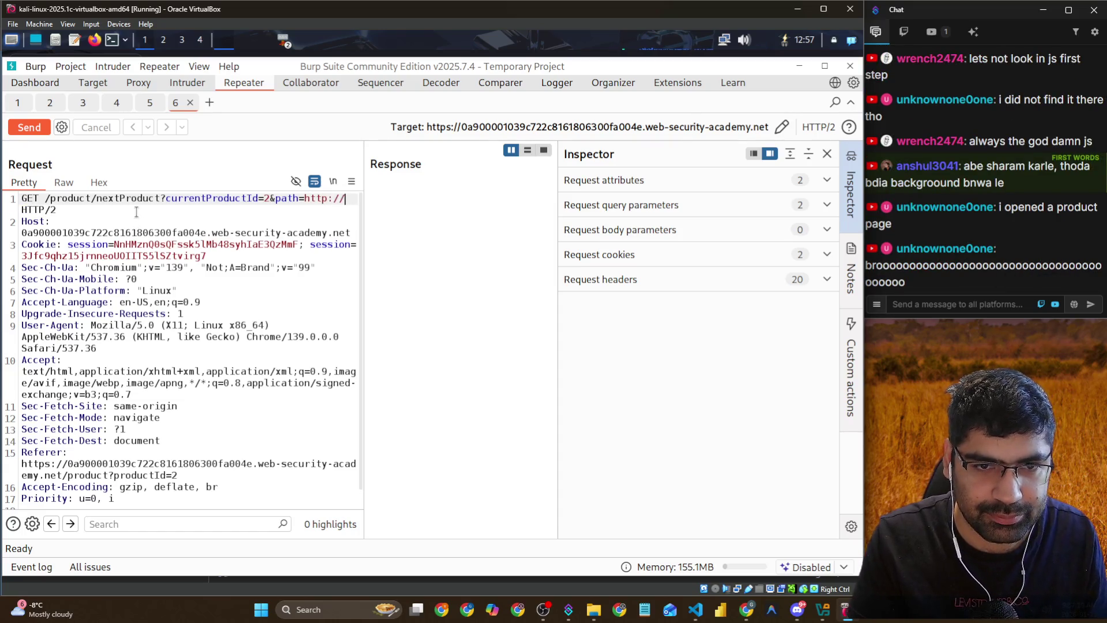
key(alt+Tab)
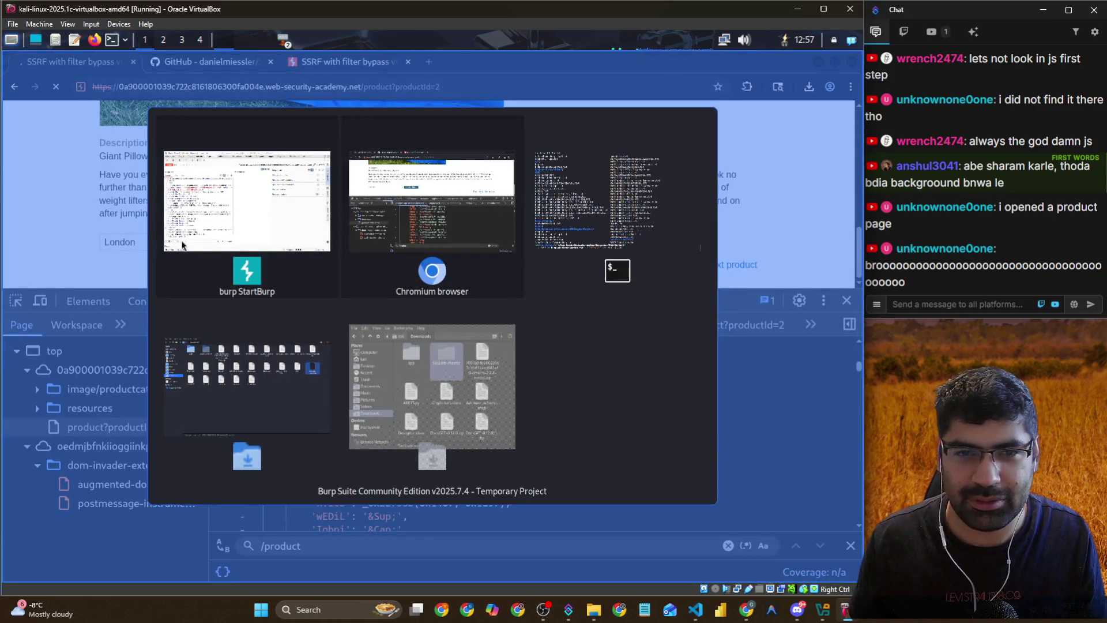
Copy the internal admin interface URL from the lab description page
click(493, 218)
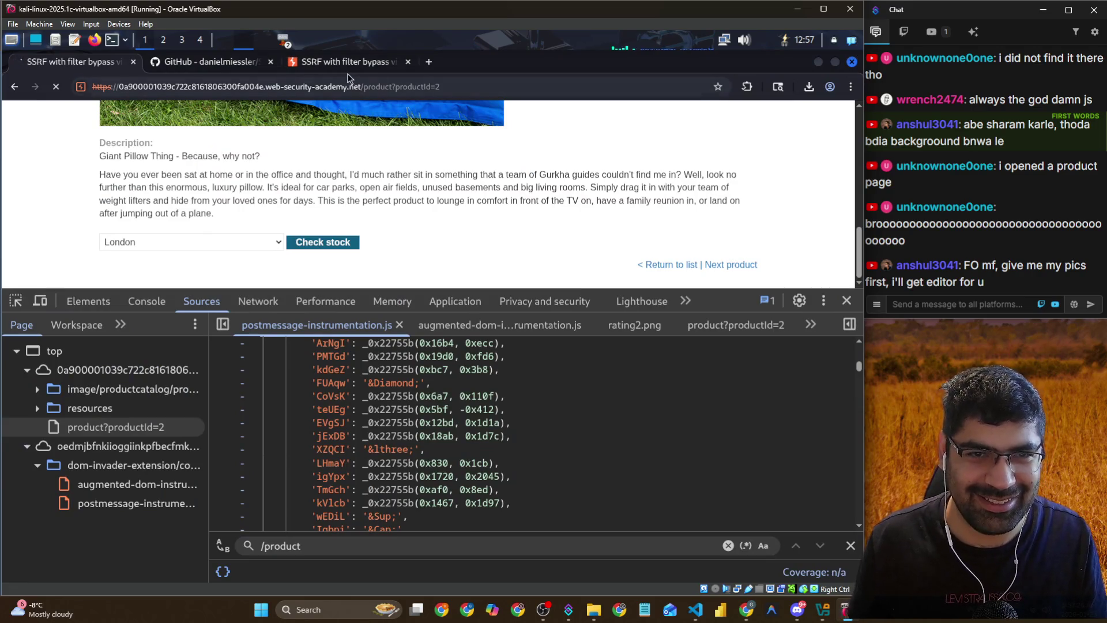
key(alt+Tab)
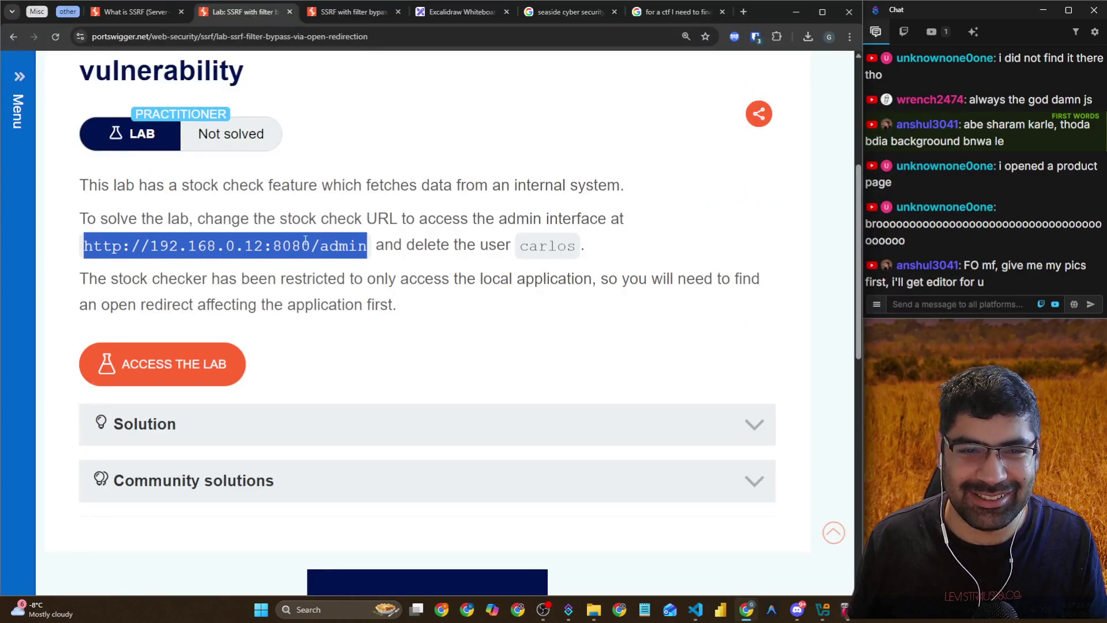
right_click(291, 244)
click(334, 254)
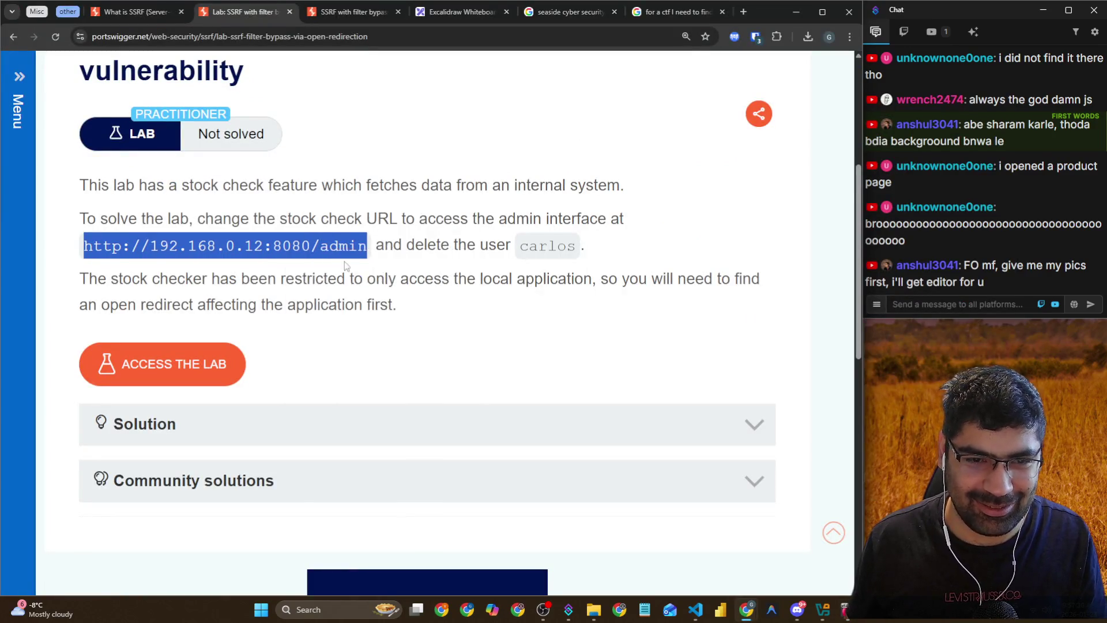
key(alt+Tab)
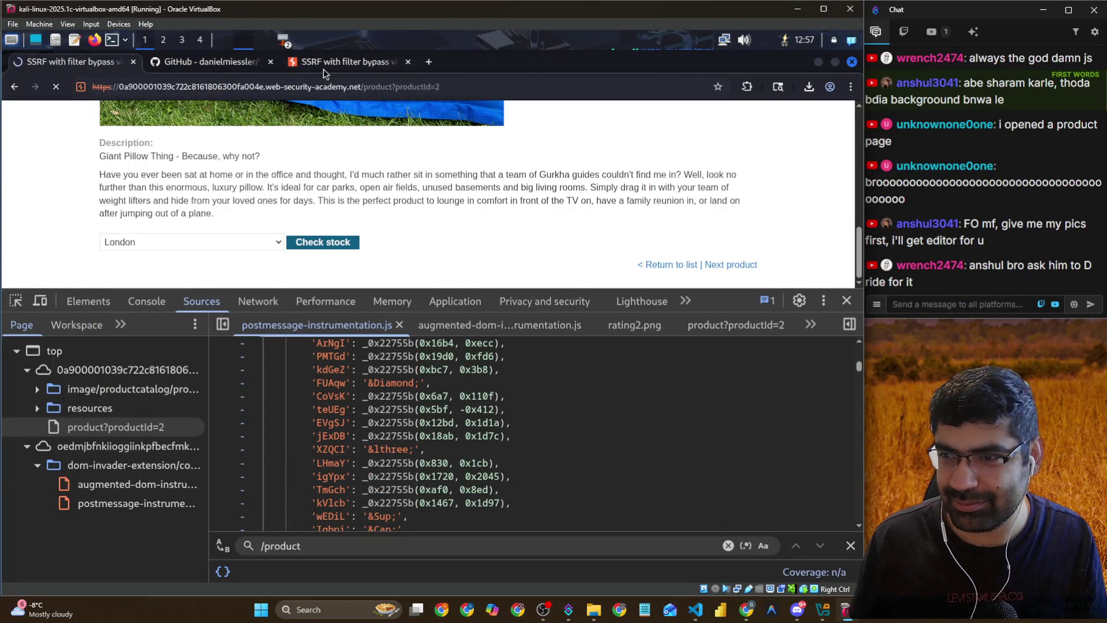
key(alt+Tab)
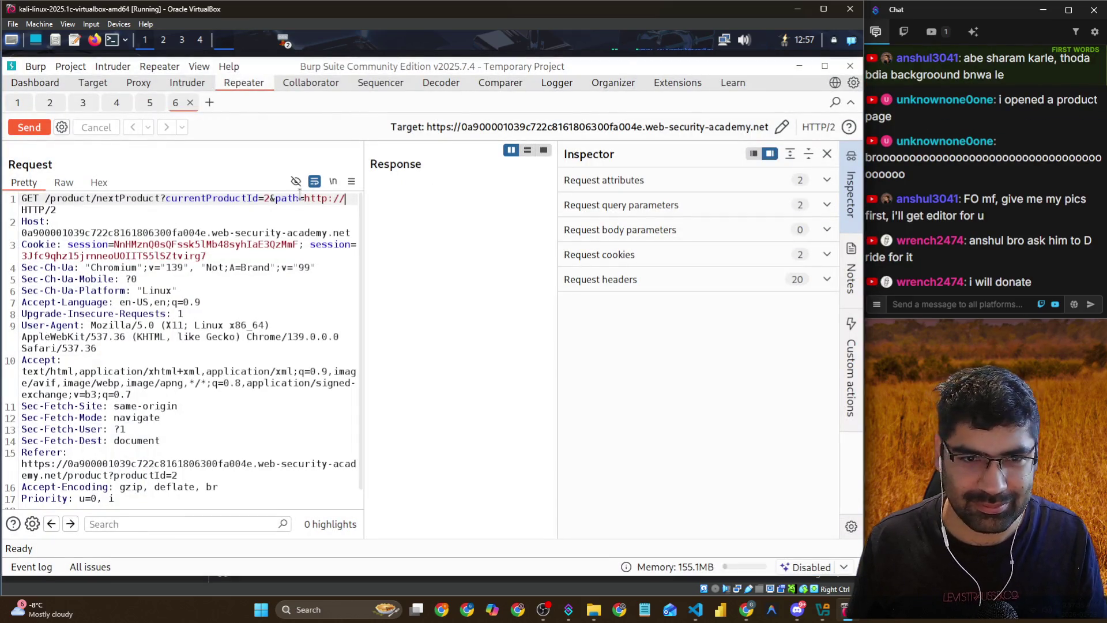
drag(304, 198, 353, 199)
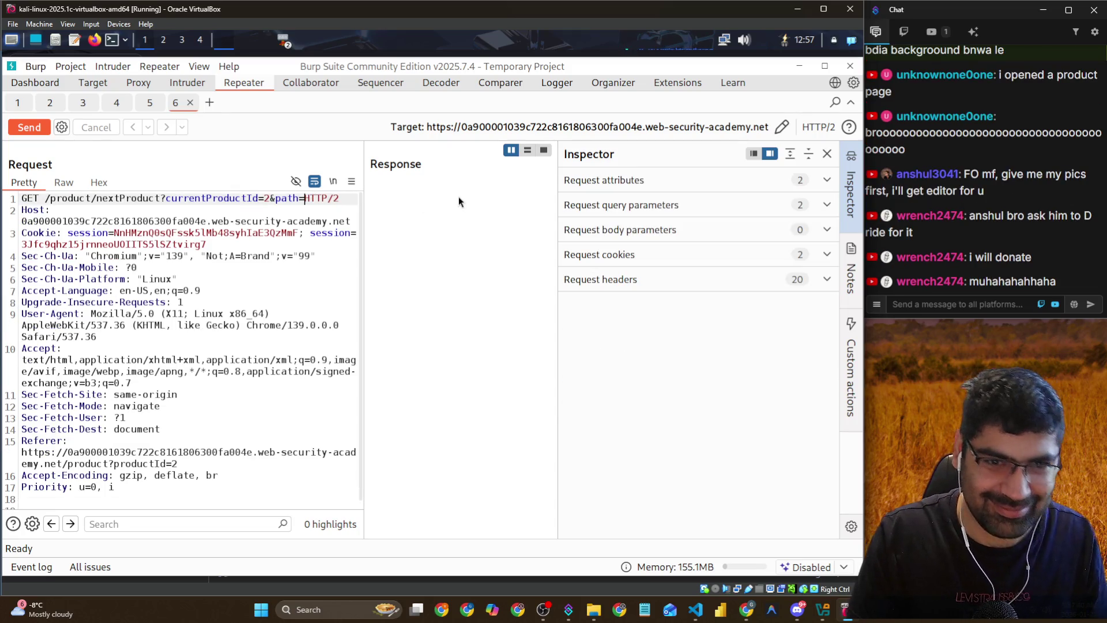
text(http://192.168.0.12:8080/admin)
key(Return)
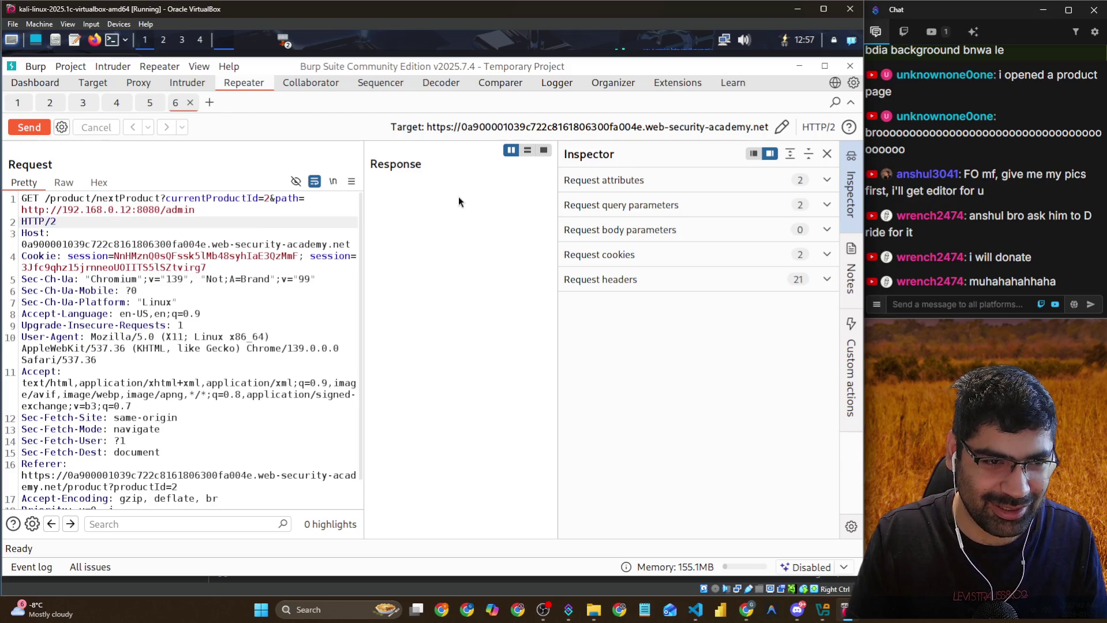
key(Up)
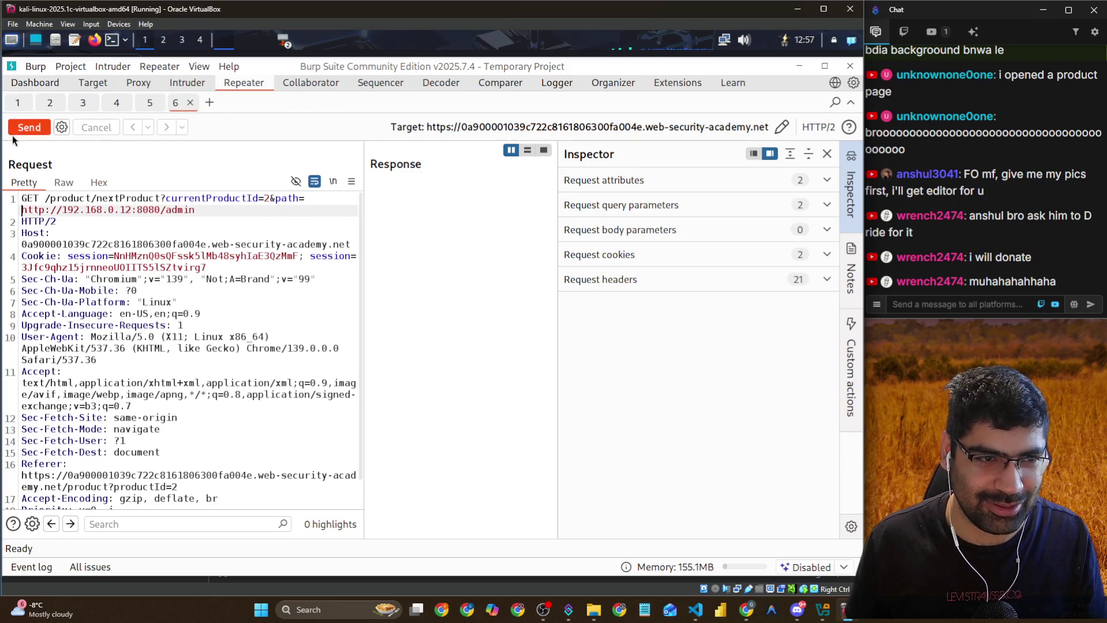
click(42, 130)
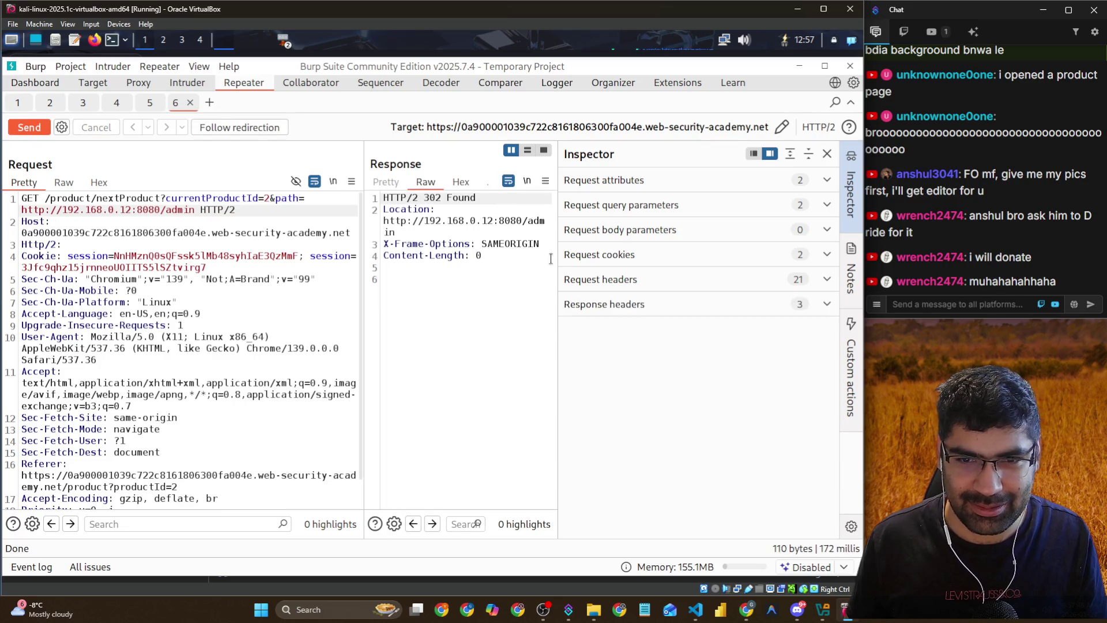
drag(554, 258, 612, 258)
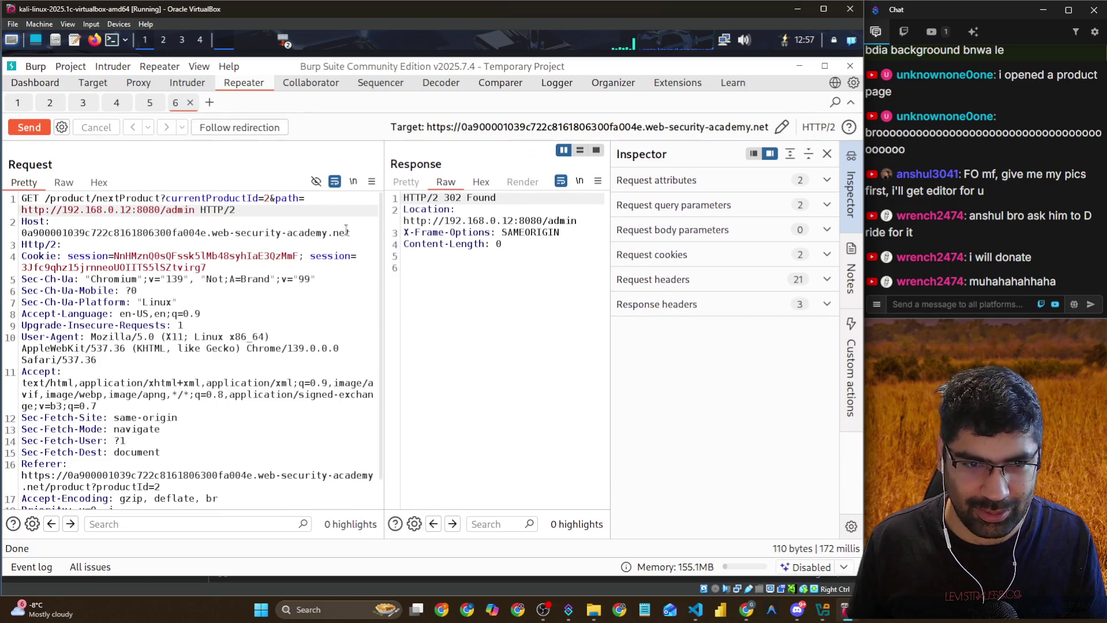
click(196, 210)
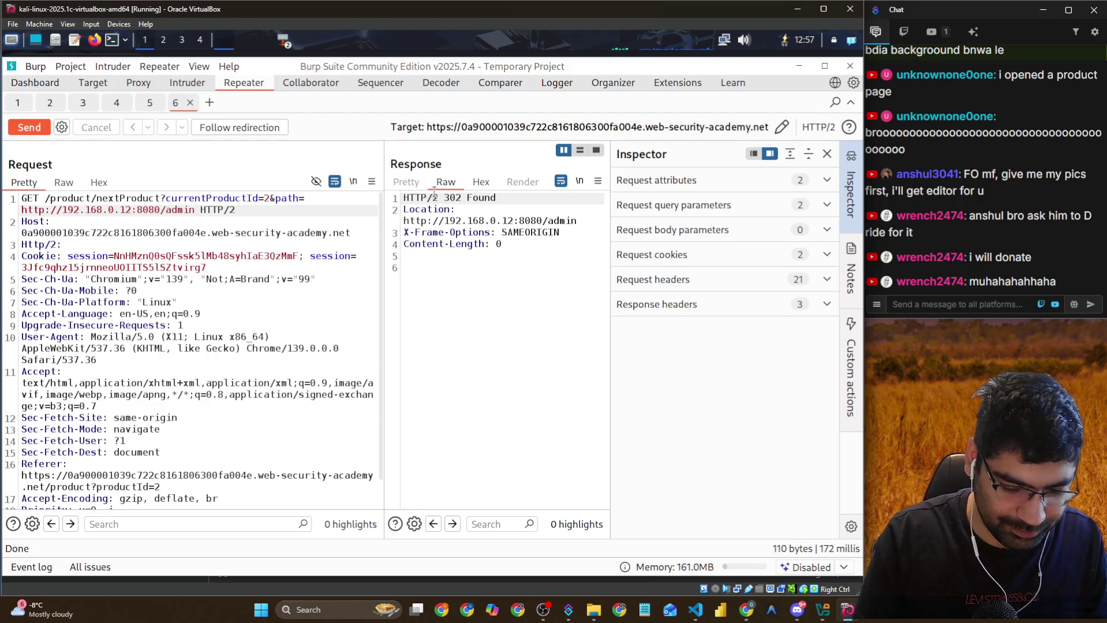
Append /delete/user/carlos to the admin path, correcting the user.carlos typo, and send it
text(/)
text(delete)
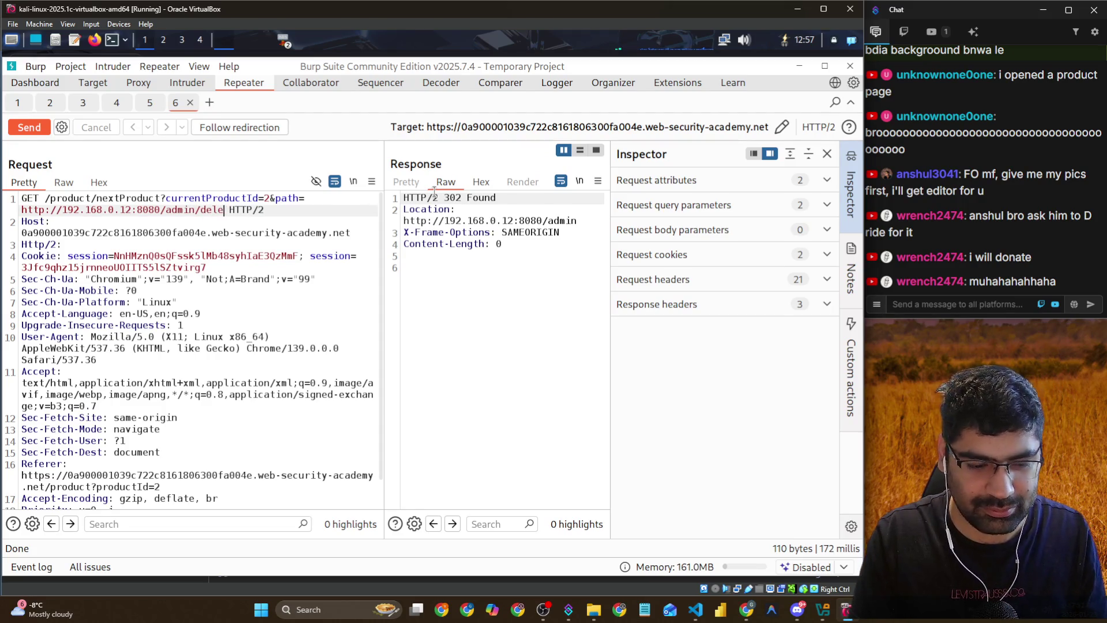
text(/)
text(user.carl)
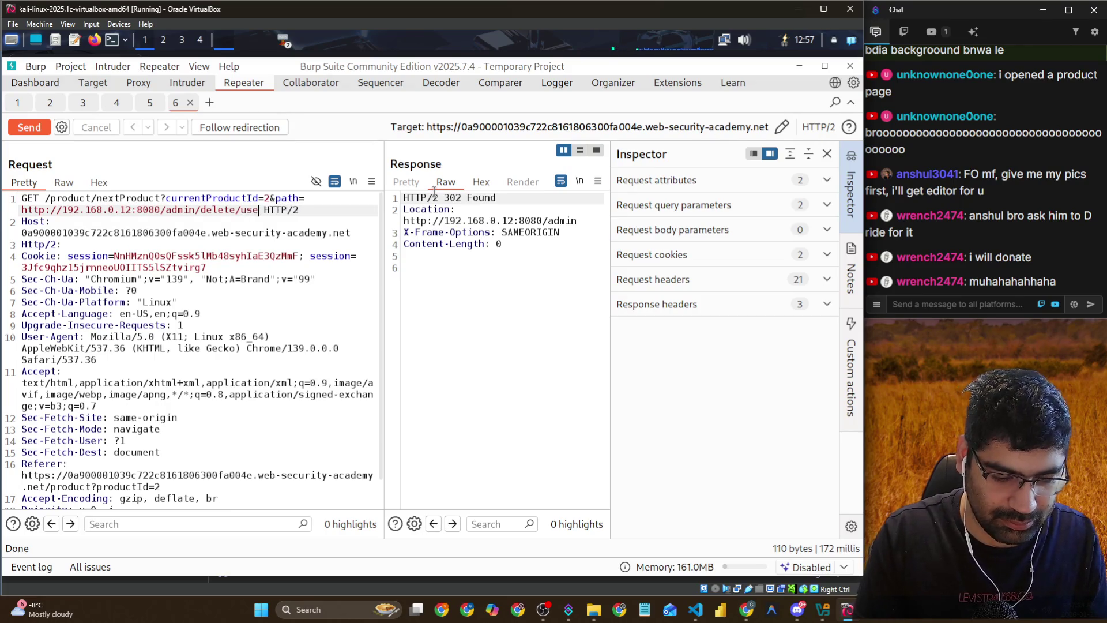
text(os)
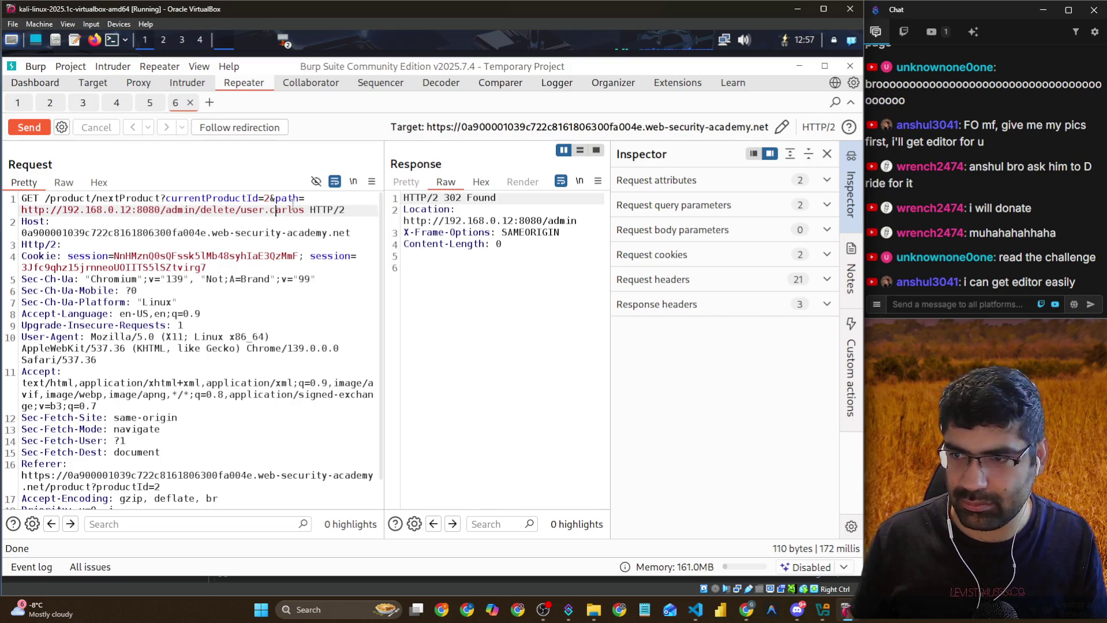
key(Left)
key(Left)
key(Left)
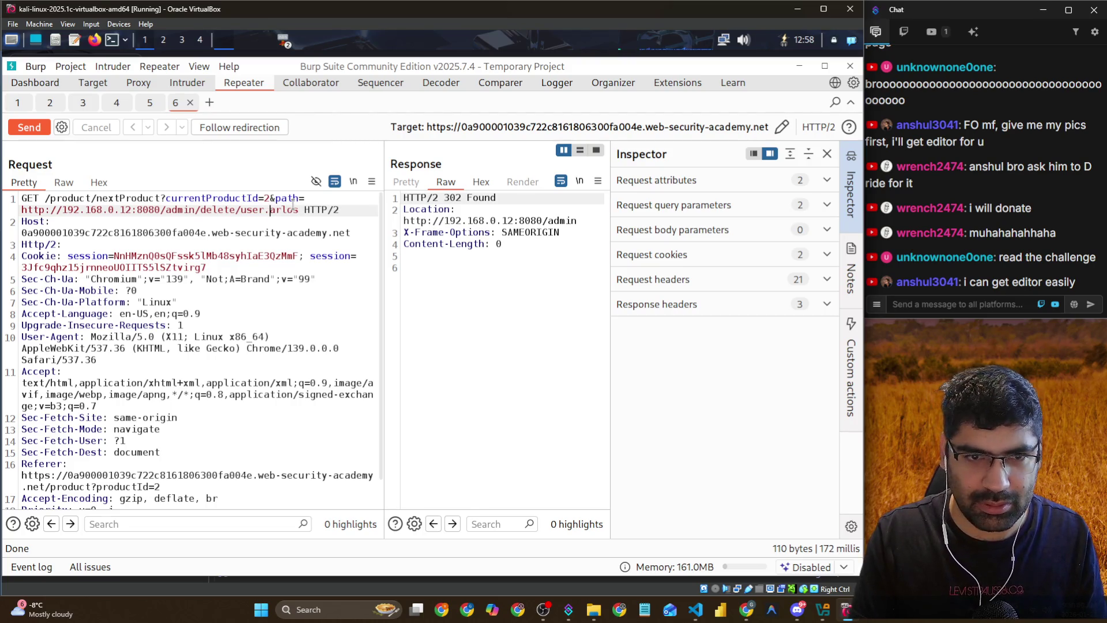
key(BackSpace)
text(/c)
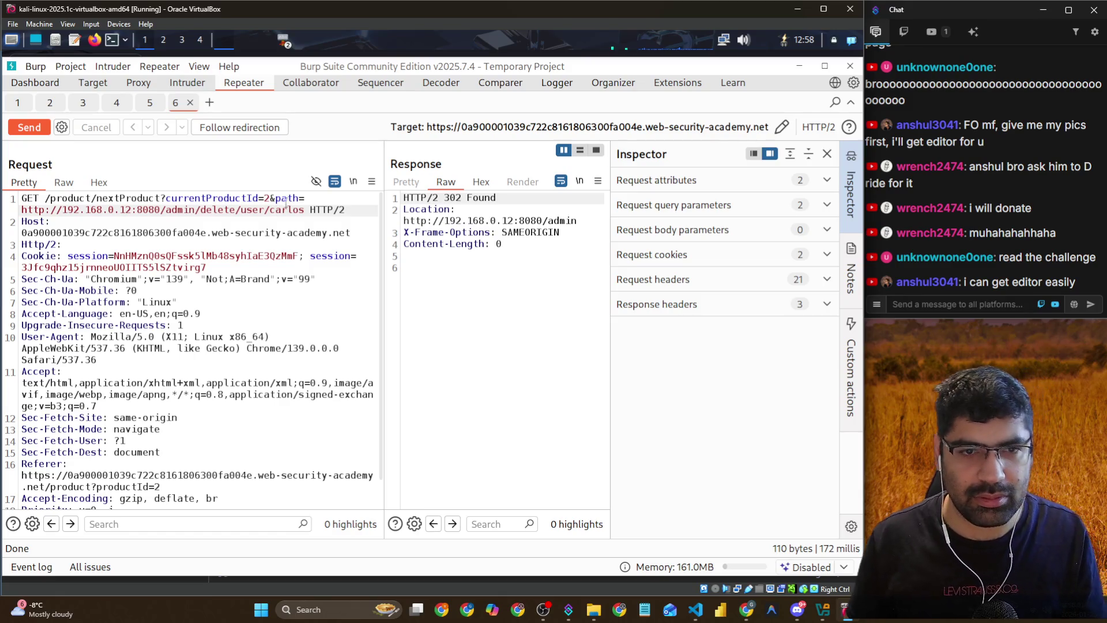
scroll(173, 271, down, 1)
click(28, 128)
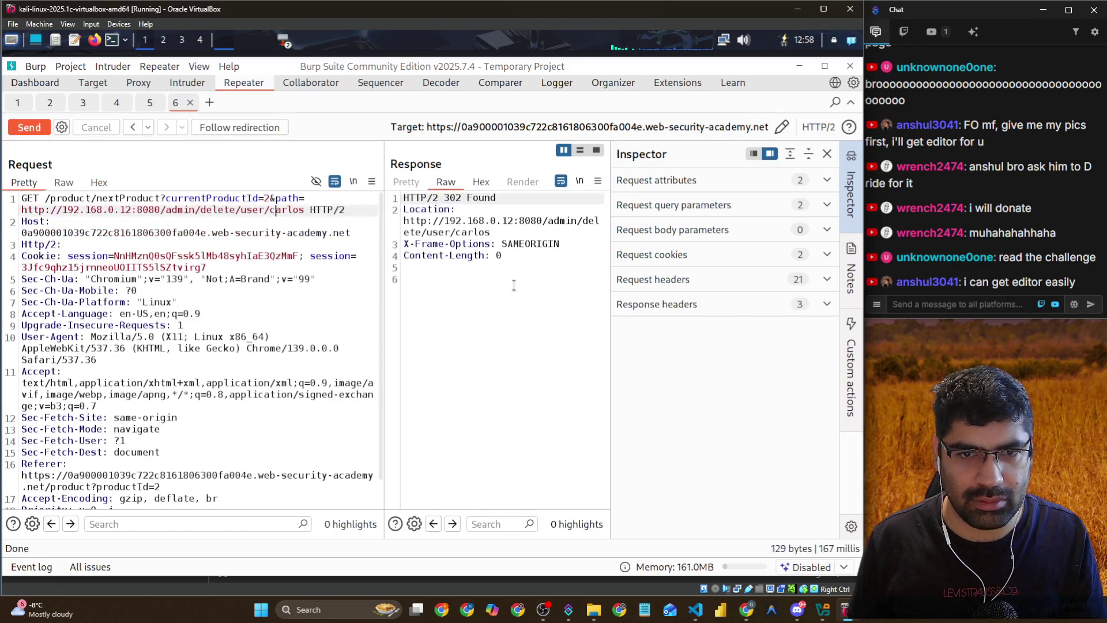
key(alt+Tab)
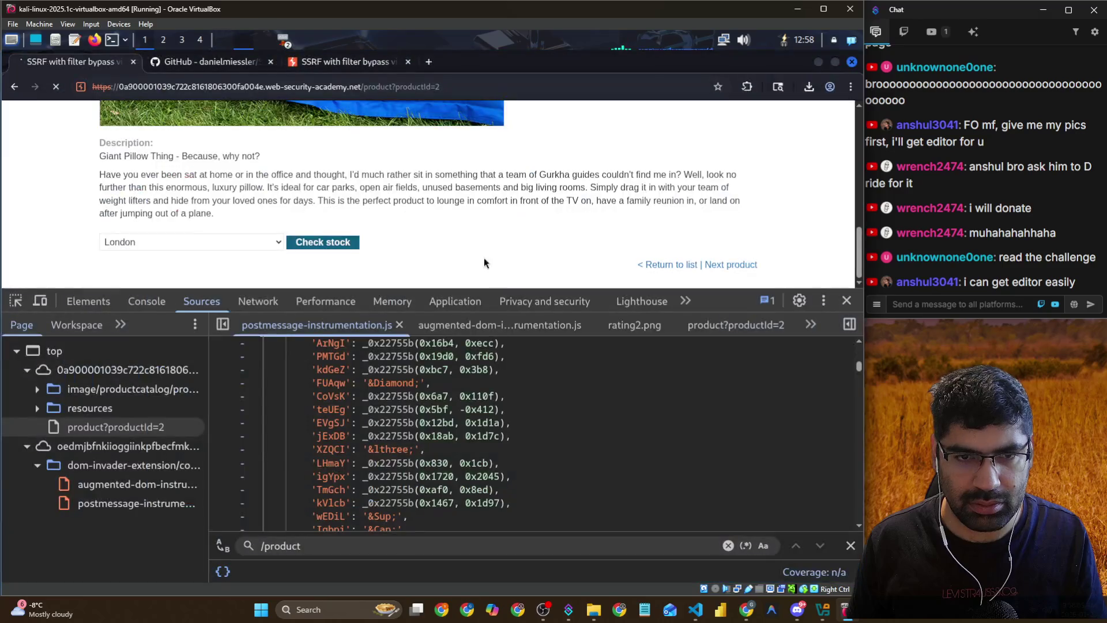
Turn off Proxy interception in Burp and go back to the Repeater request
key(alt+Tab)
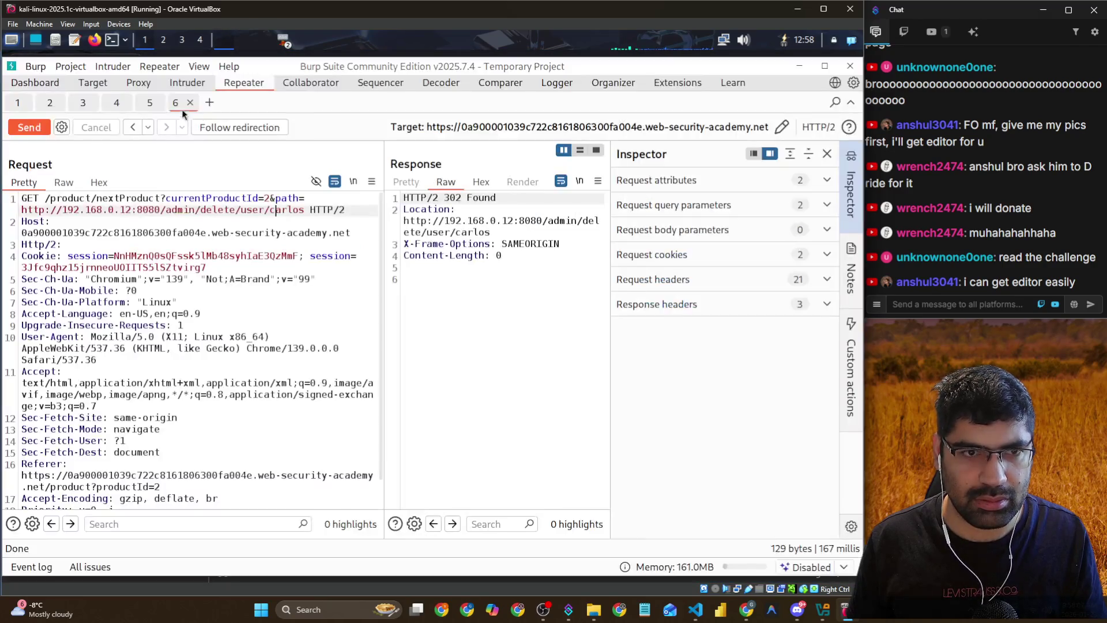
click(76, 127)
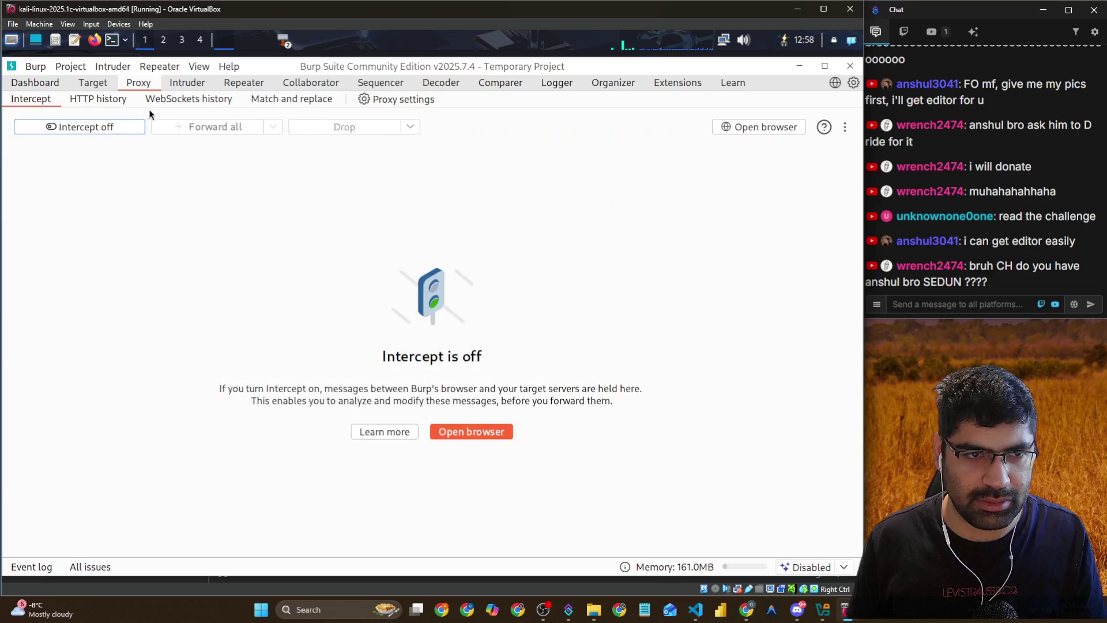
click(230, 81)
Reload the Single Use Food Hider product page and check the lab, still Not solved
key(alt+Tab)
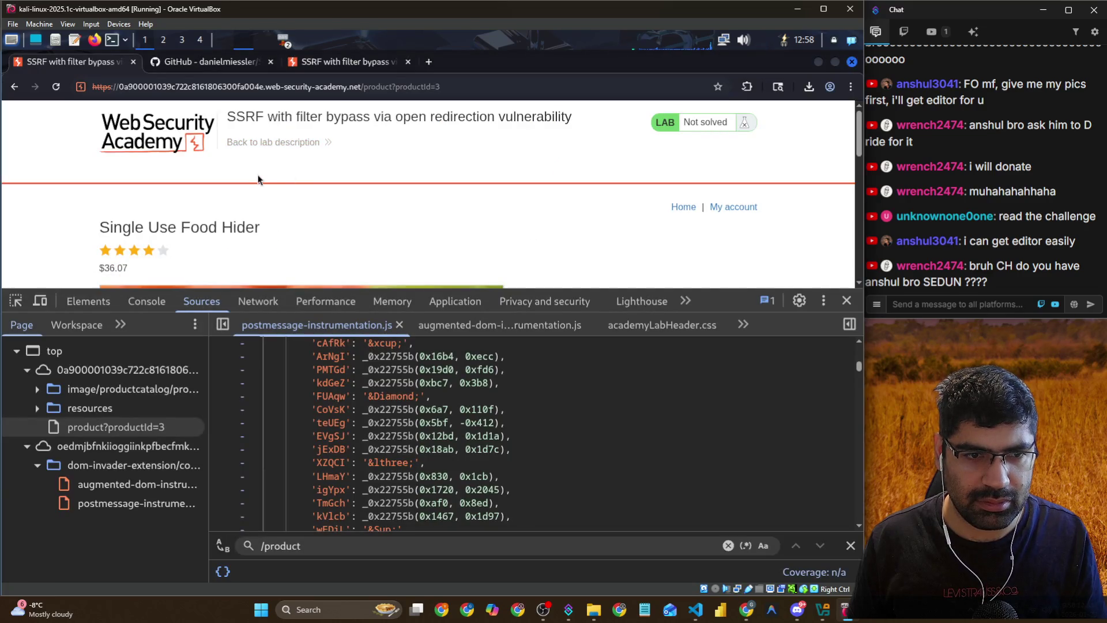
scroll(257, 175, down, 2)
scroll(257, 175, up, 2)
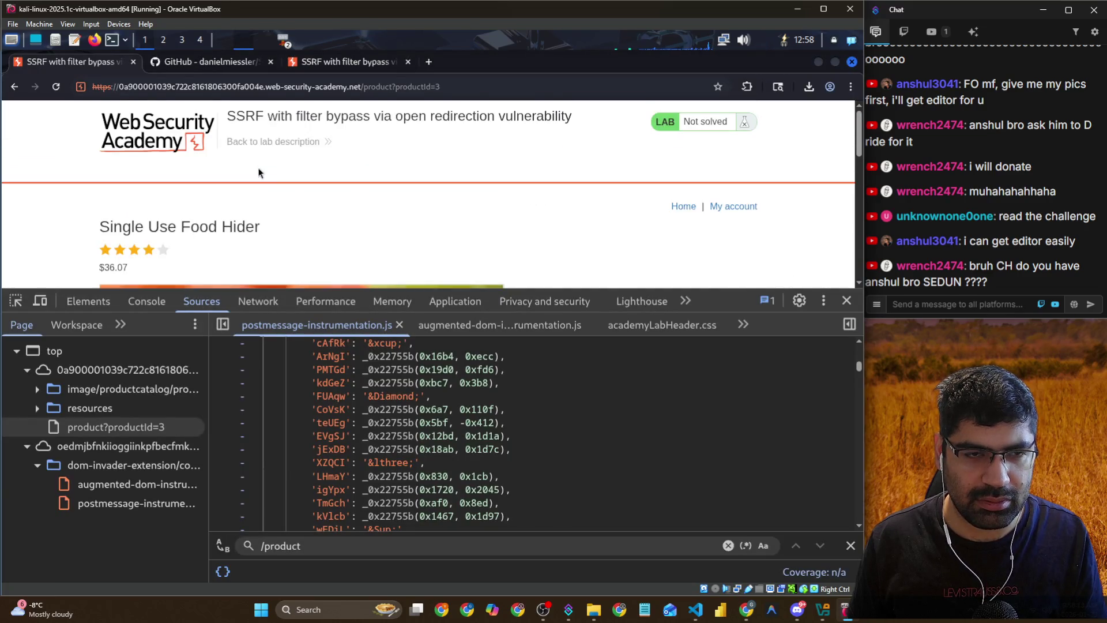
click(56, 87)
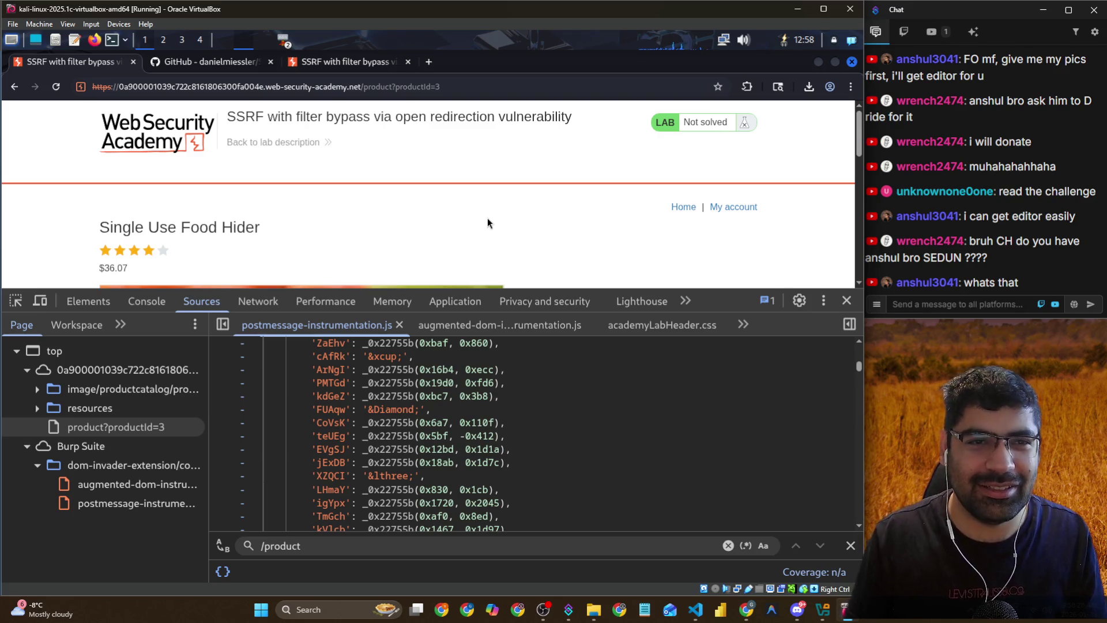
key(alt+Tab)
click(452, 154)
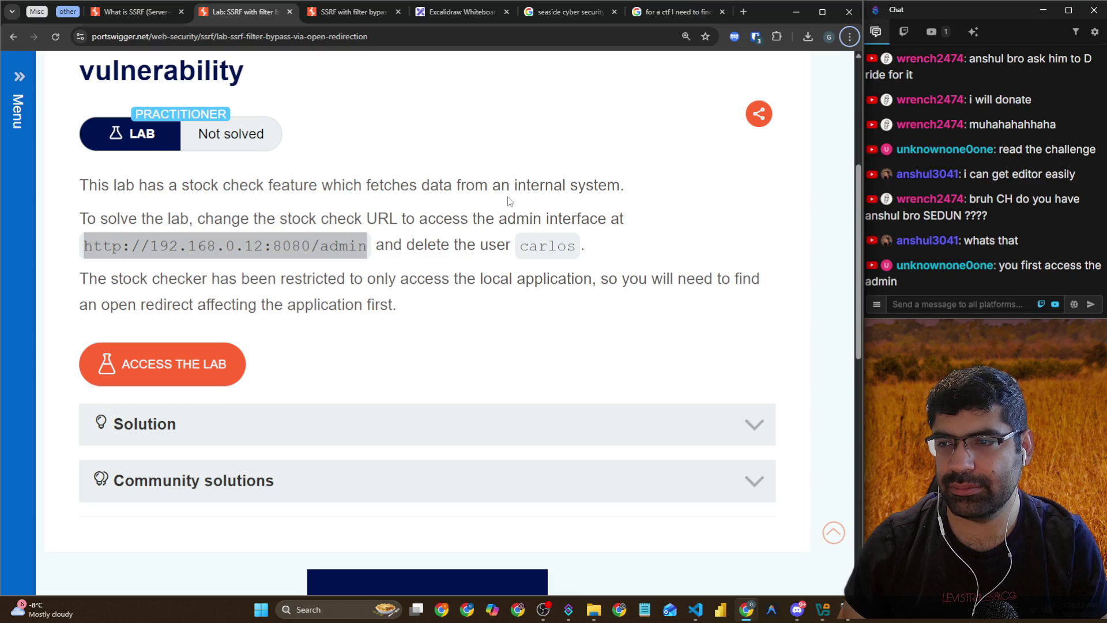
key(alt+Tab)
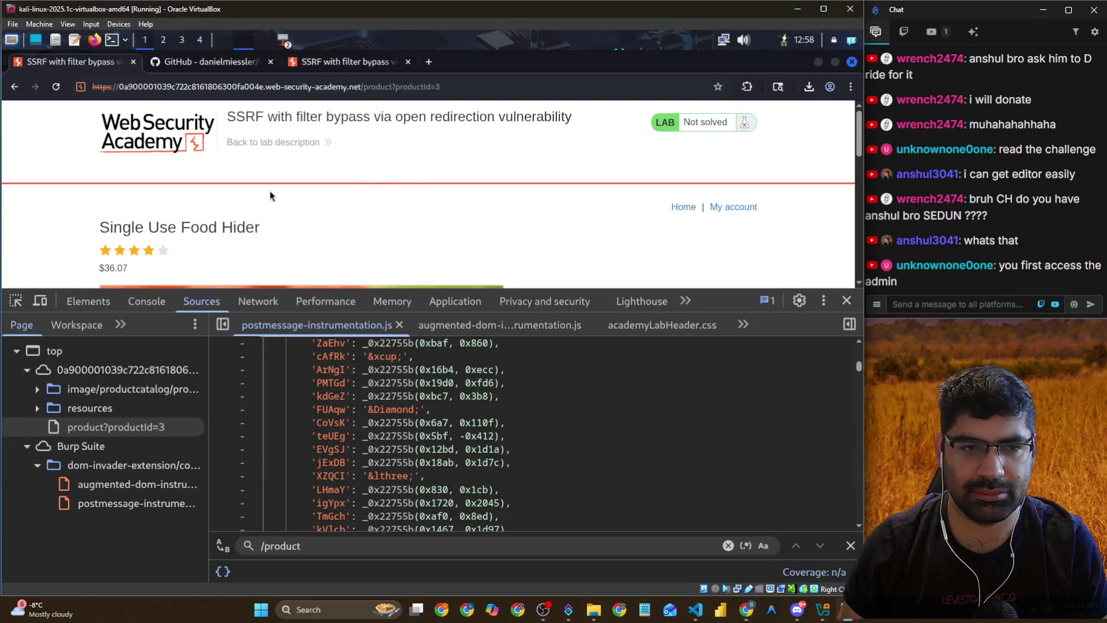
scroll(281, 192, down, 1)
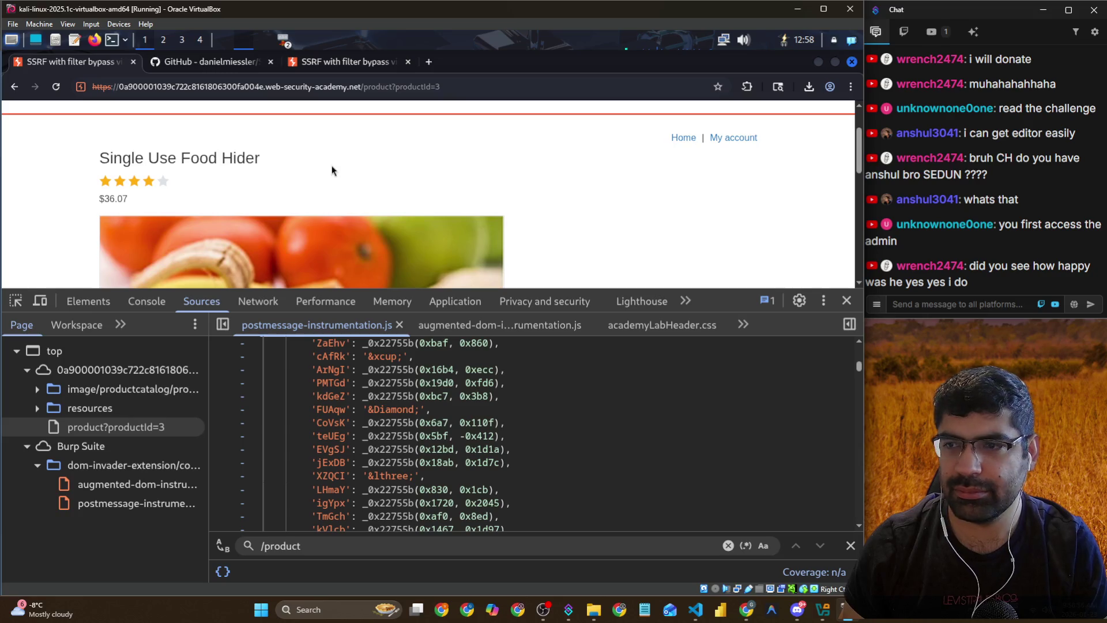
key(alt+Tab)
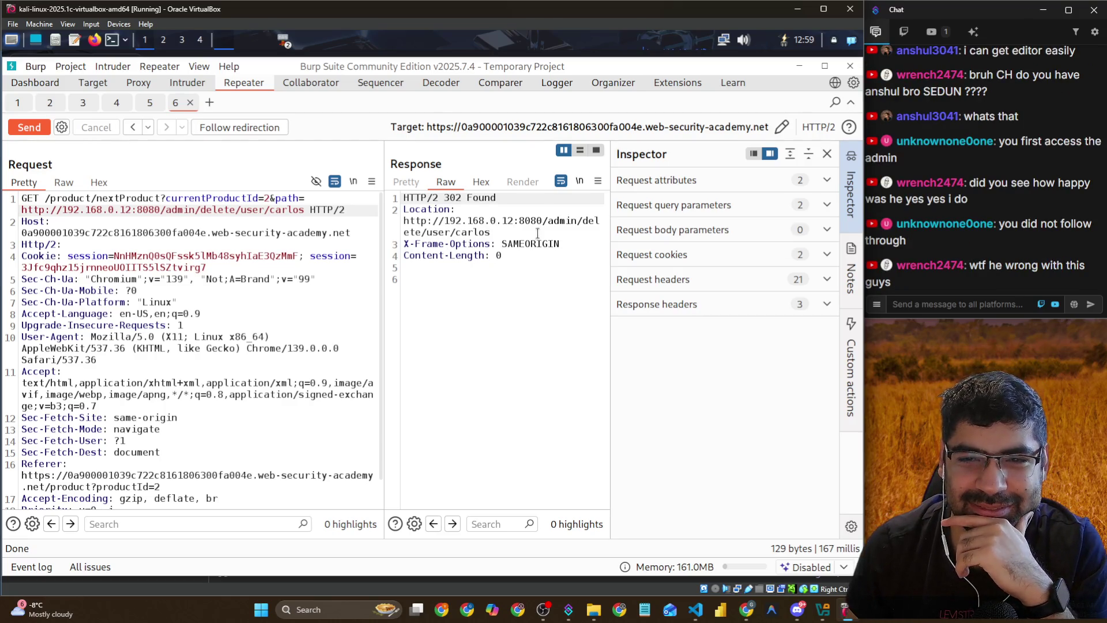
drag(491, 232, 572, 221)
drag(306, 210, 202, 210)
key(BackSpace)
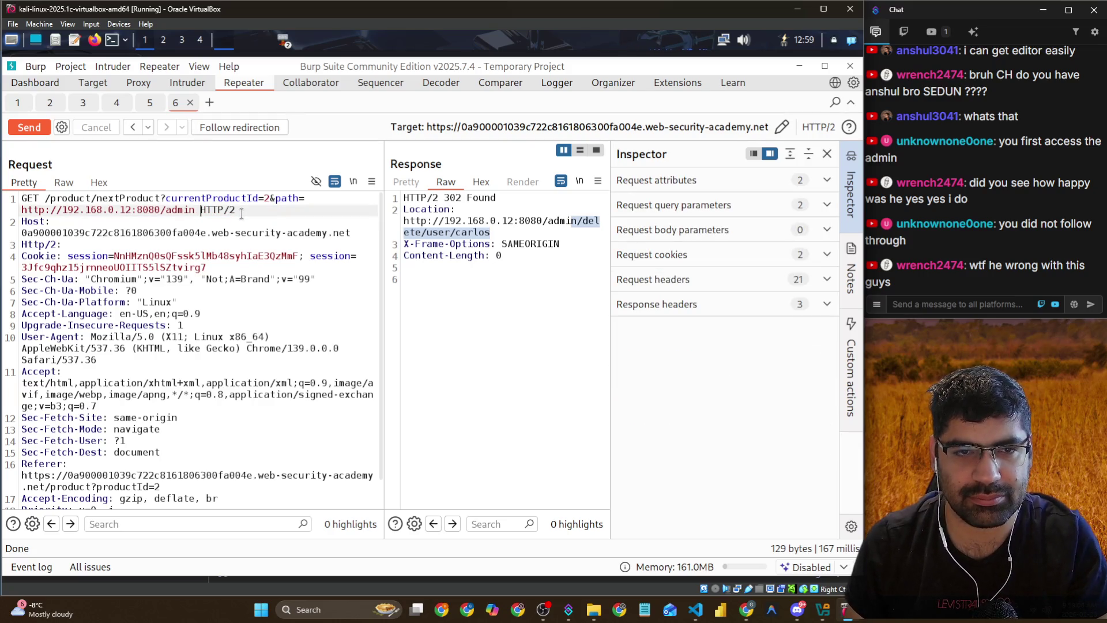
key(BackSpace)
click(34, 122)
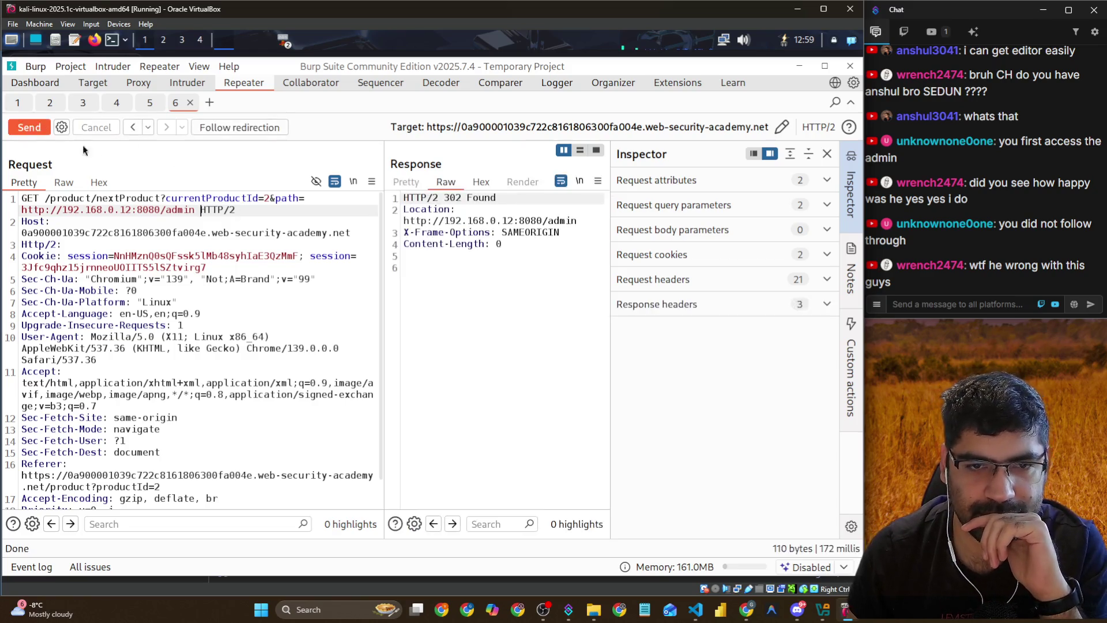
click(212, 210)
click(34, 129)
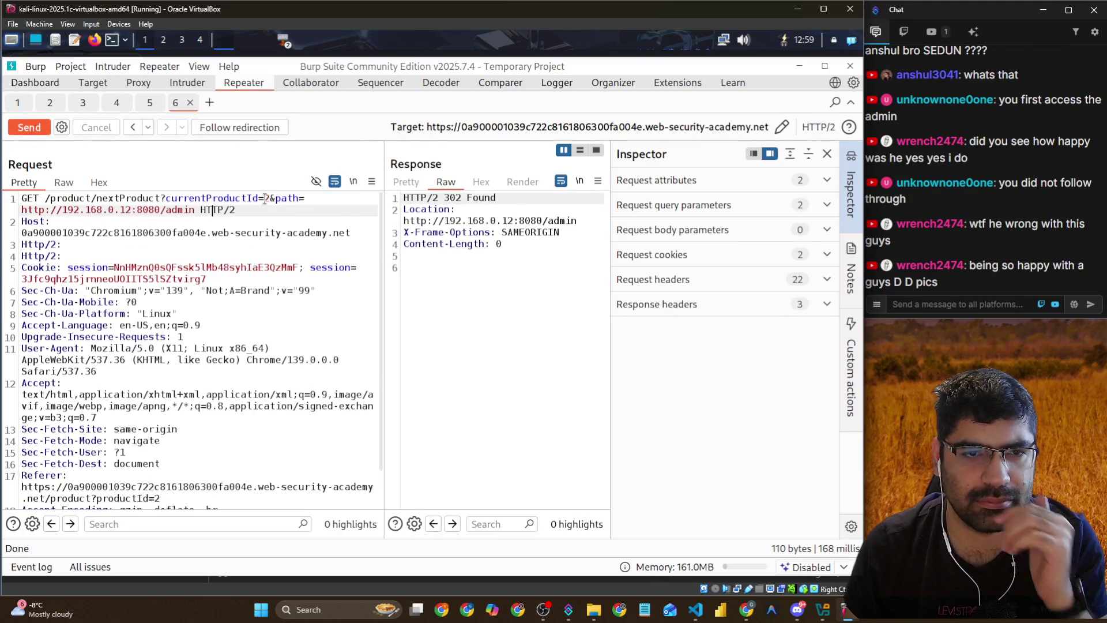
click(201, 210)
key(Return)
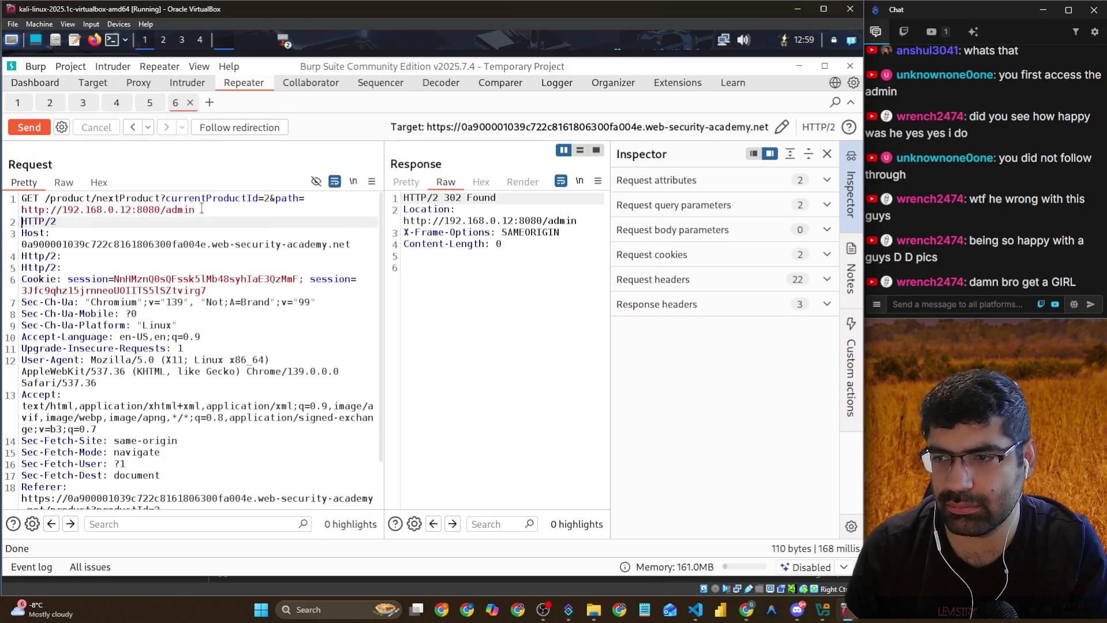
click(202, 211)
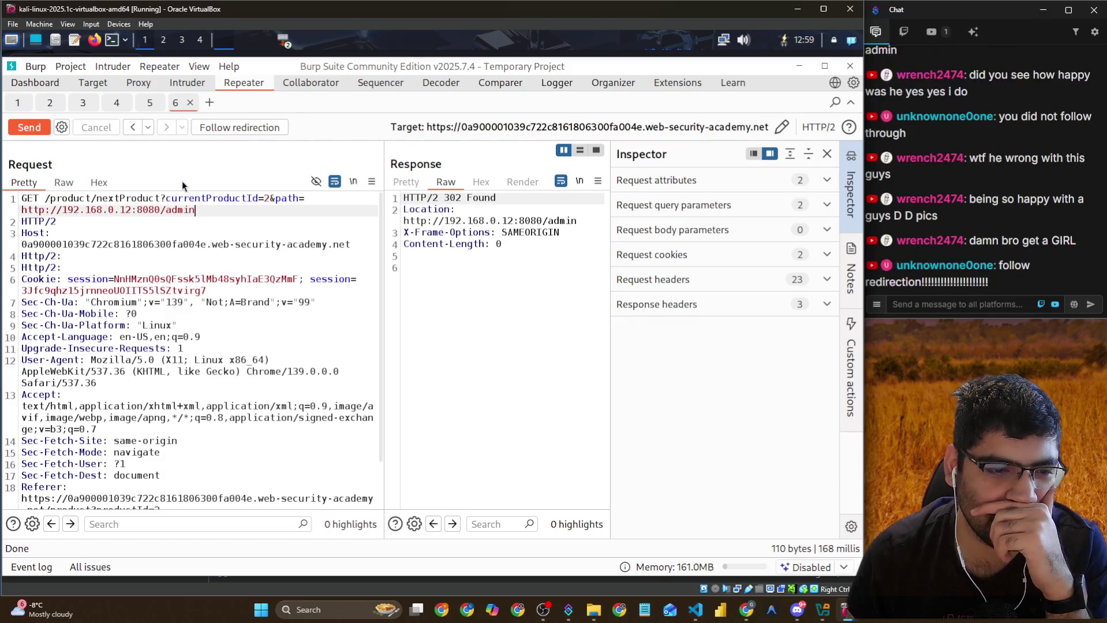
Restore the earliest Repeater history entry for the /admin request and view Intruder
click(149, 127)
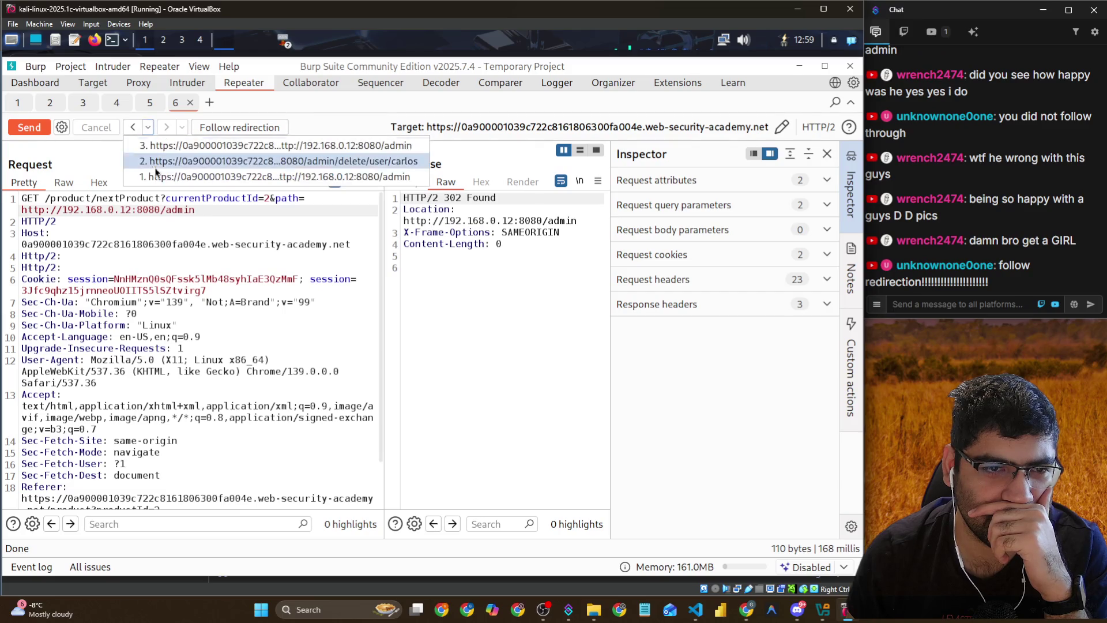
click(158, 176)
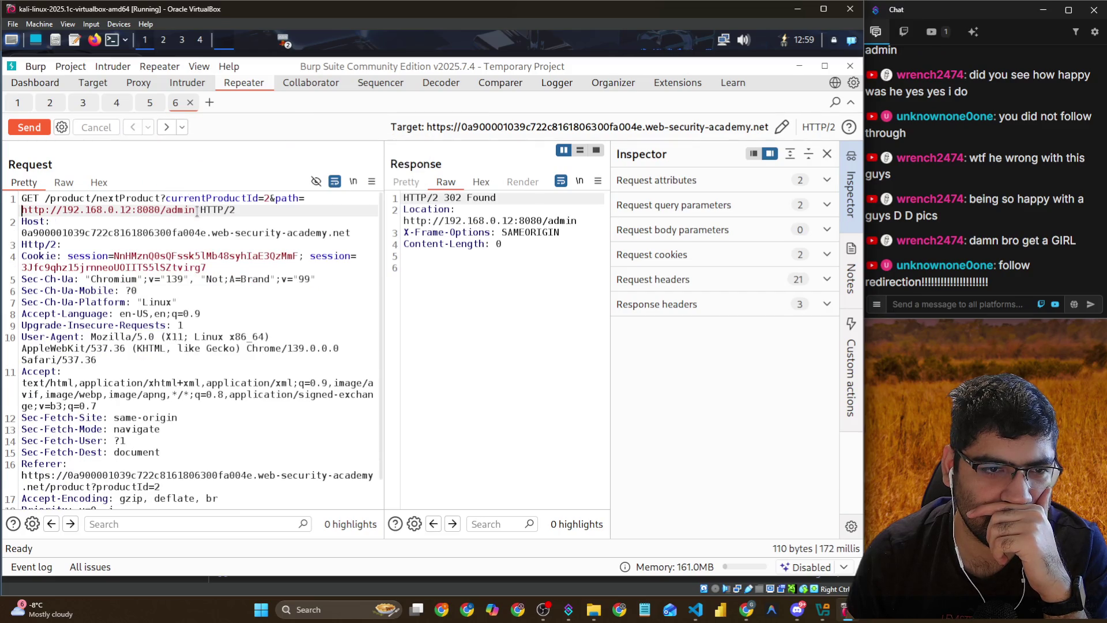
click(196, 85)
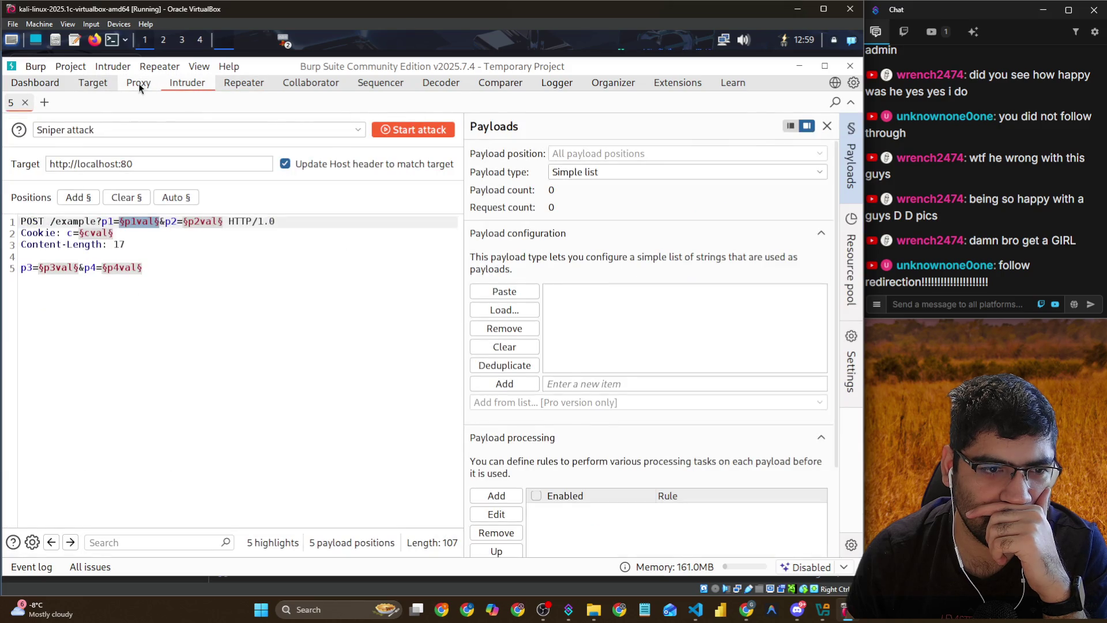
Browse the Proxy HTTP history back to the nextProduct redirect request
click(138, 83)
click(110, 98)
click(115, 211)
scroll(119, 216, down, 15)
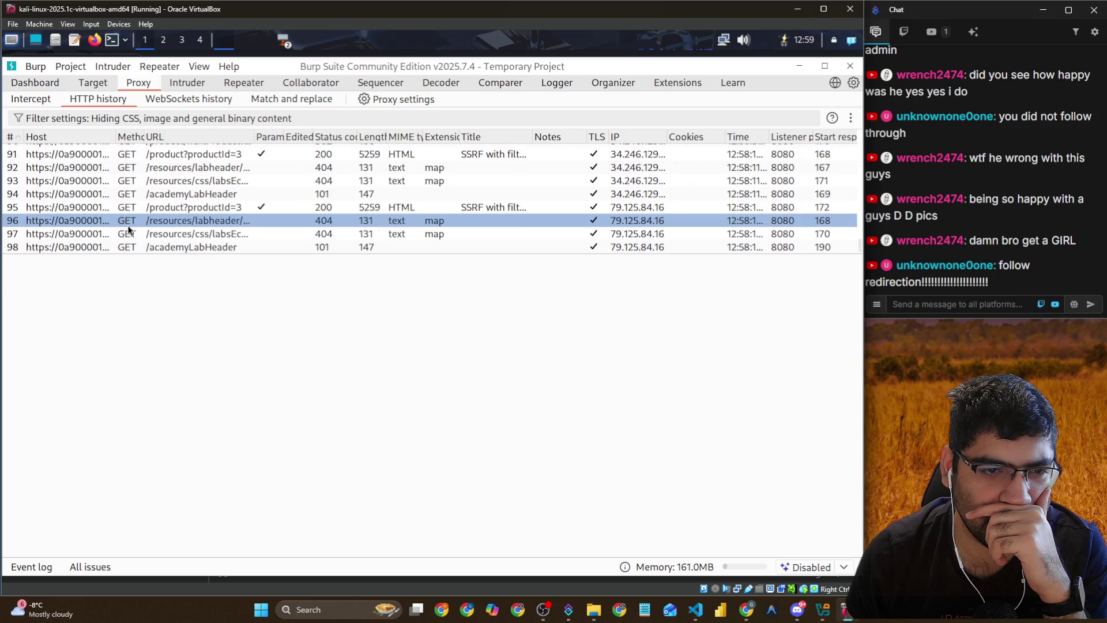
click(137, 213)
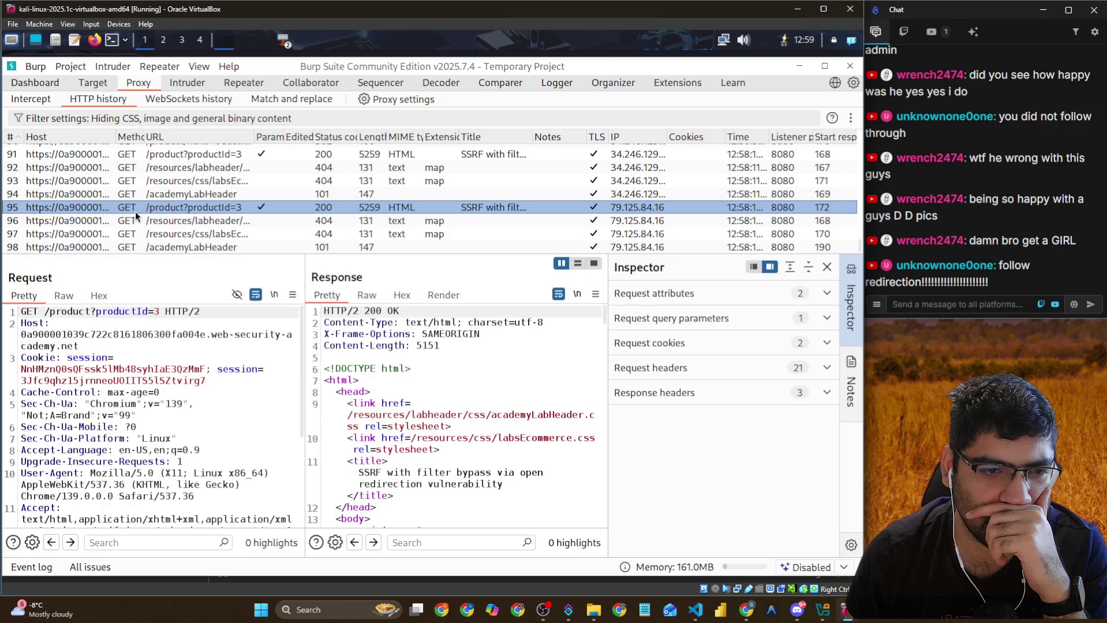
click(144, 234)
shift+click(147, 222)
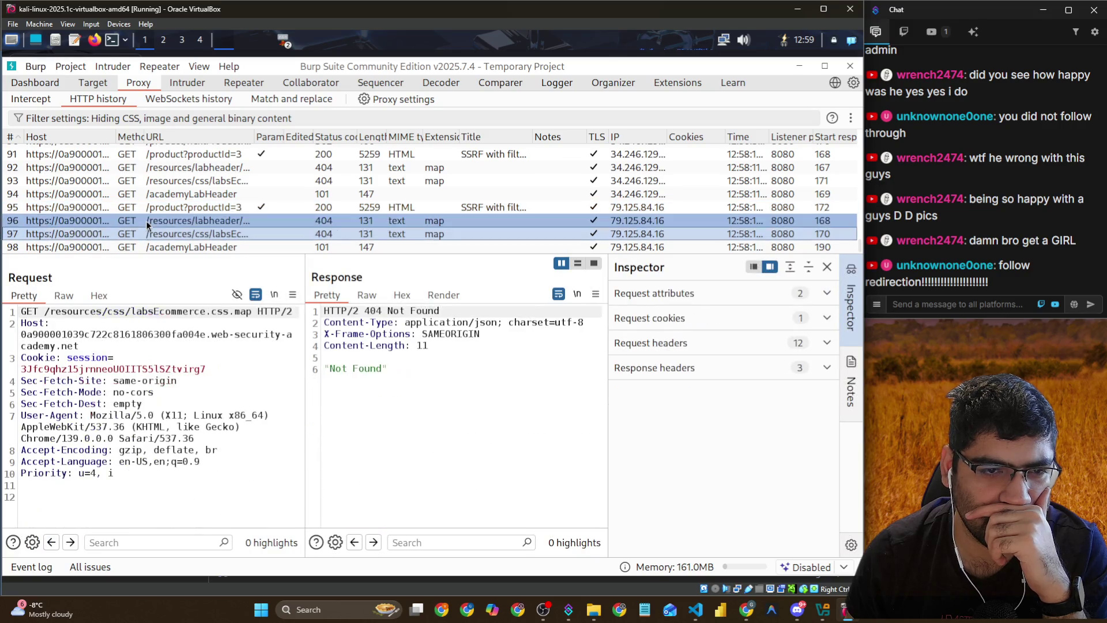
click(155, 241)
shift+click(153, 238)
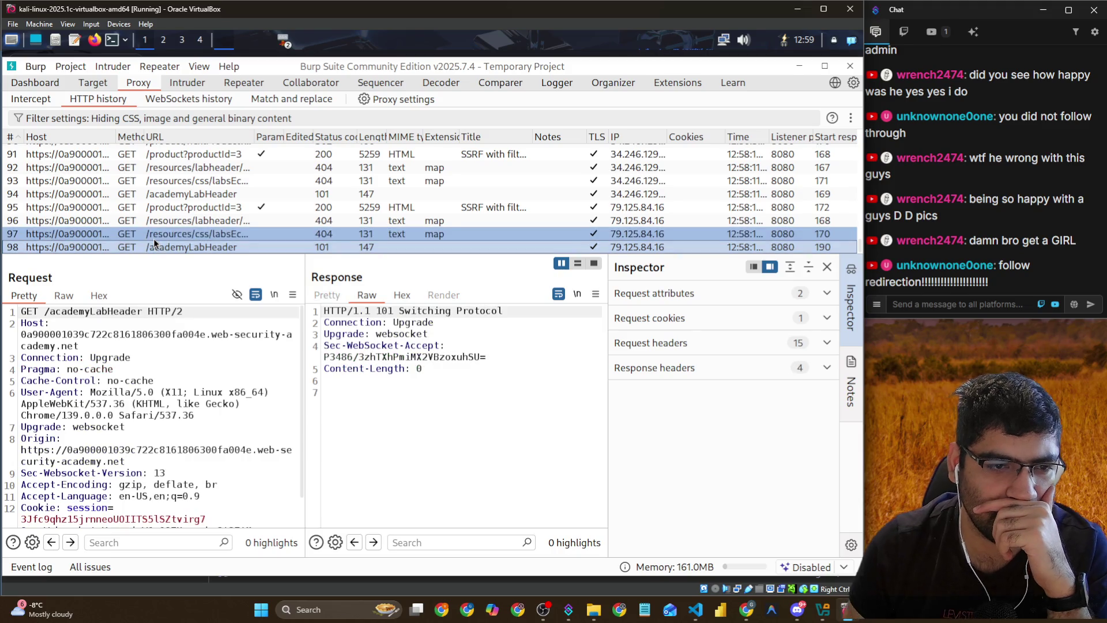
key(Up)
key(Up)
key(Up)
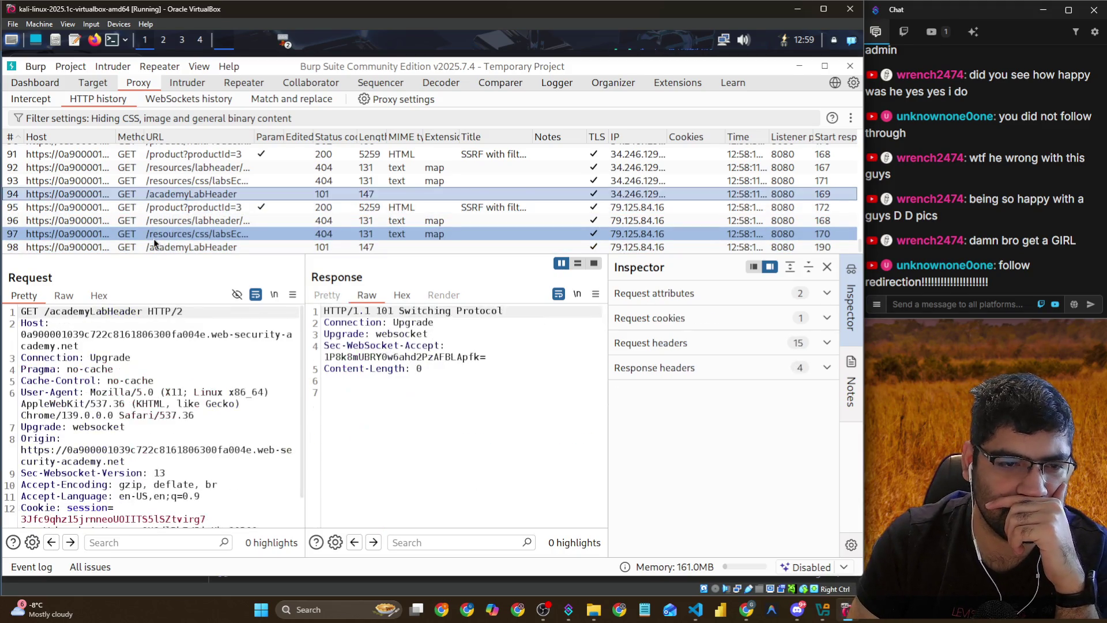
key(Up)
key(Up)
key(Up)
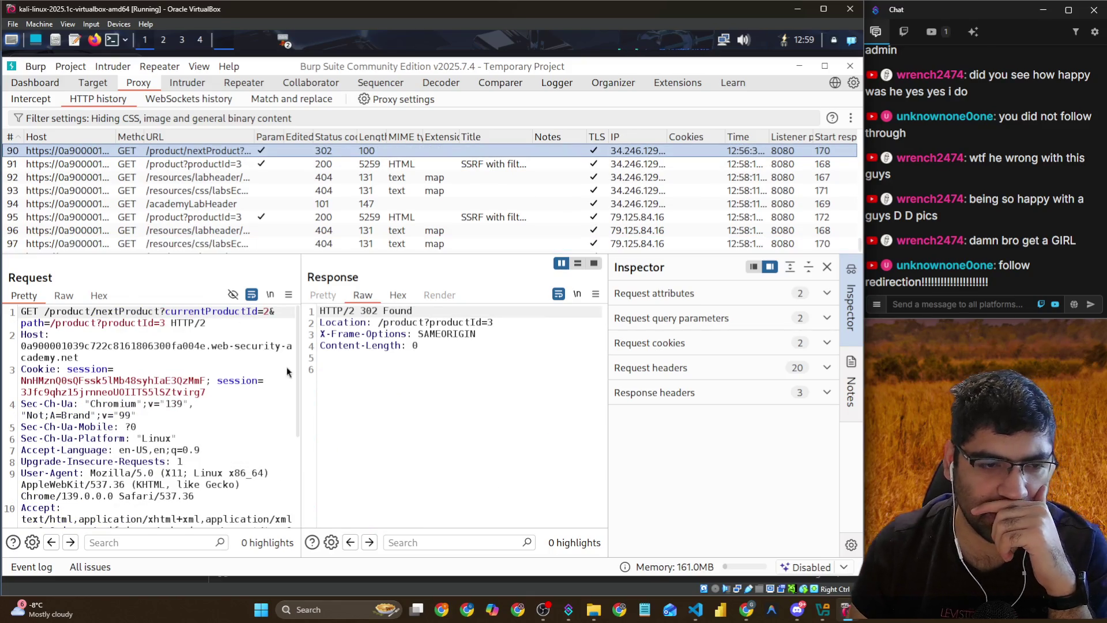
Return to Repeater tab 6 showing the /admin nextProduct request and its 302 Found response
drag(206, 323, 45, 324)
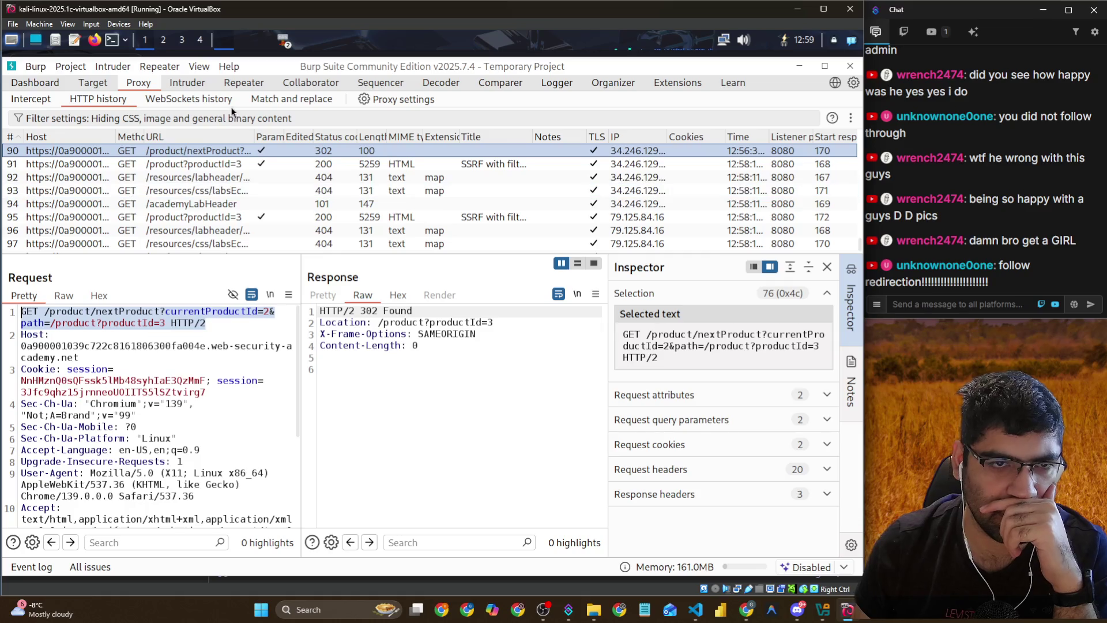
click(196, 84)
click(233, 84)
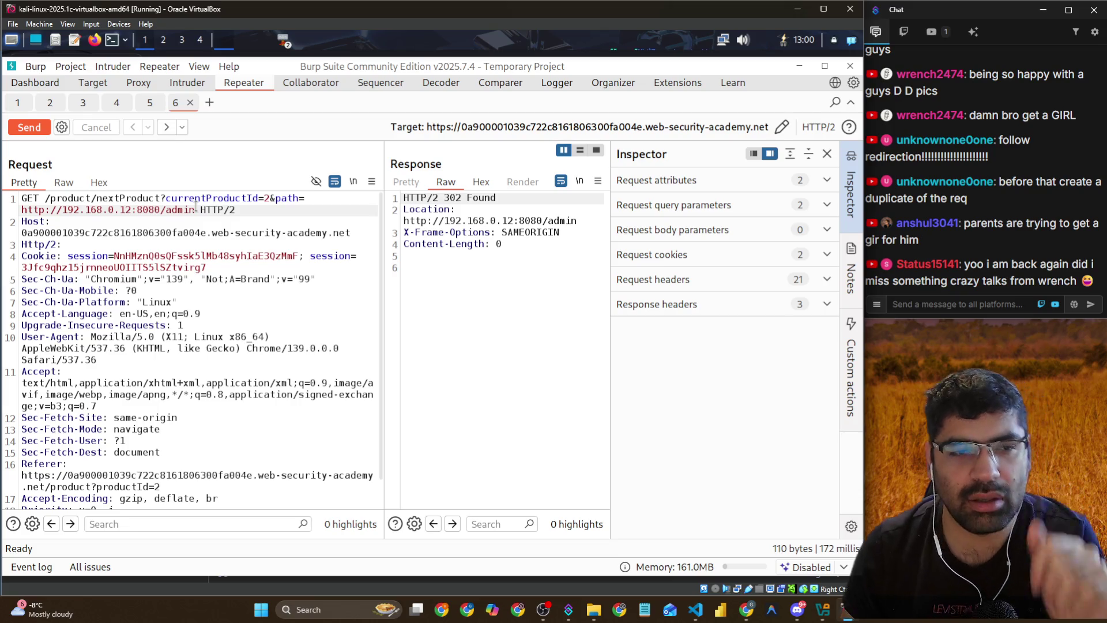
Turn Proxy interception on and click Next product in the browser
click(101, 86)
click(130, 88)
click(48, 103)
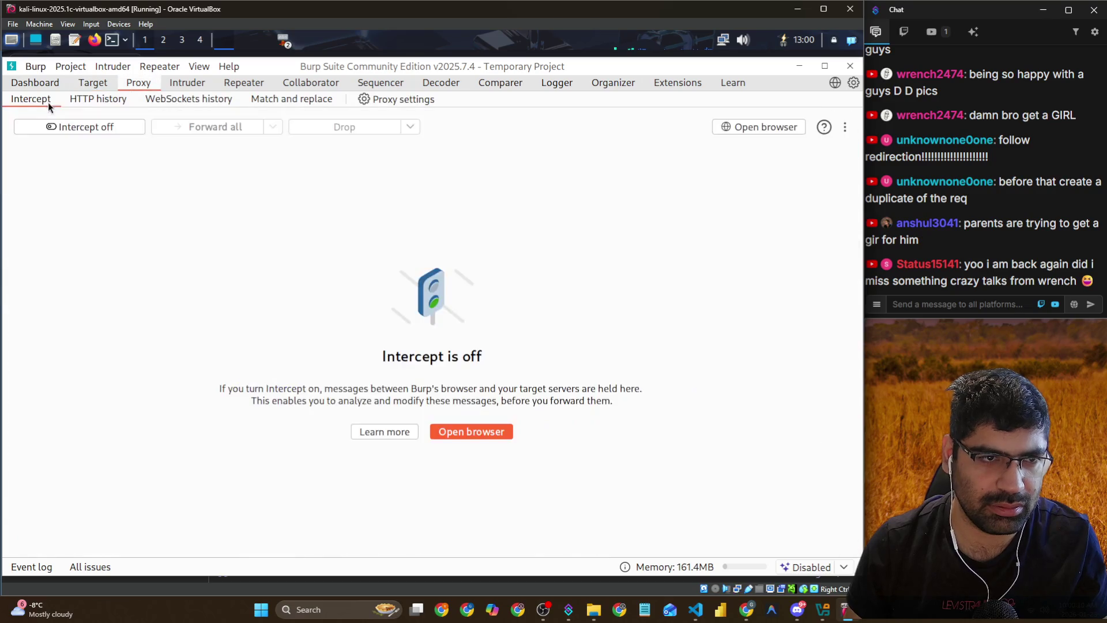
click(89, 127)
key(alt+Tab)
scroll(505, 231, down, 10)
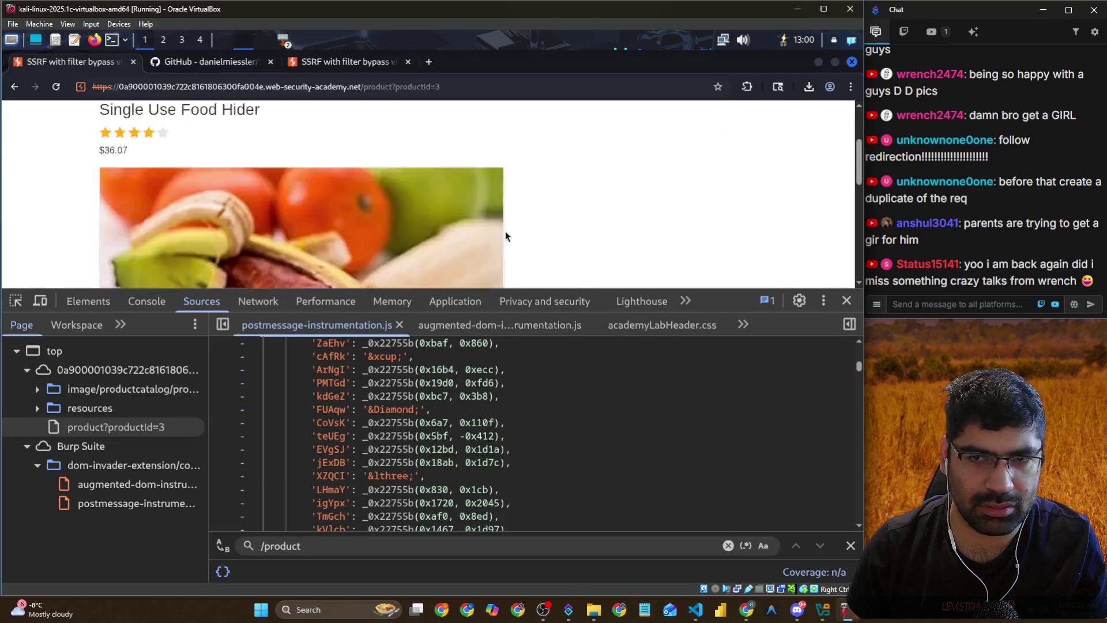
click(728, 270)
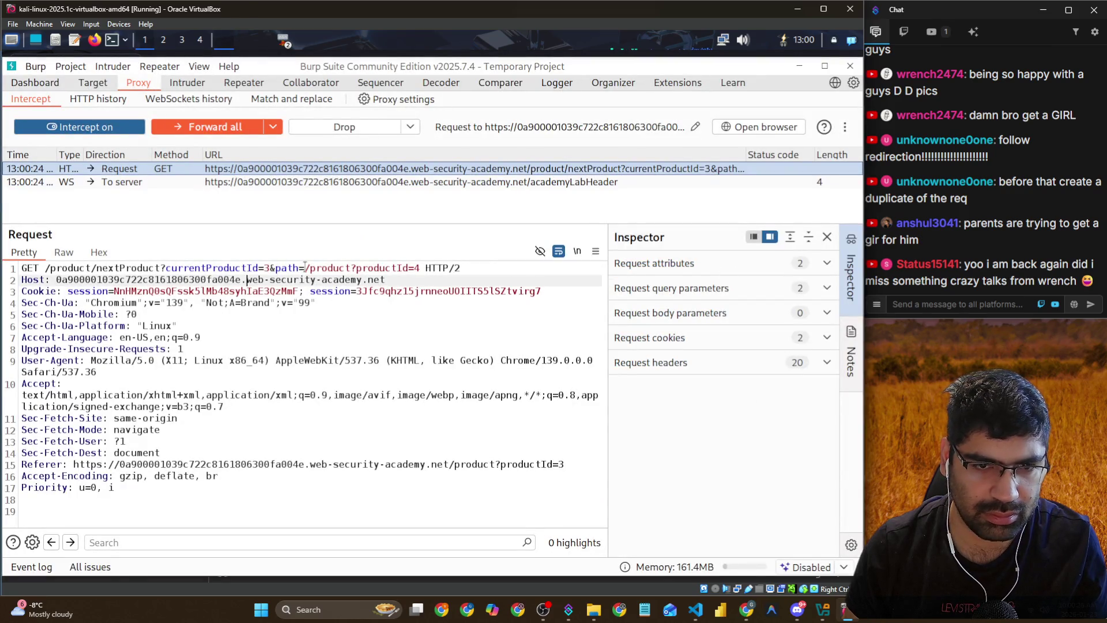
drag(305, 268, 420, 269)
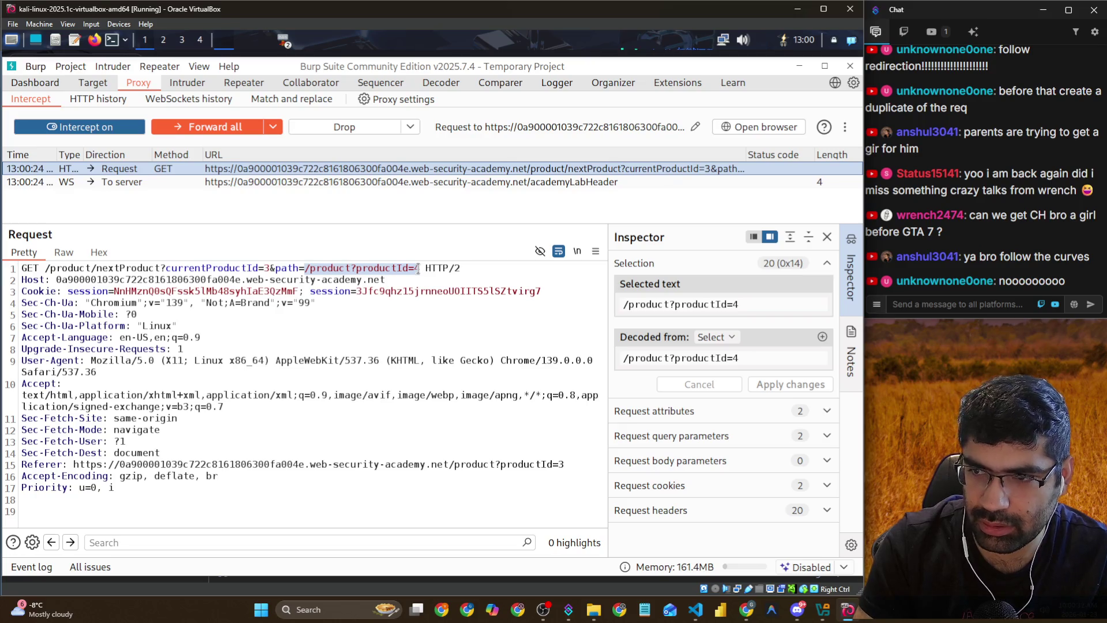
text(http)
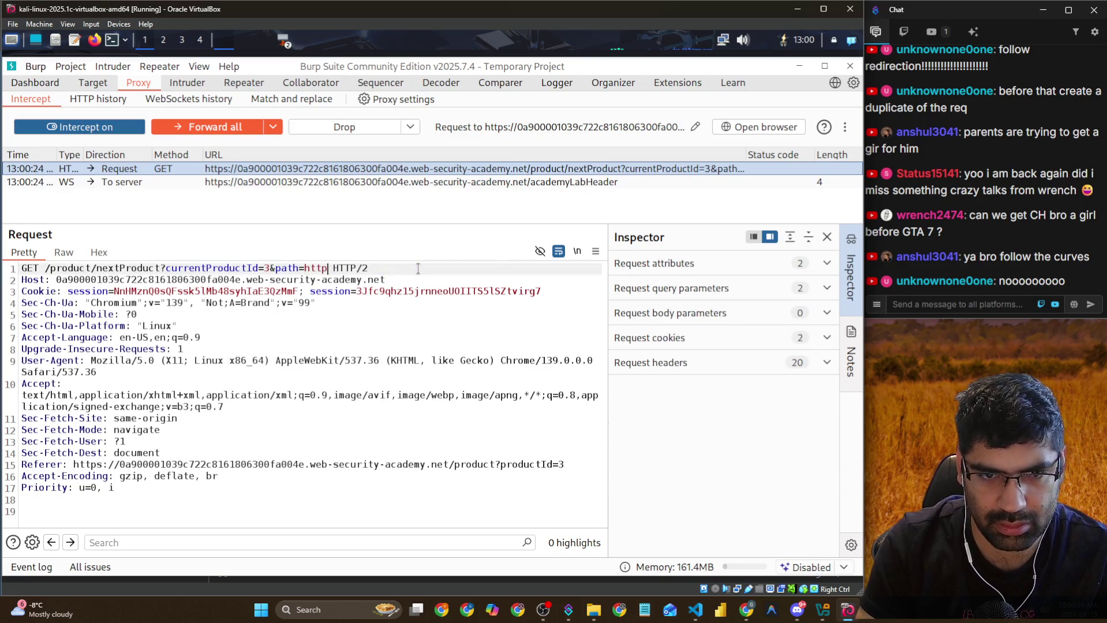
text(://)
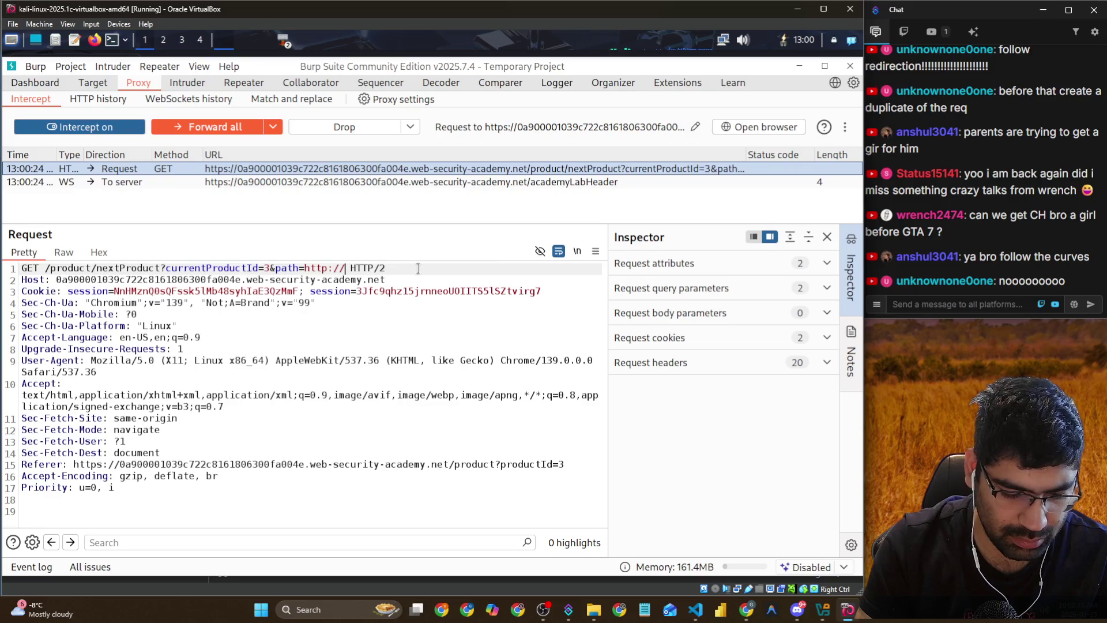
text(http://192.168.0.12:8080/admin)
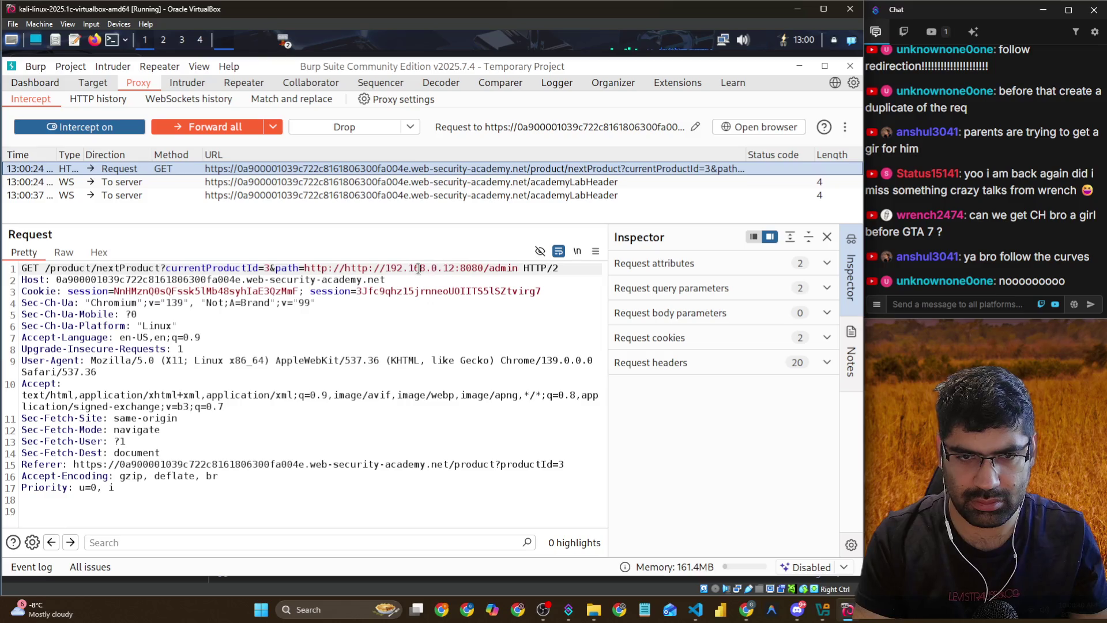
key(BackSpace)
key(BackSpace)
key(BackSpace)
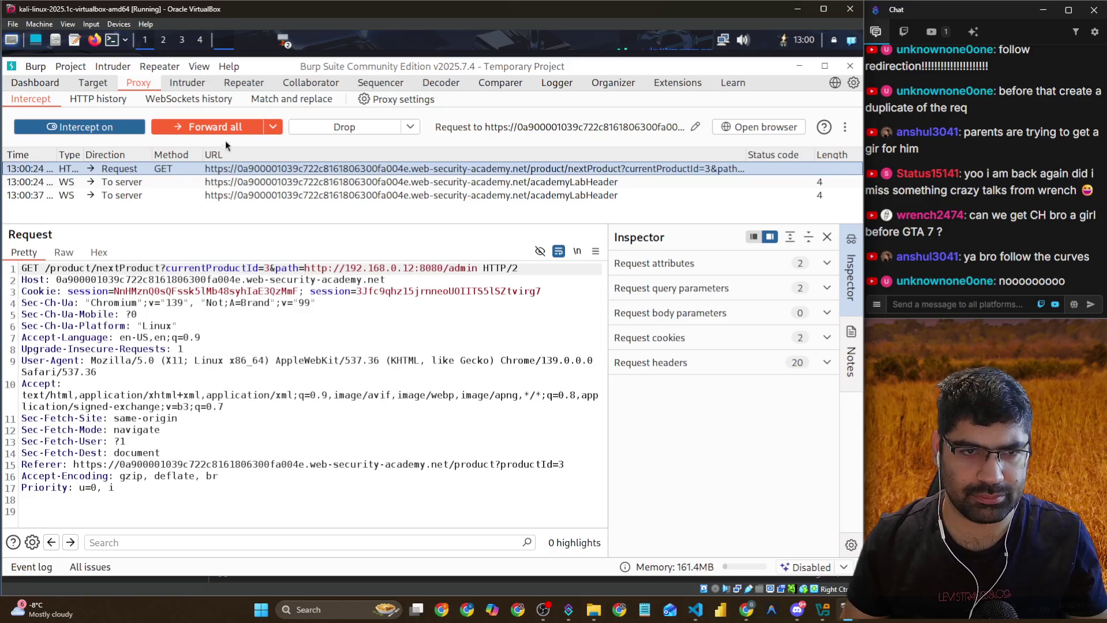
Forward the edited request and the following WebSocket messages, then return to Repeater tab 6
click(273, 127)
click(191, 145)
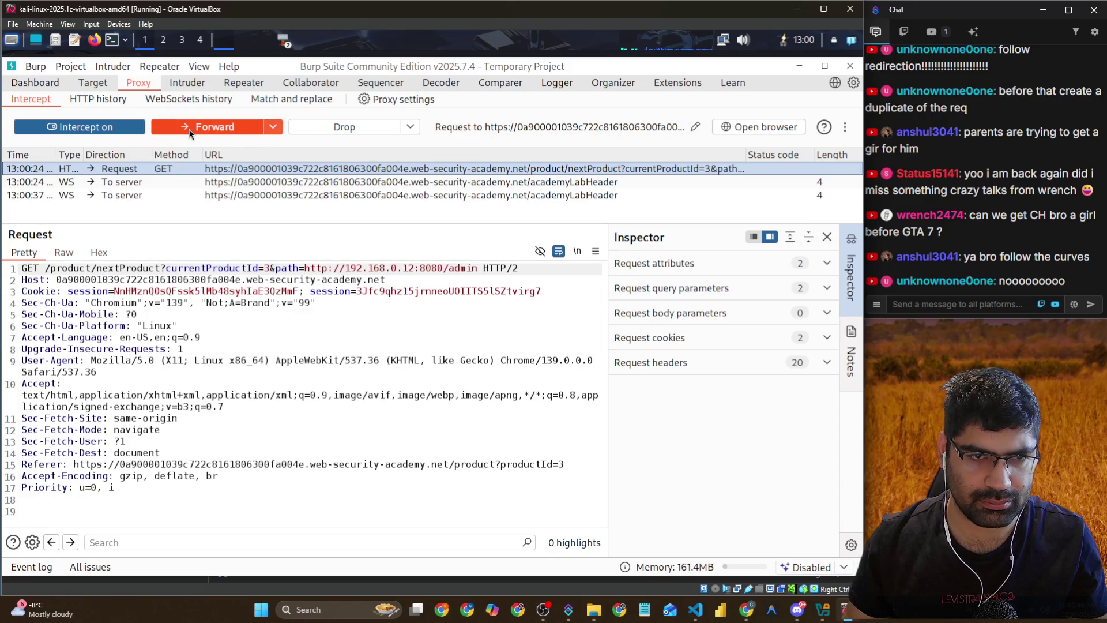
click(188, 129)
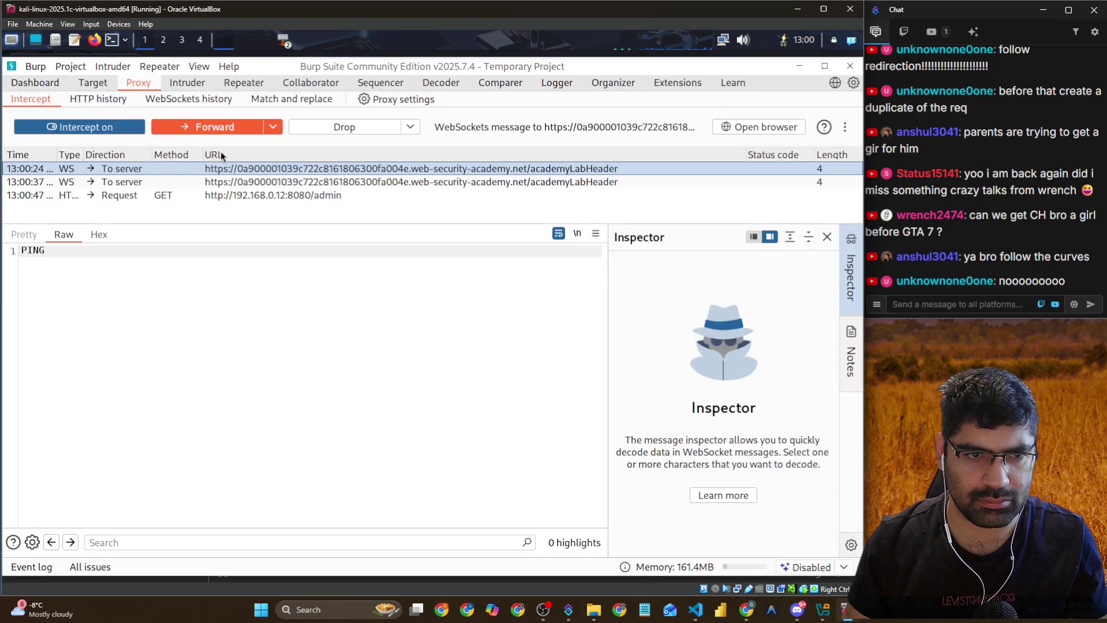
click(213, 130)
click(213, 129)
click(213, 129)
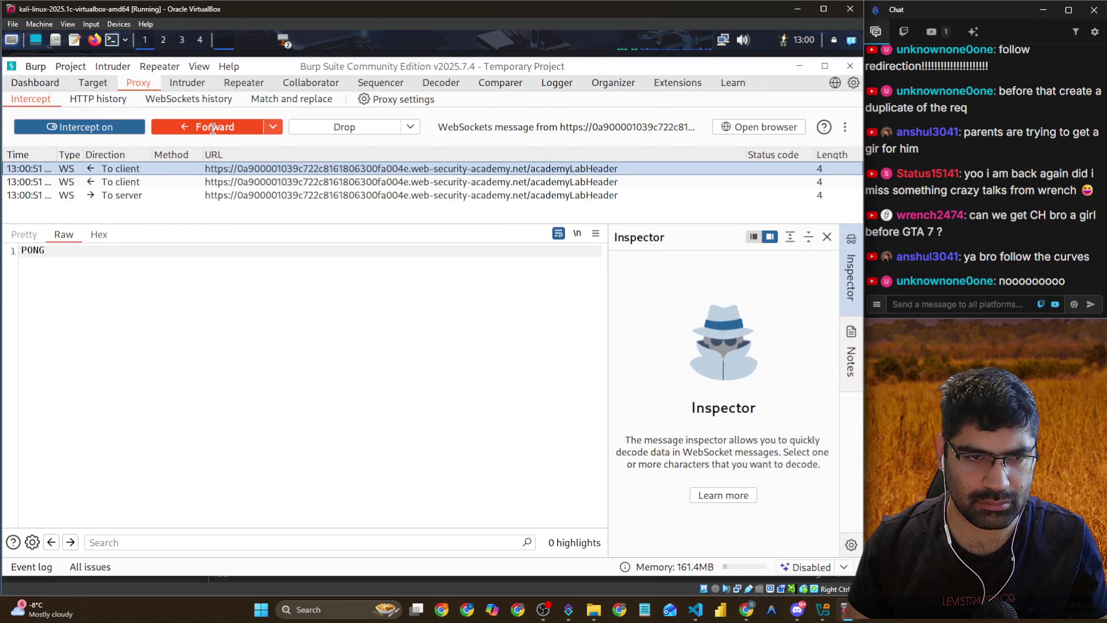
click(213, 129)
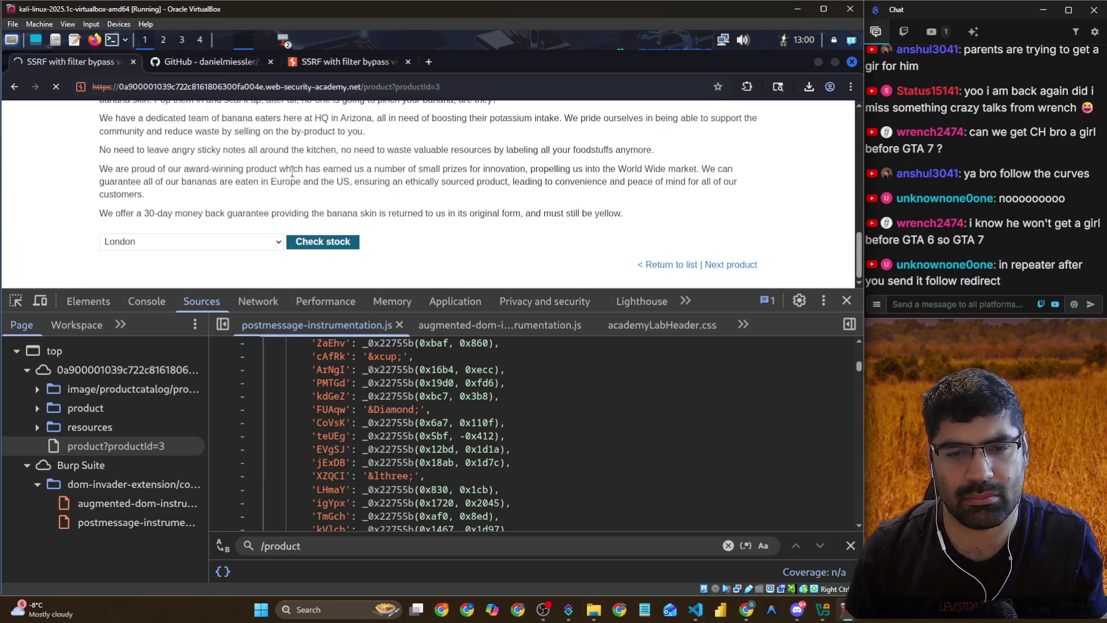
key(alt+Tab)
click(245, 86)
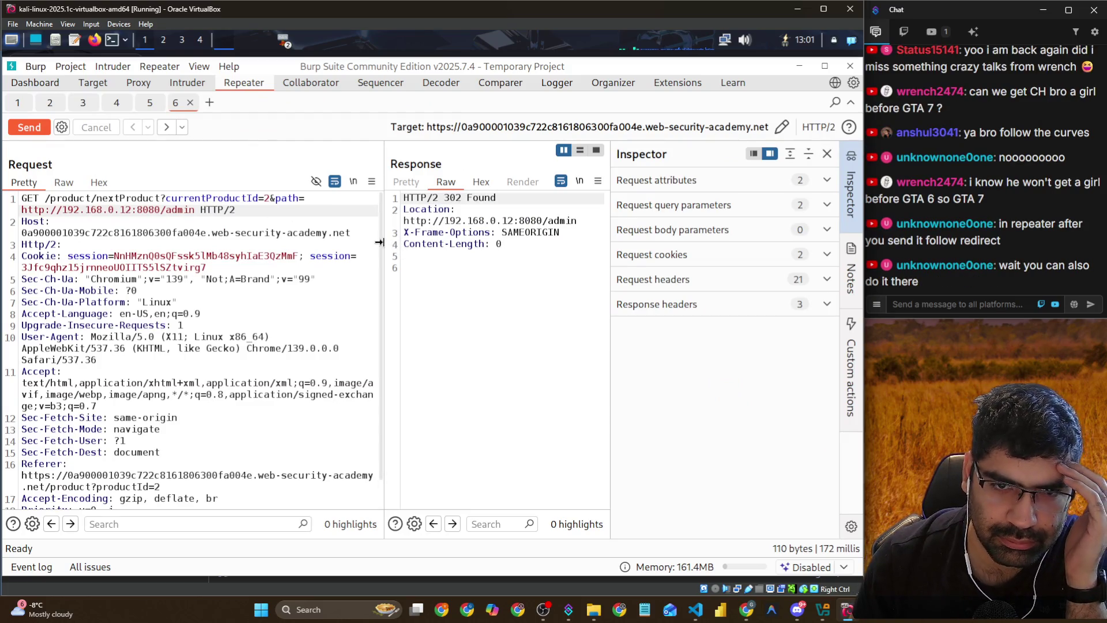
mouse_move(379, 242)
mouse_down()
mouse_move(411, 242)
mouse_move(338, 242)
mouse_up()
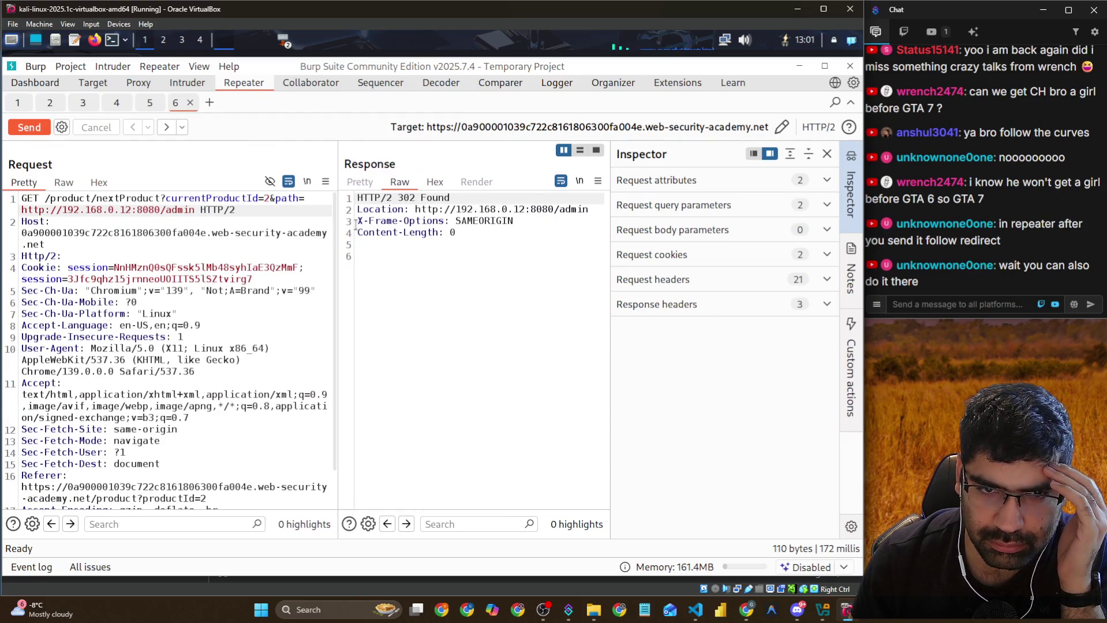
click(415, 211)
drag(415, 211, 589, 212)
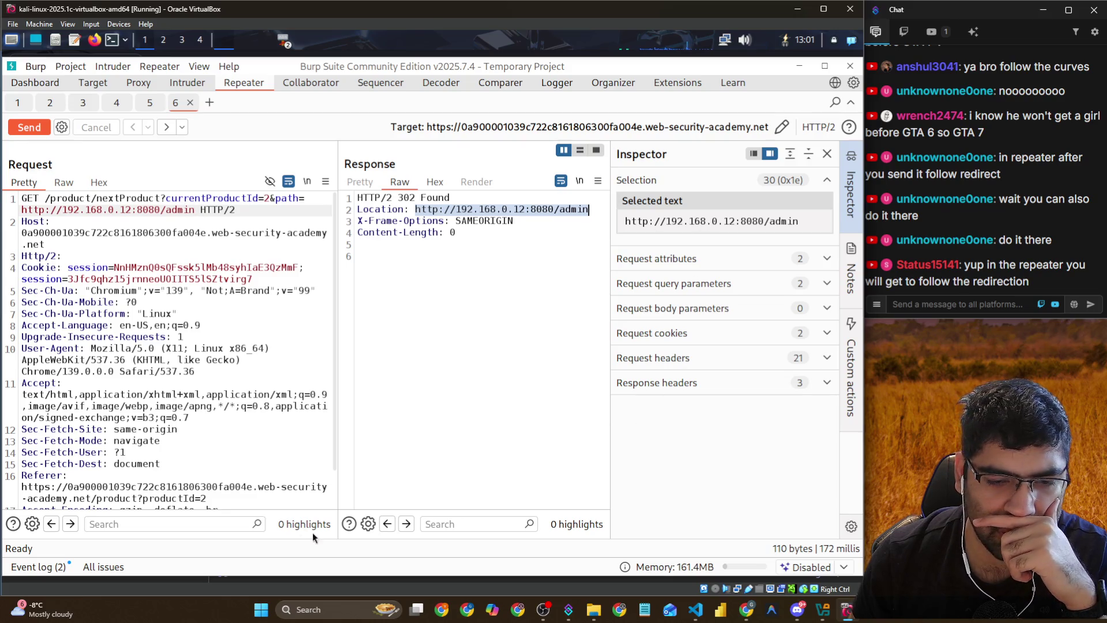
click(369, 524)
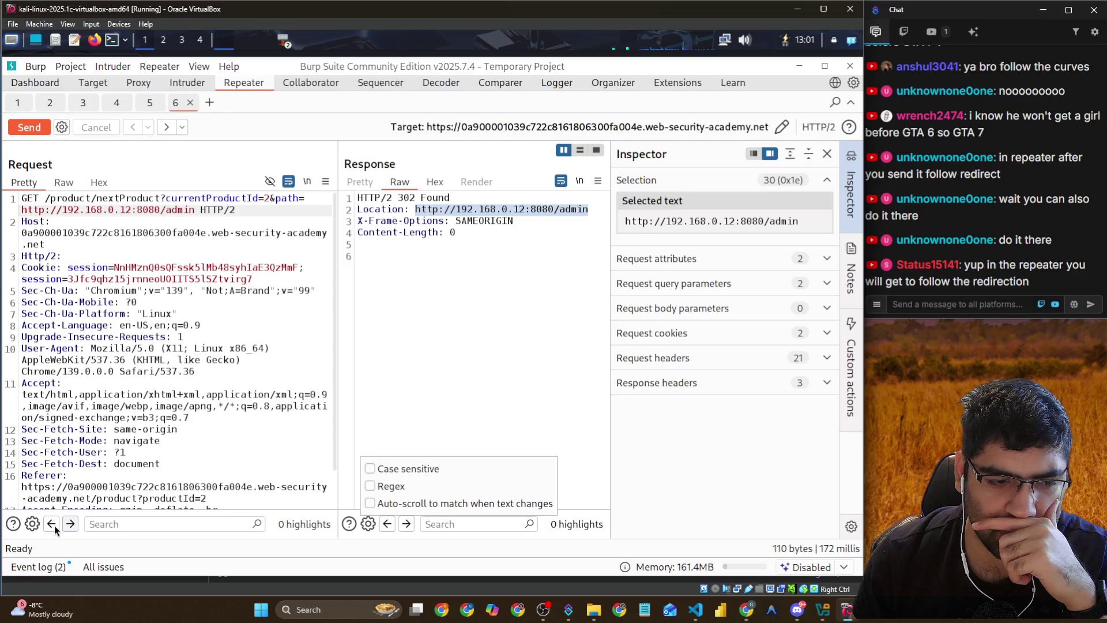
click(33, 525)
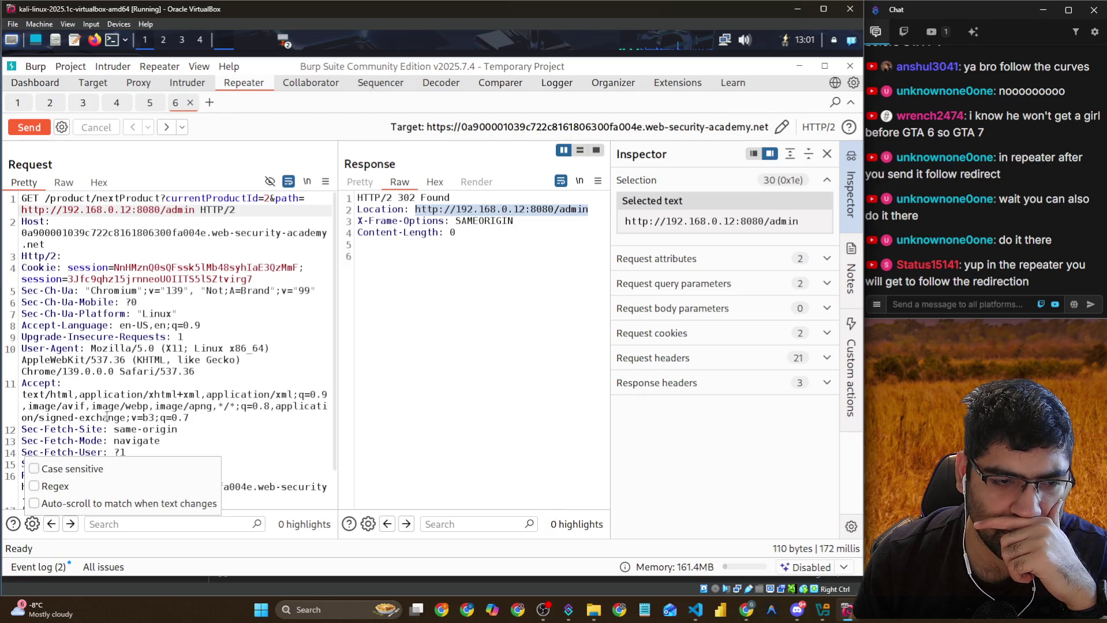
click(190, 326)
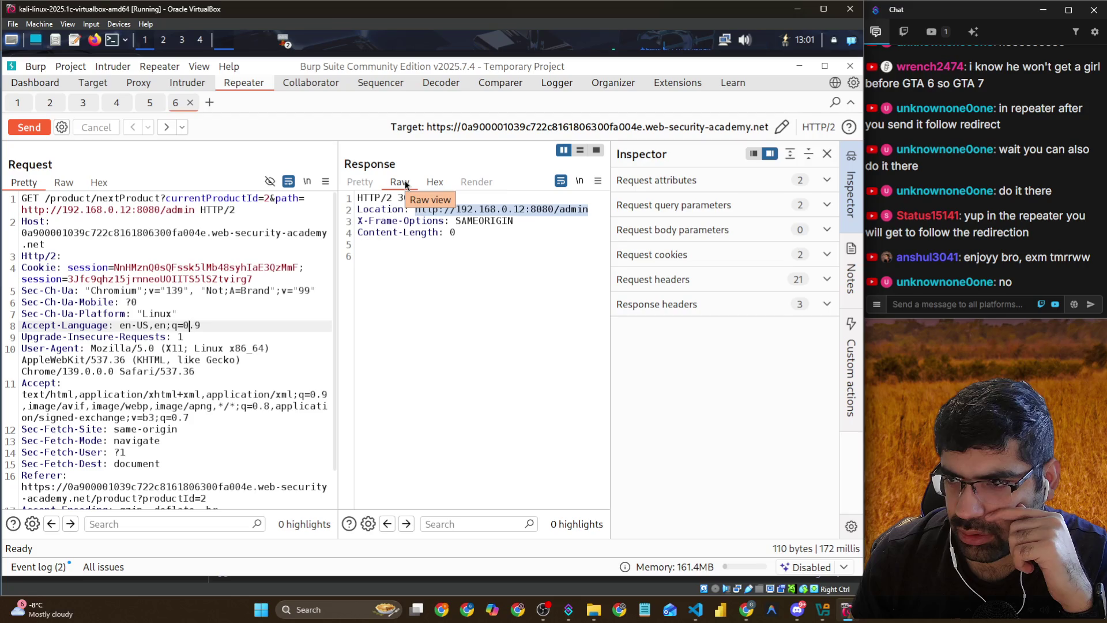
click(95, 222)
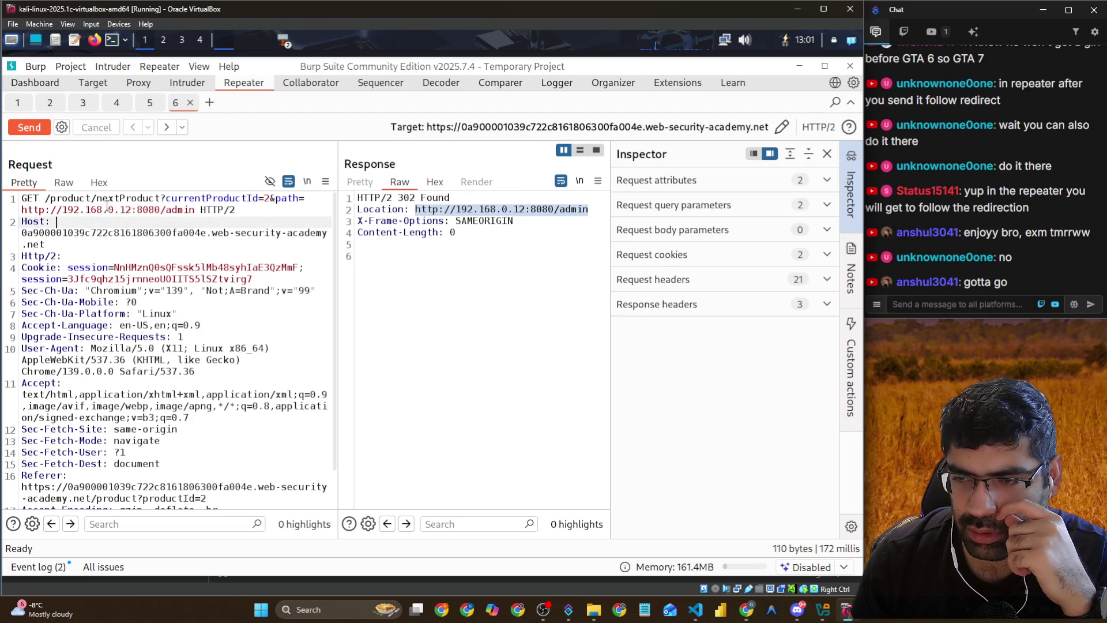
right_click(327, 186)
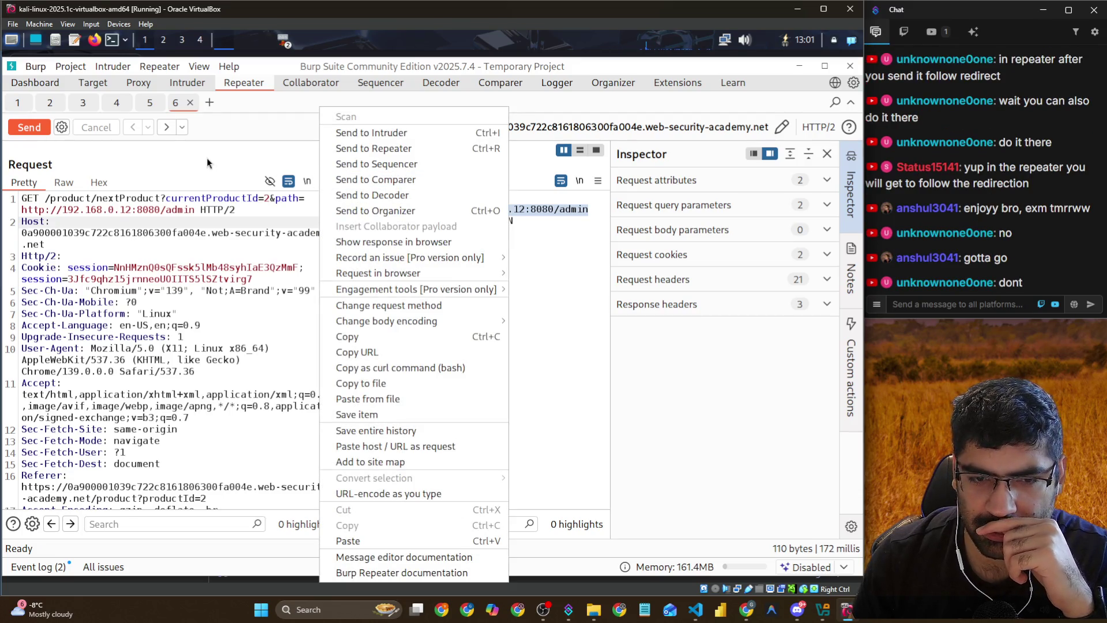
click(206, 158)
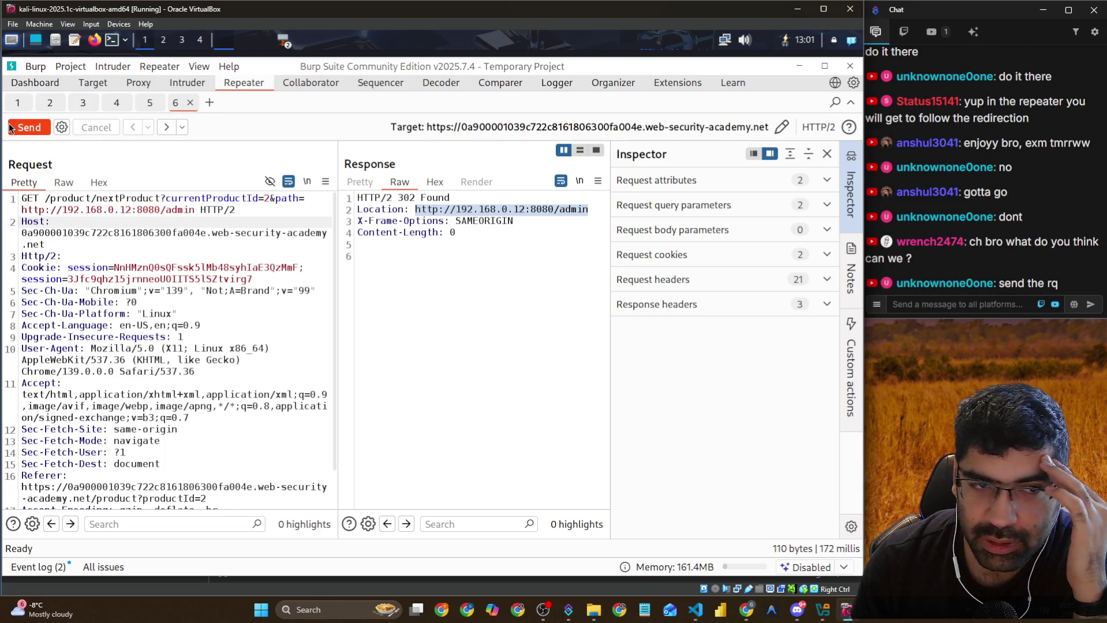
click(19, 127)
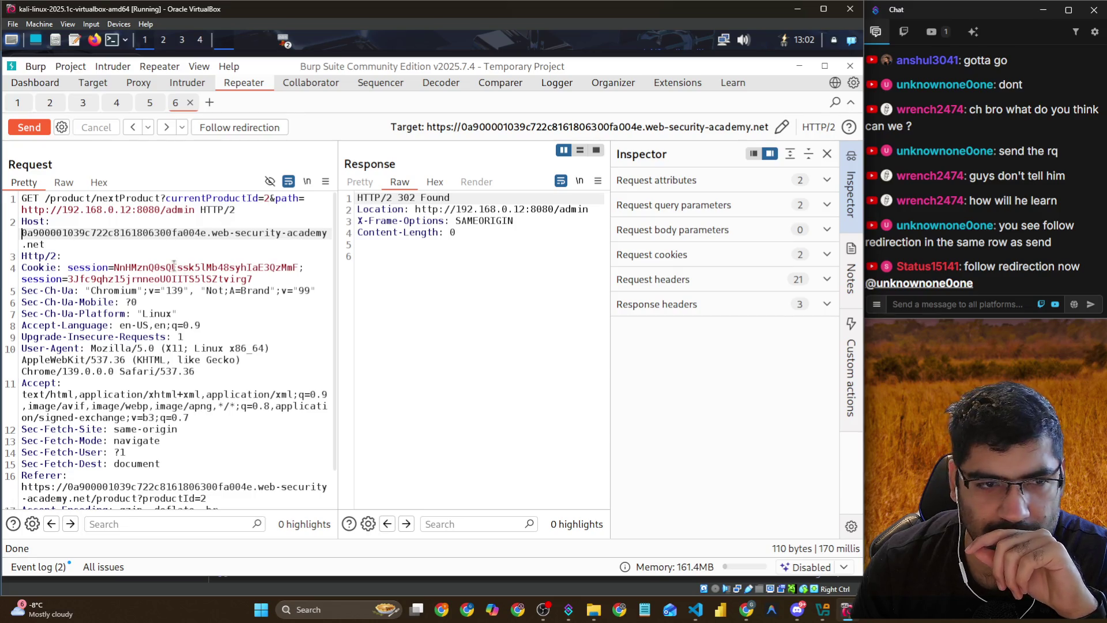
Follow the redirect to GET /admin on 192.168.0.12:8080 and resend it after it fails to connect
click(214, 125)
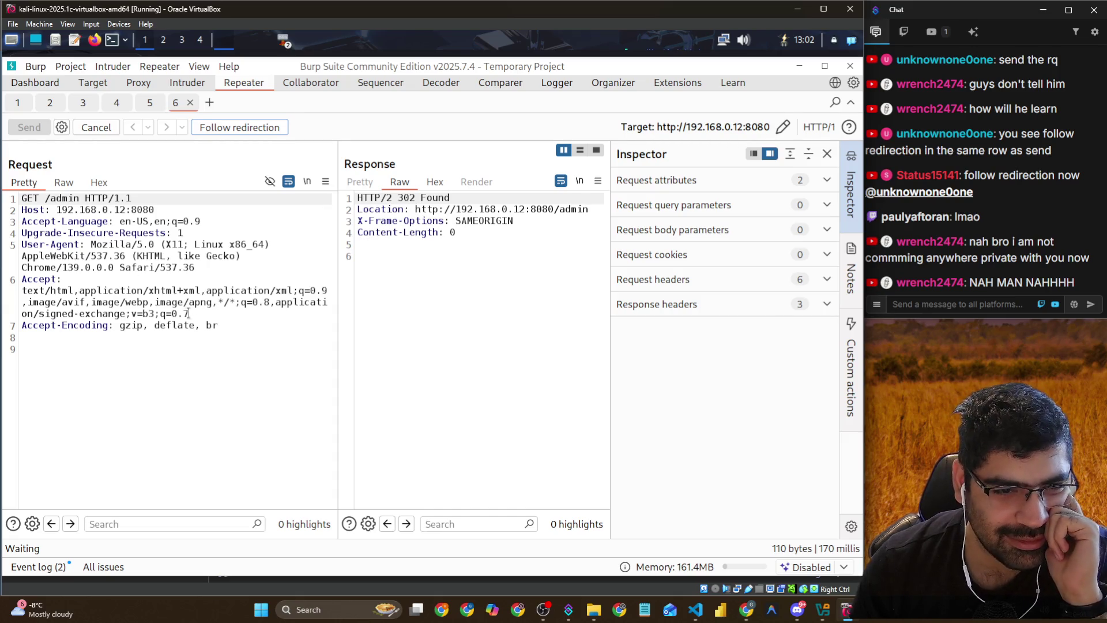
drag(227, 320, 109, 302)
drag(43, 255, 39, 255)
click(118, 289)
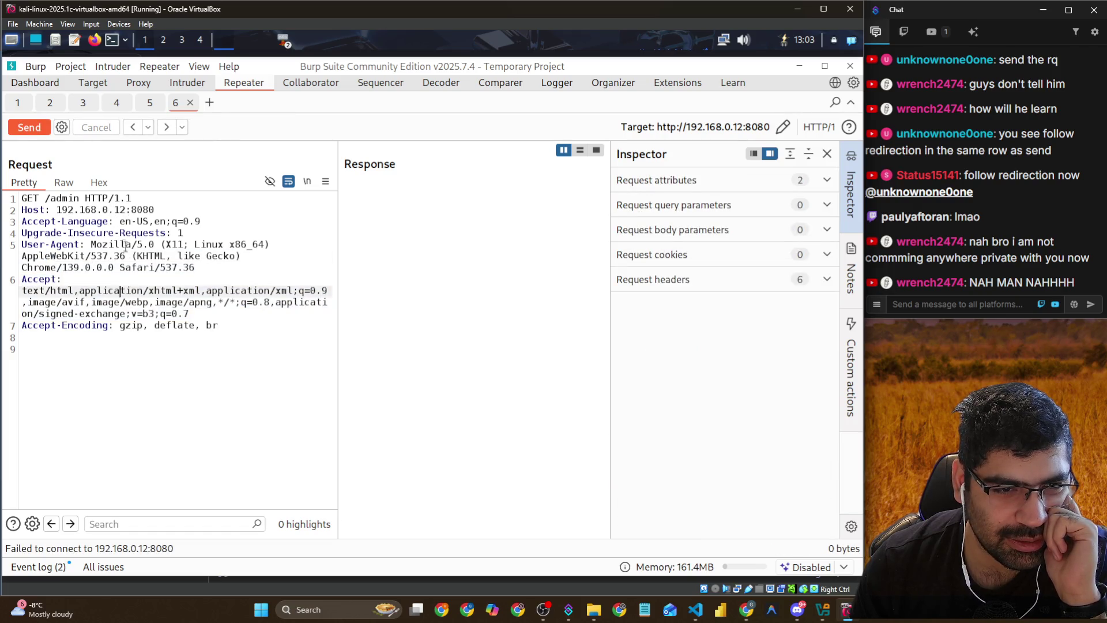
click(184, 325)
click(166, 362)
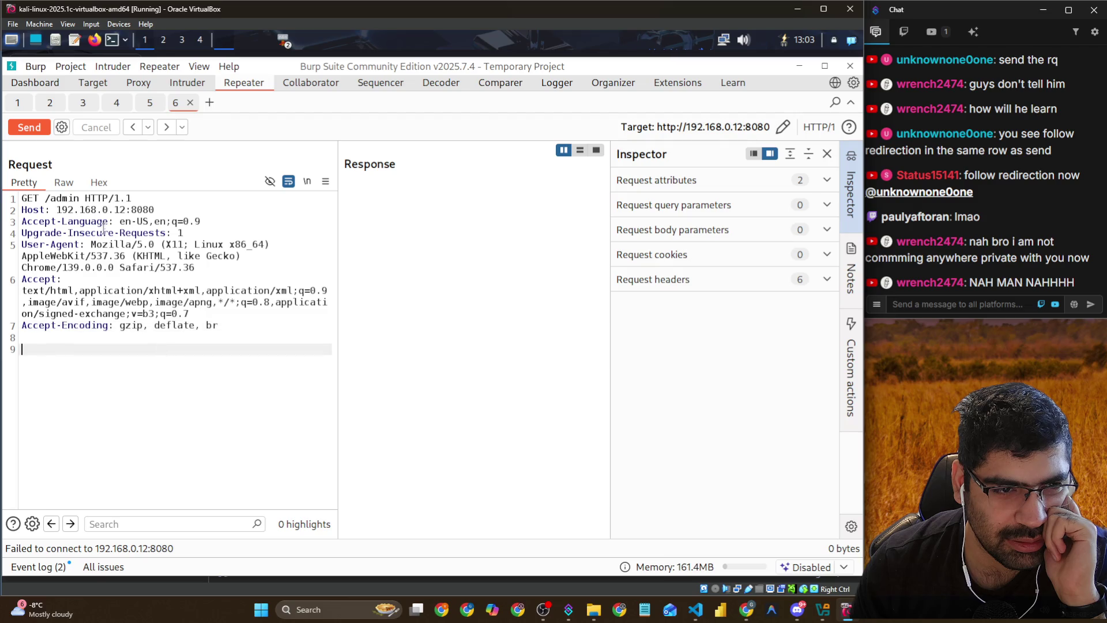
click(80, 198)
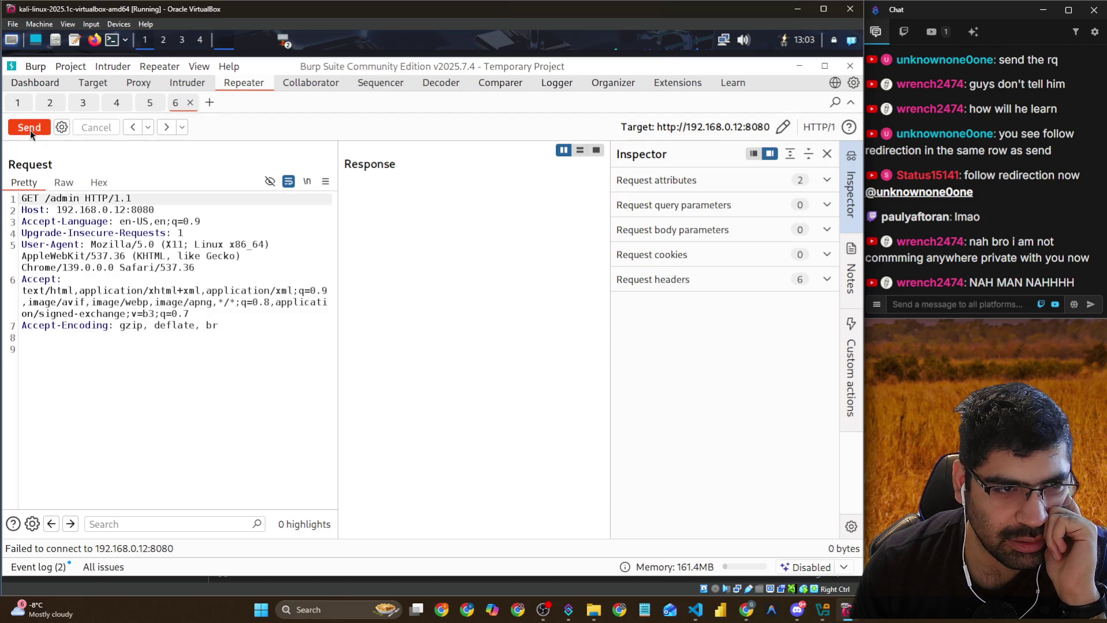
click(30, 133)
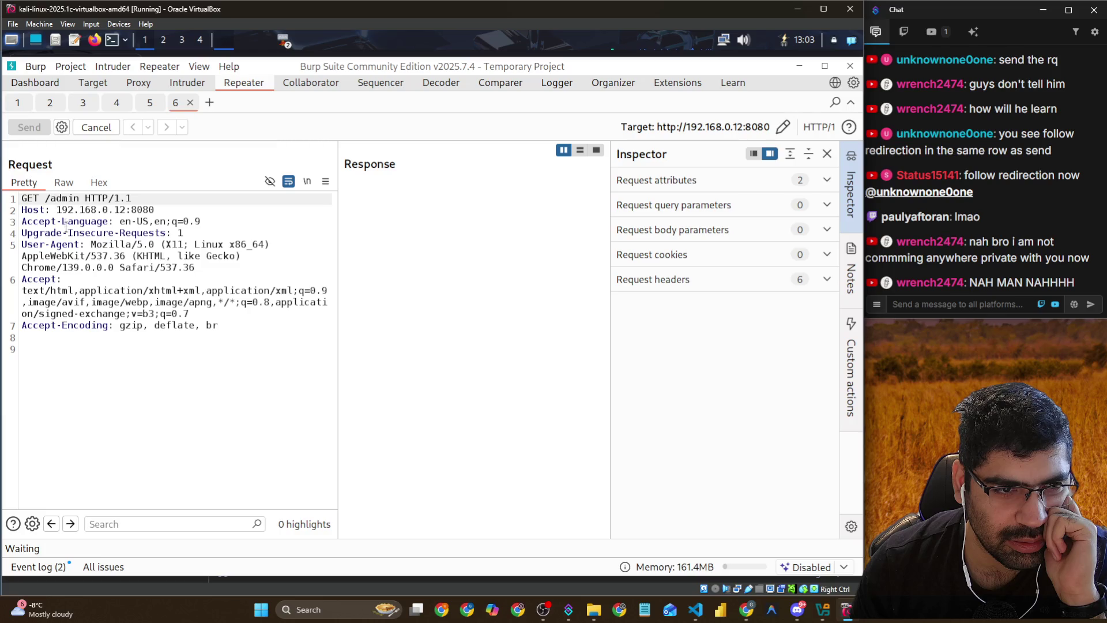
click(74, 245)
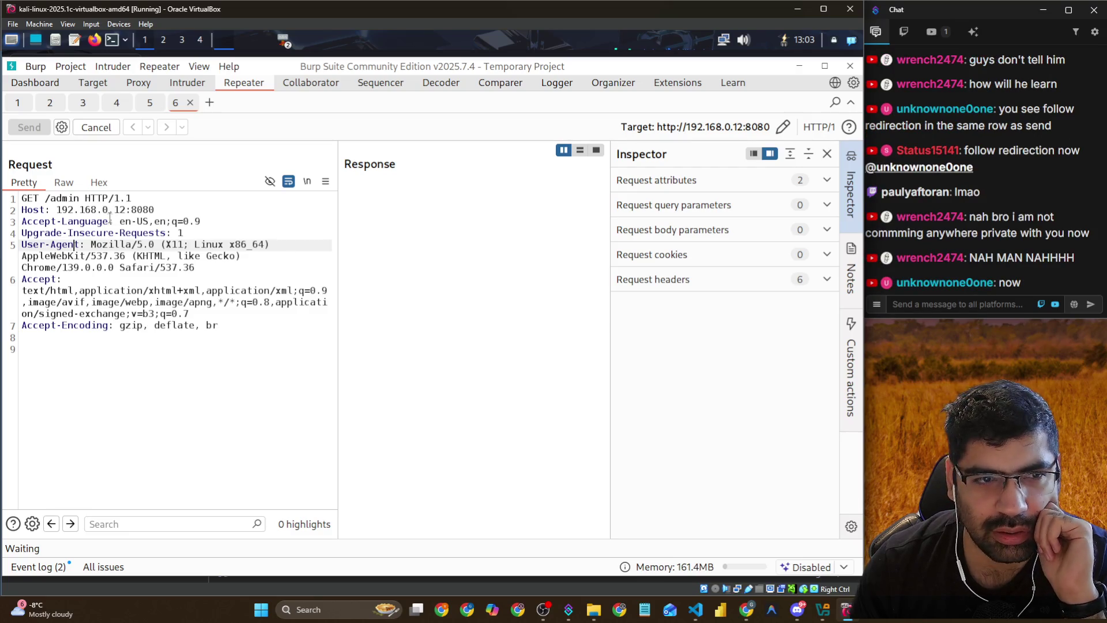
click(80, 199)
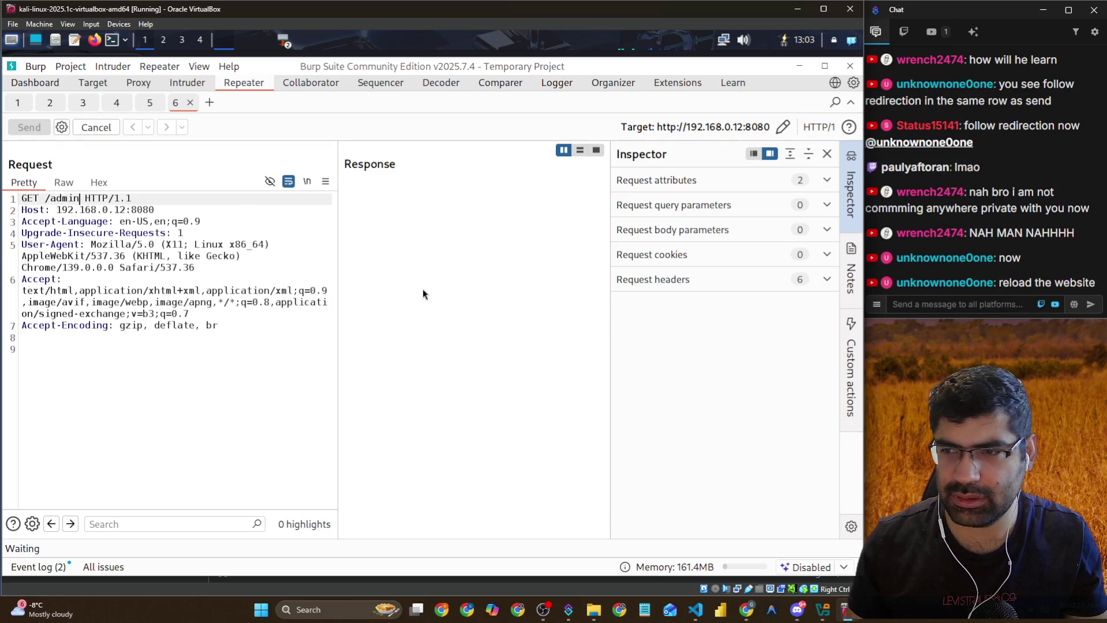
Reload 192.168.0.12:8080/admin in Chromium and confirm Burp Proxy interception is off
key(alt+Tab)
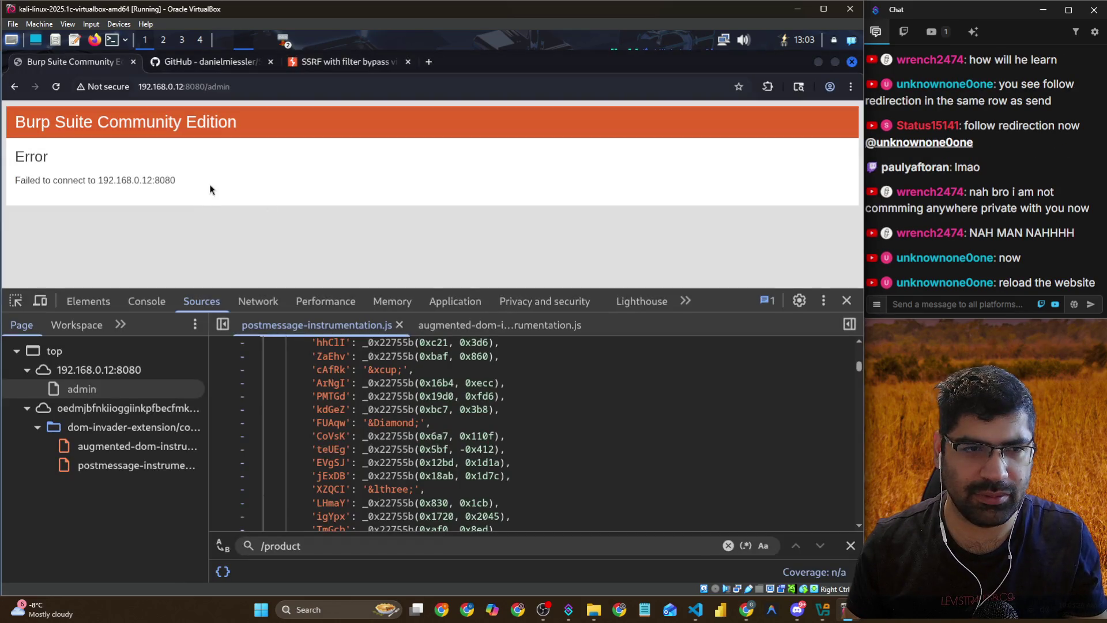
key(alt+Tab)
key(alt+Tab)
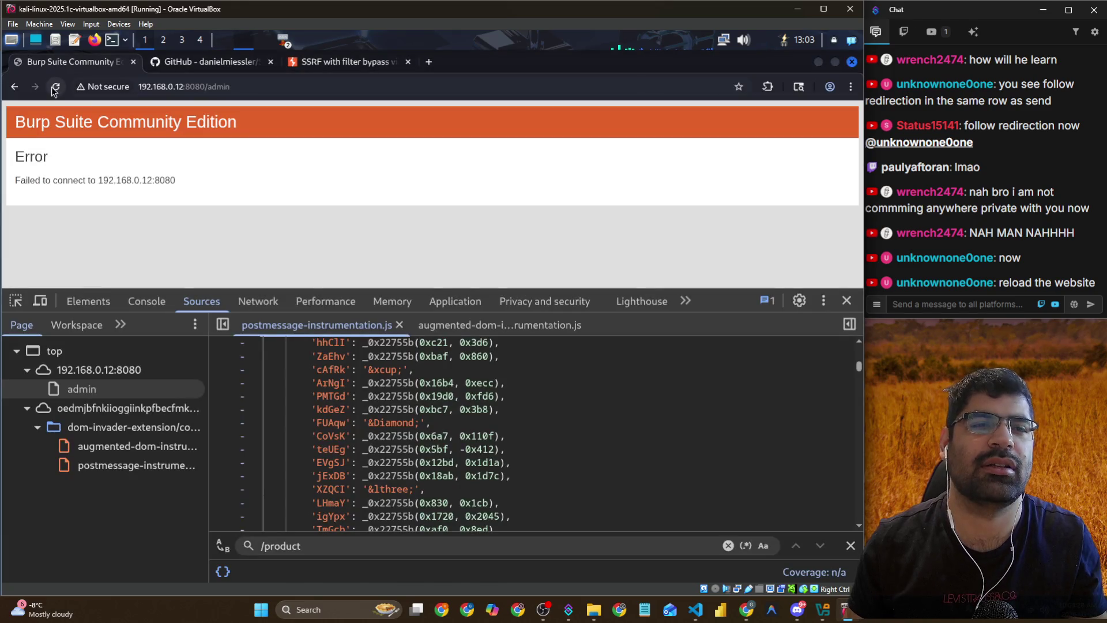
click(53, 87)
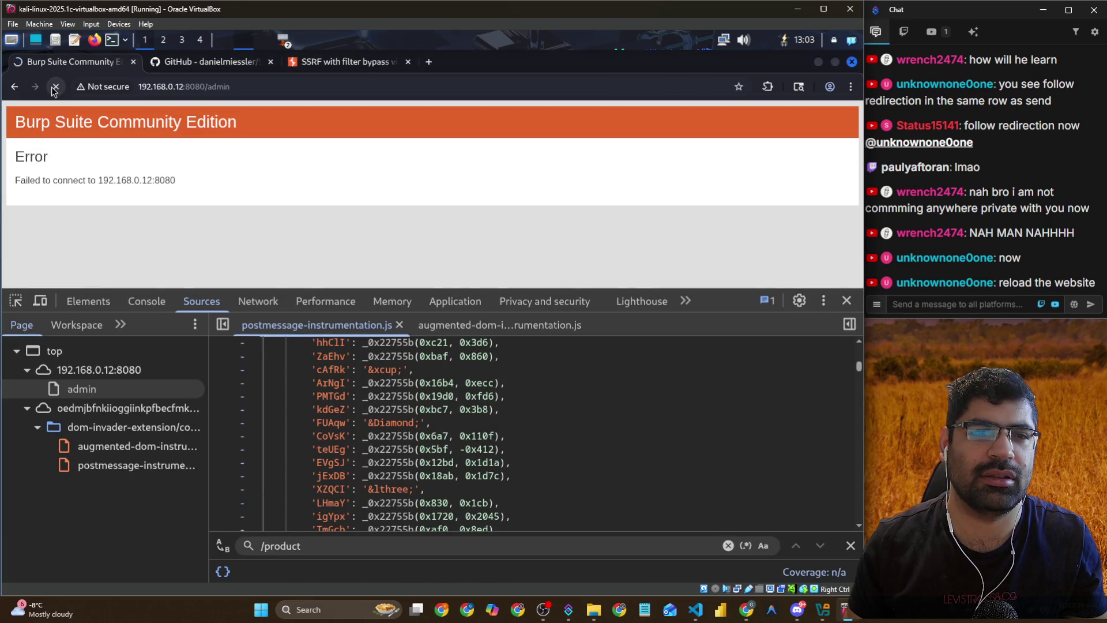
key(alt+Tab)
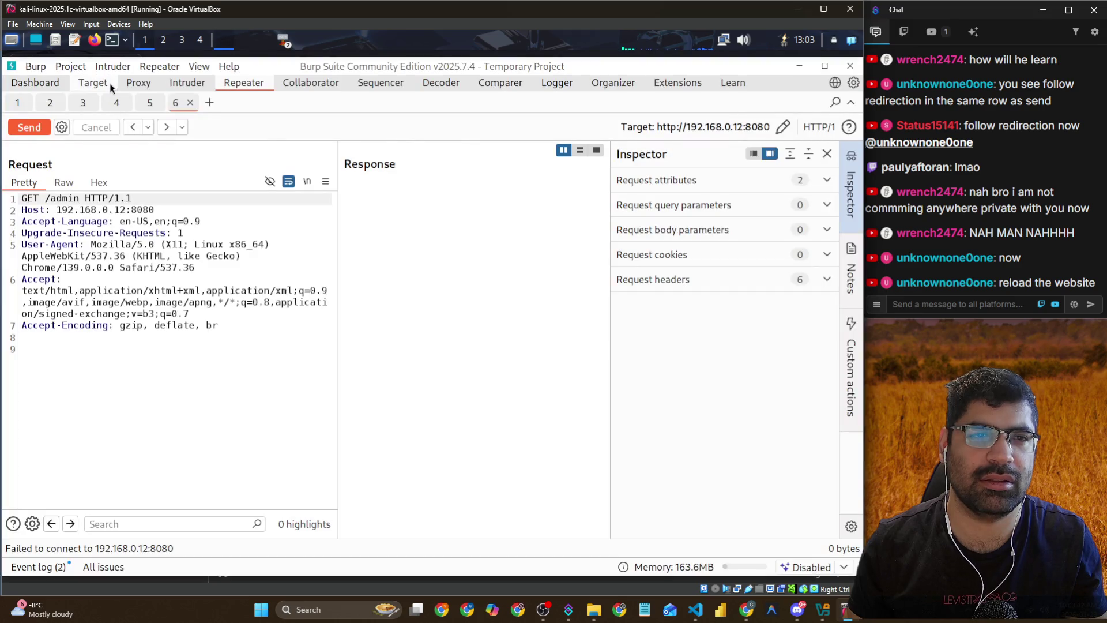
click(109, 84)
click(129, 82)
click(91, 123)
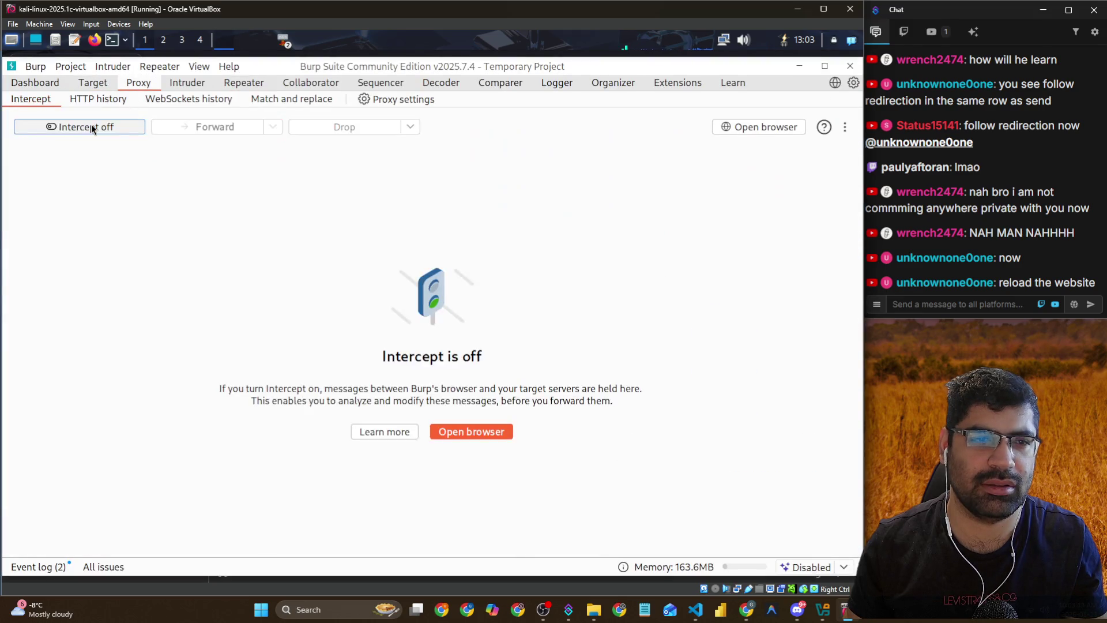
Reload the admin page twice more; it still fails to connect
key(alt+Tab)
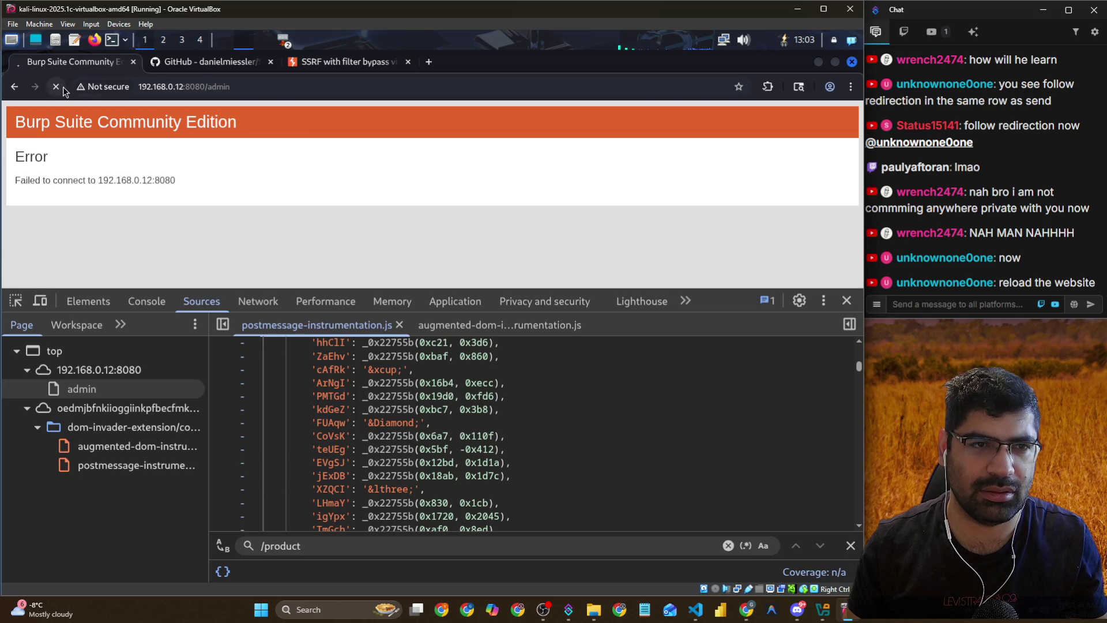
click(64, 88)
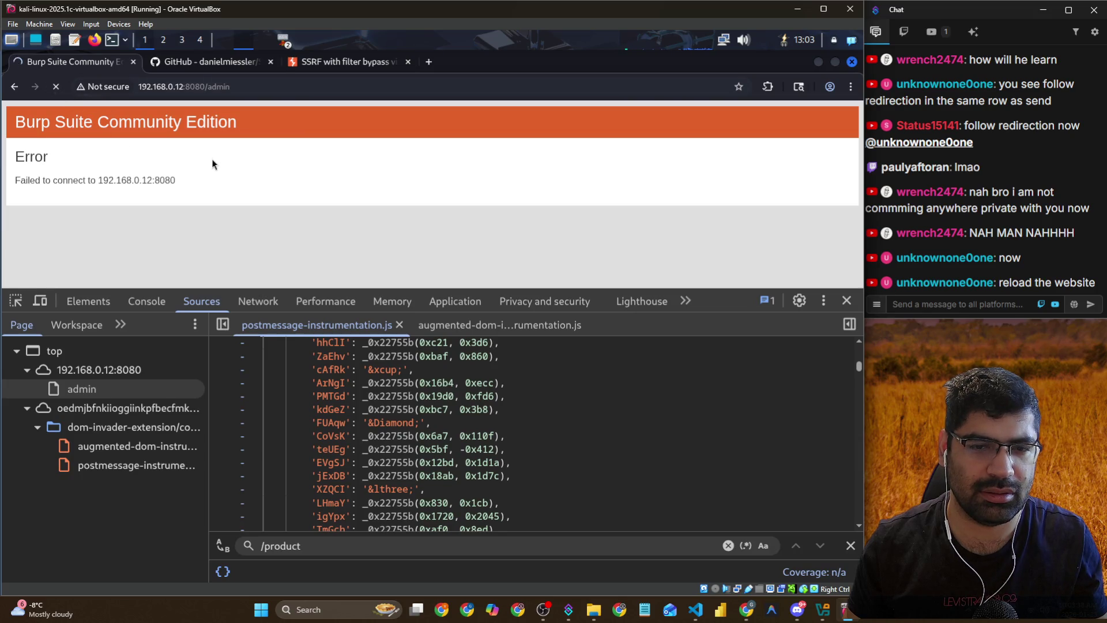
key(alt+Tab)
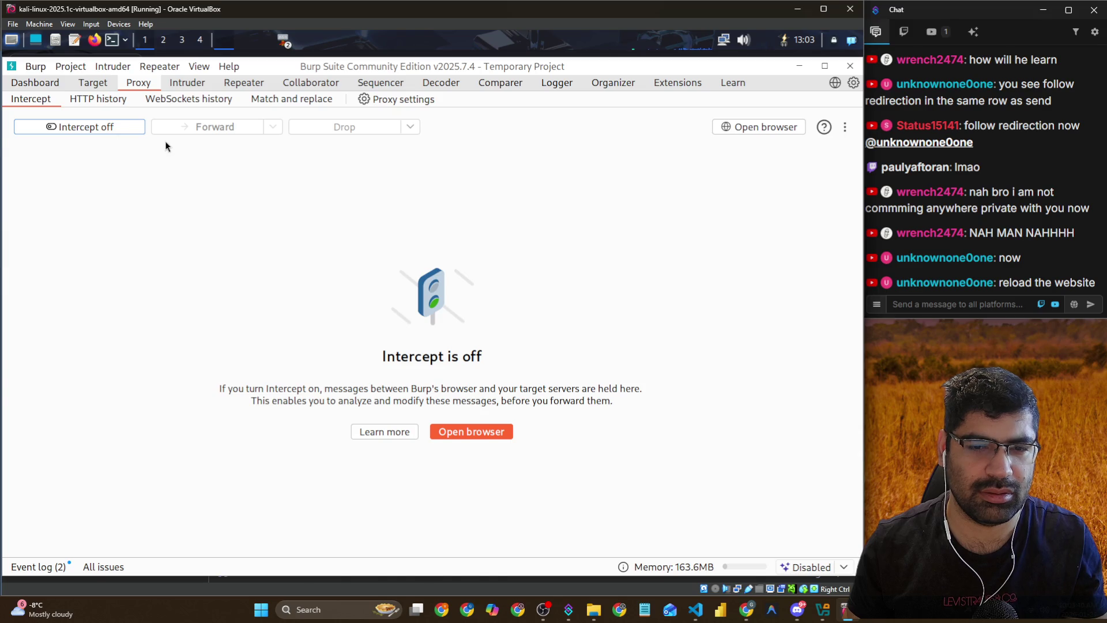
key(alt+Tab)
click(58, 88)
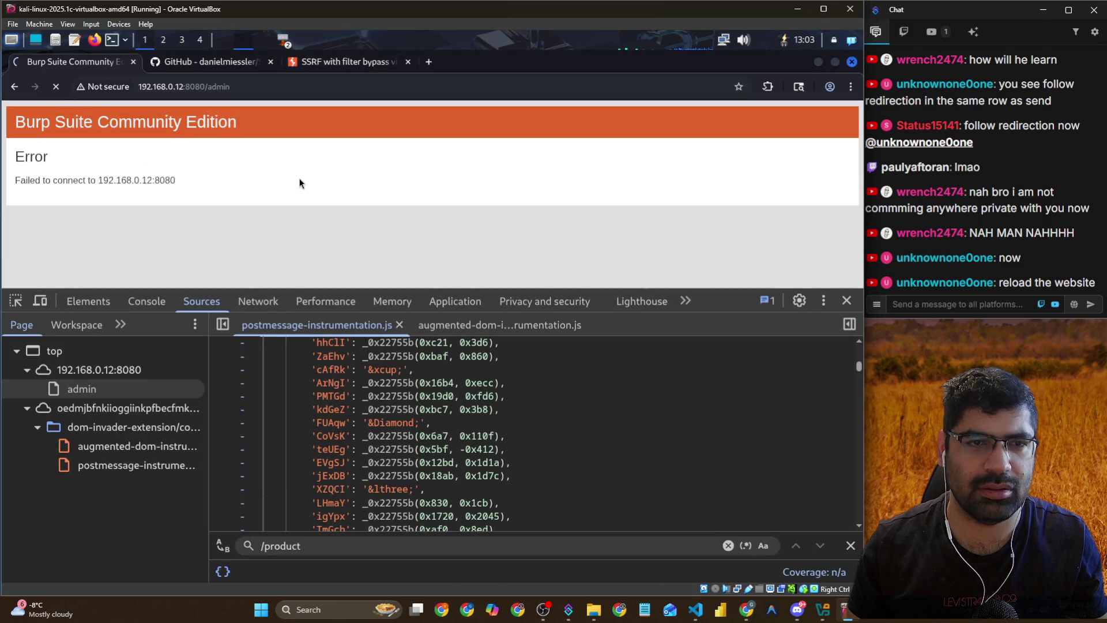
click(270, 87)
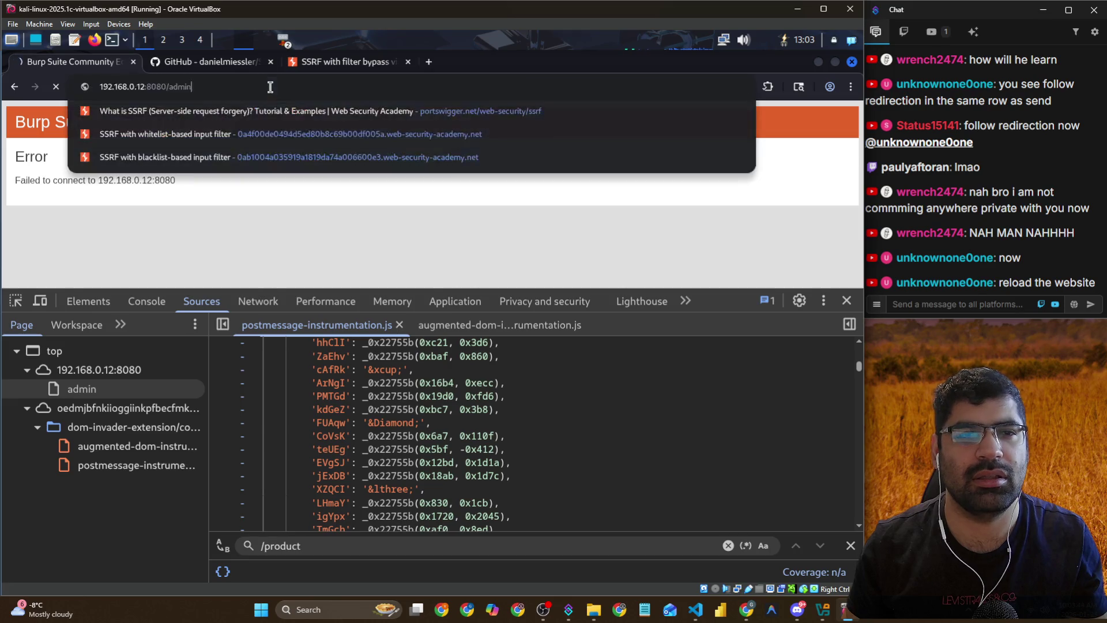
Bring up Repeater tabs 6 and 5, showing the WebSocket PING message
key(alt+Tab)
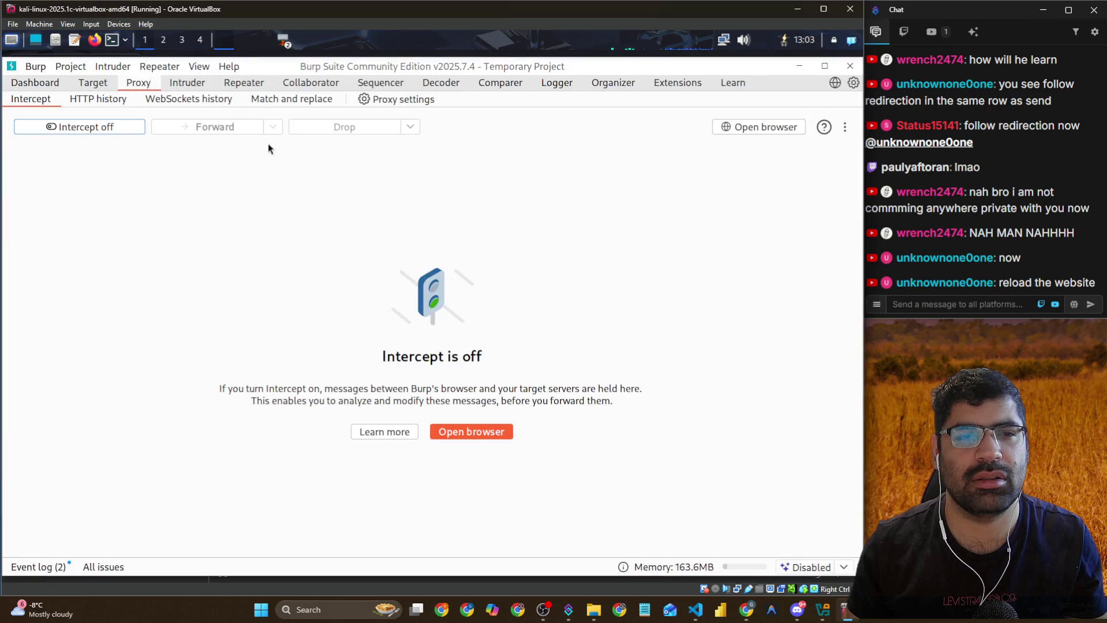
click(194, 85)
click(241, 84)
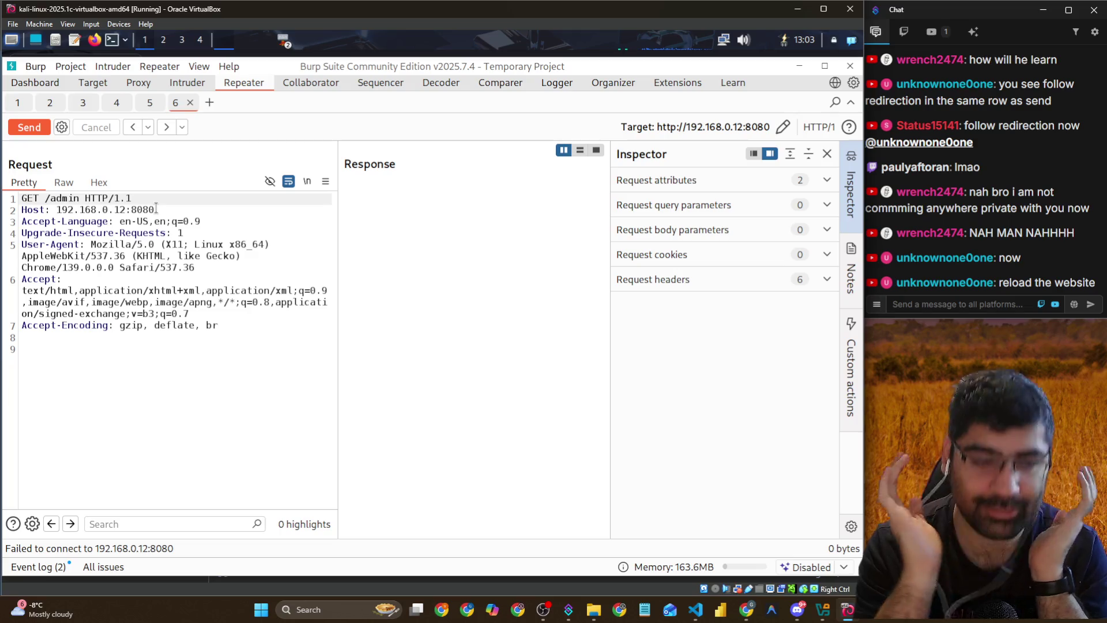
click(147, 104)
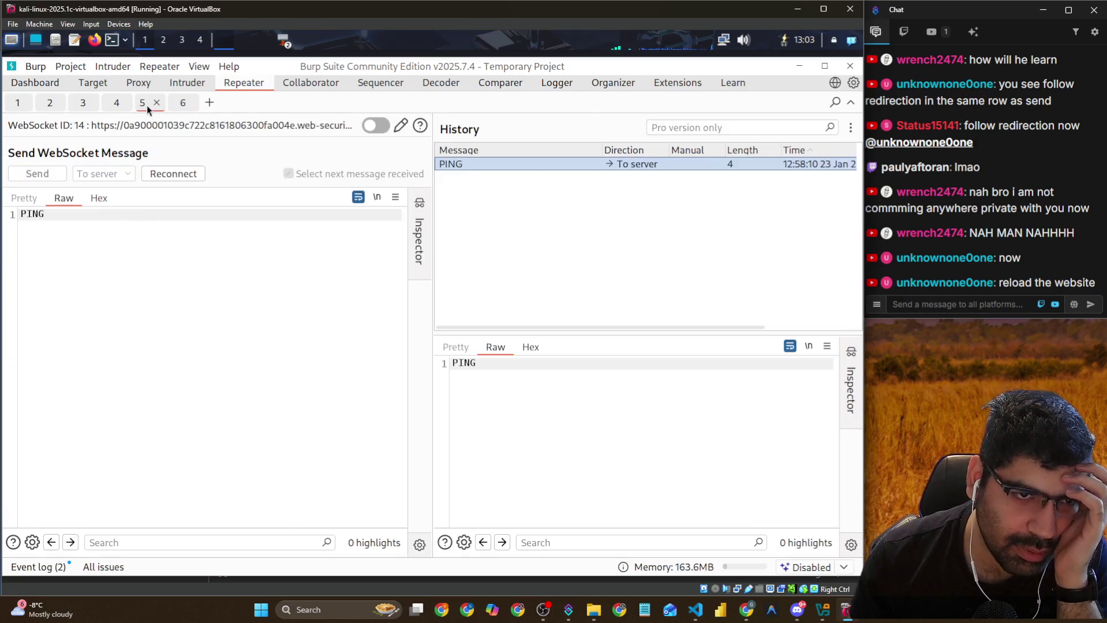
Return to Repeater tab 6 and reload the admin page in the browser once more
click(178, 107)
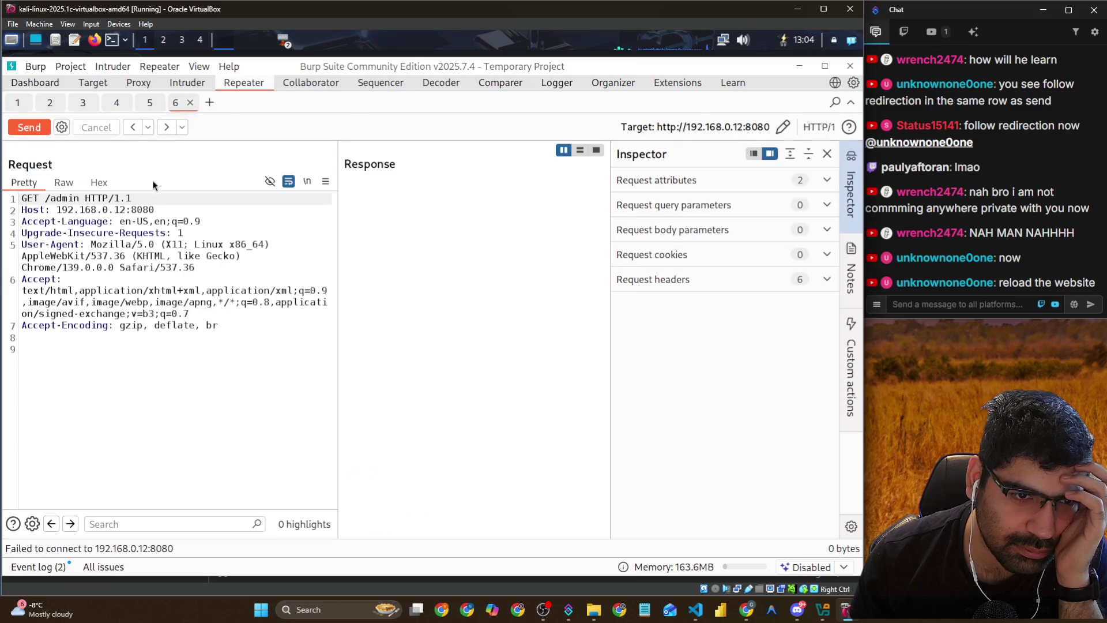
key(alt+Tab)
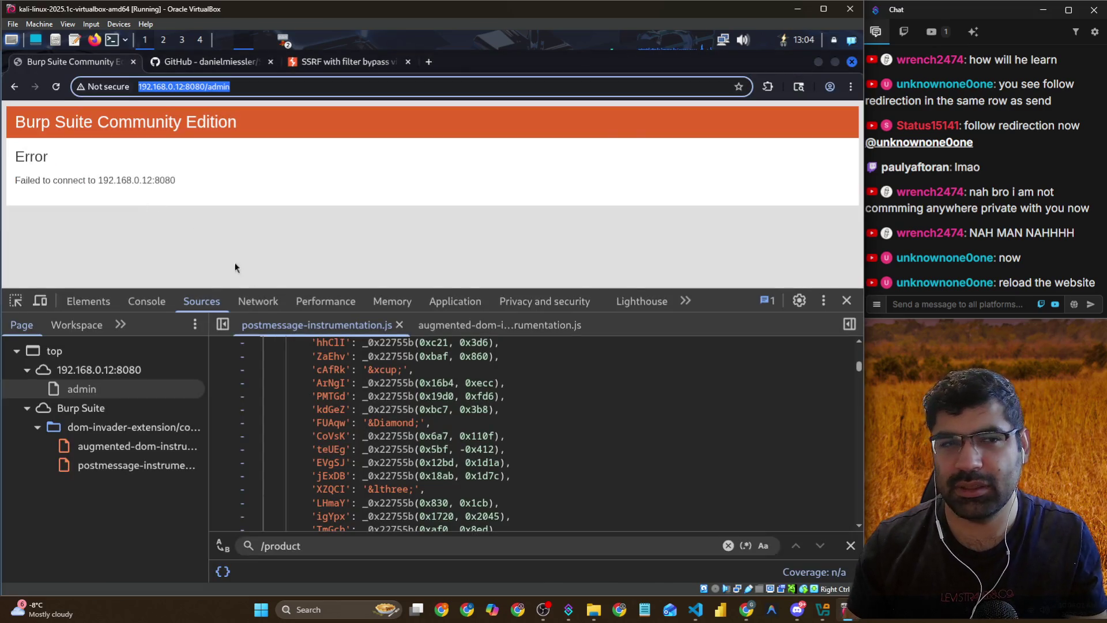
click(52, 88)
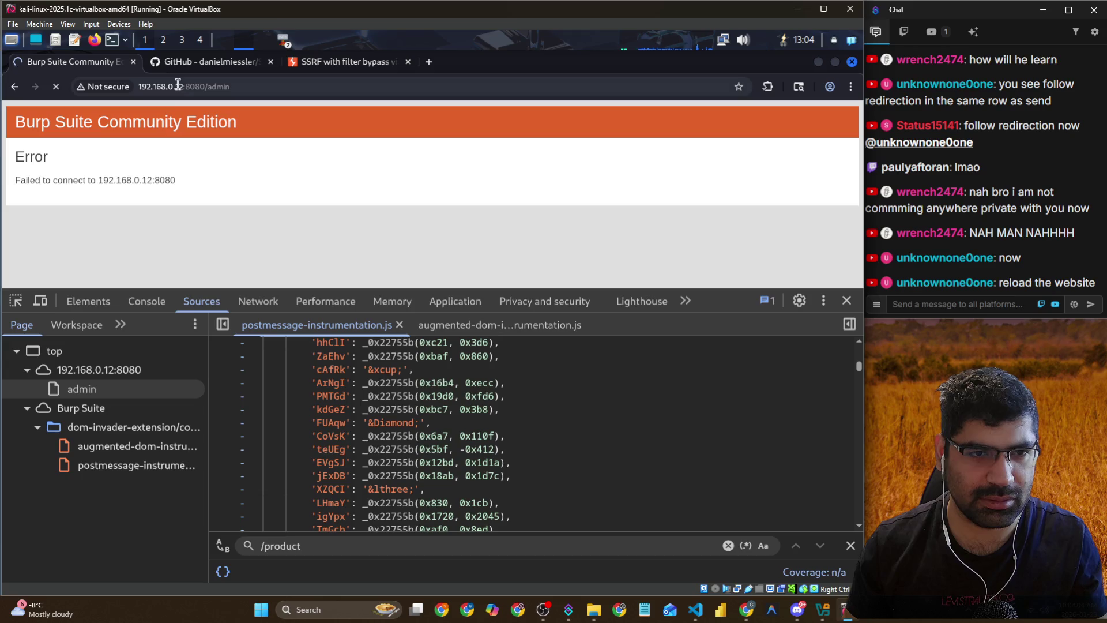
key(alt+Tab)
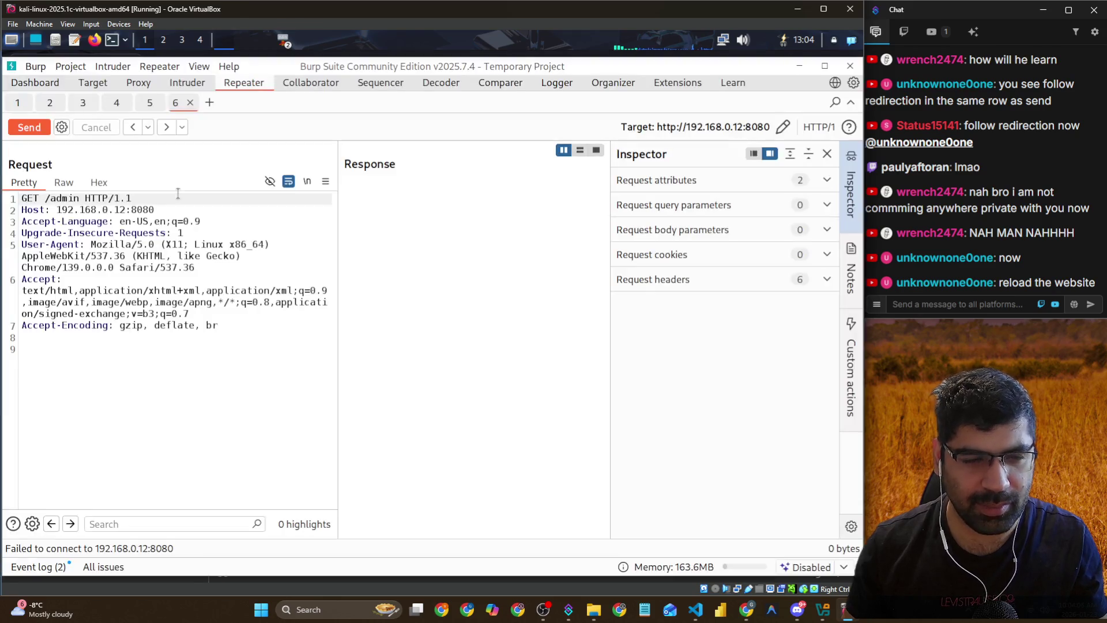
Append /delete/user/carlos to the nextProduct request from history, send it, and follow the 302 redirect
click(146, 127)
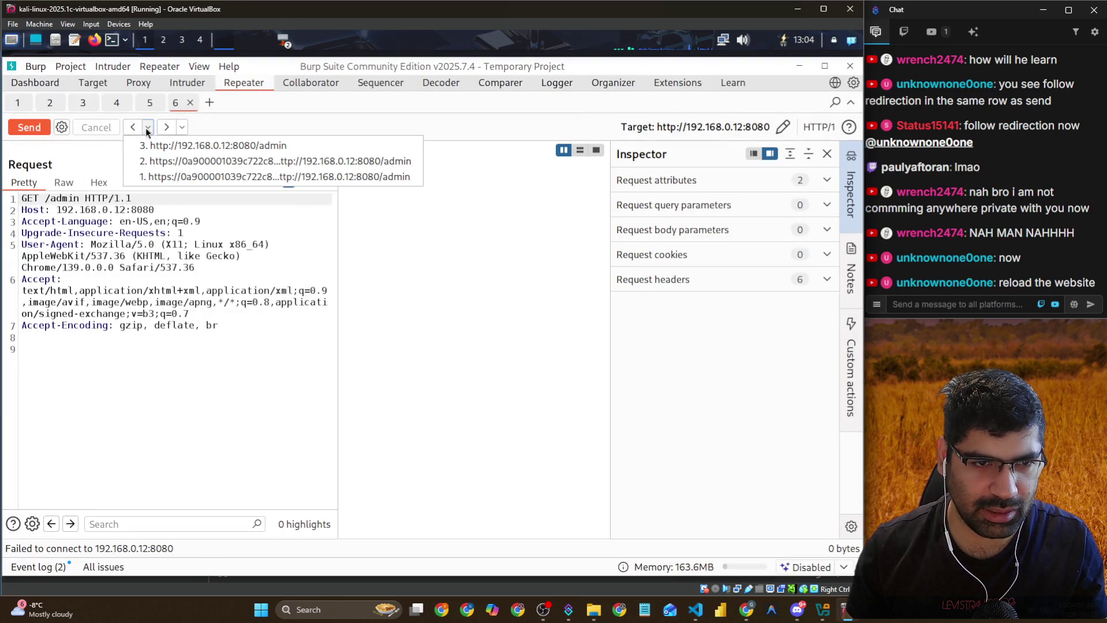
click(153, 176)
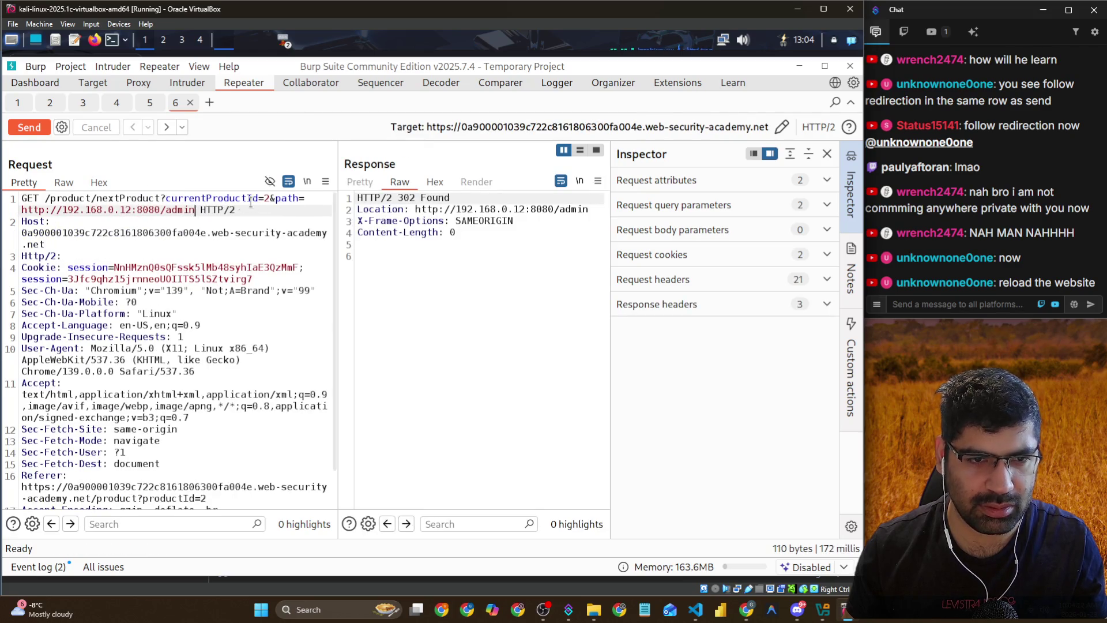
text(/dele)
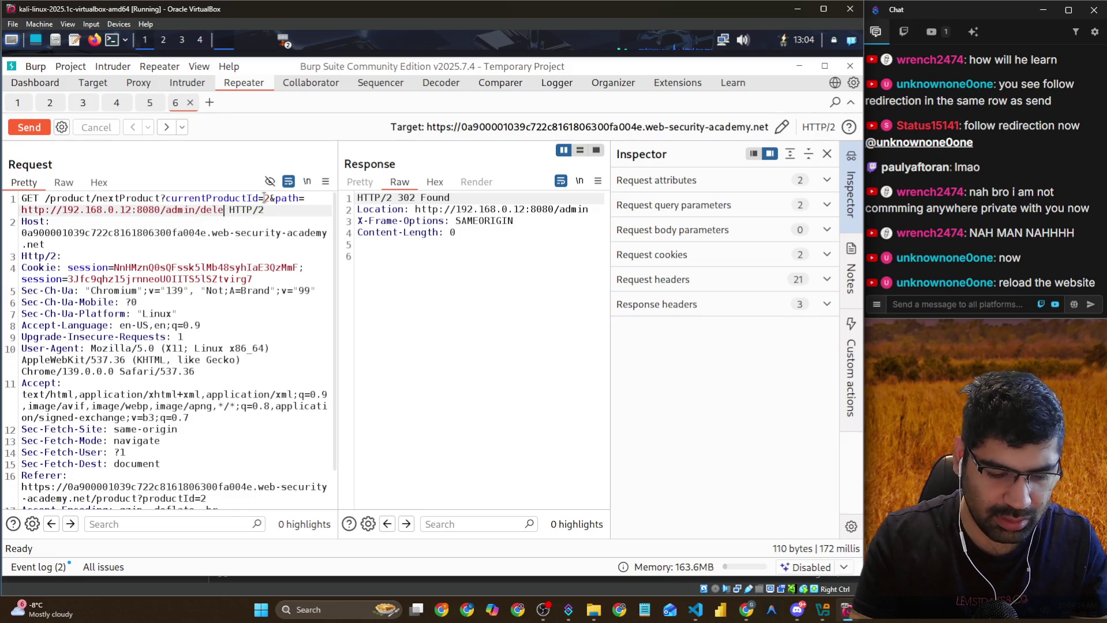
text(te)
text(/user/ca)
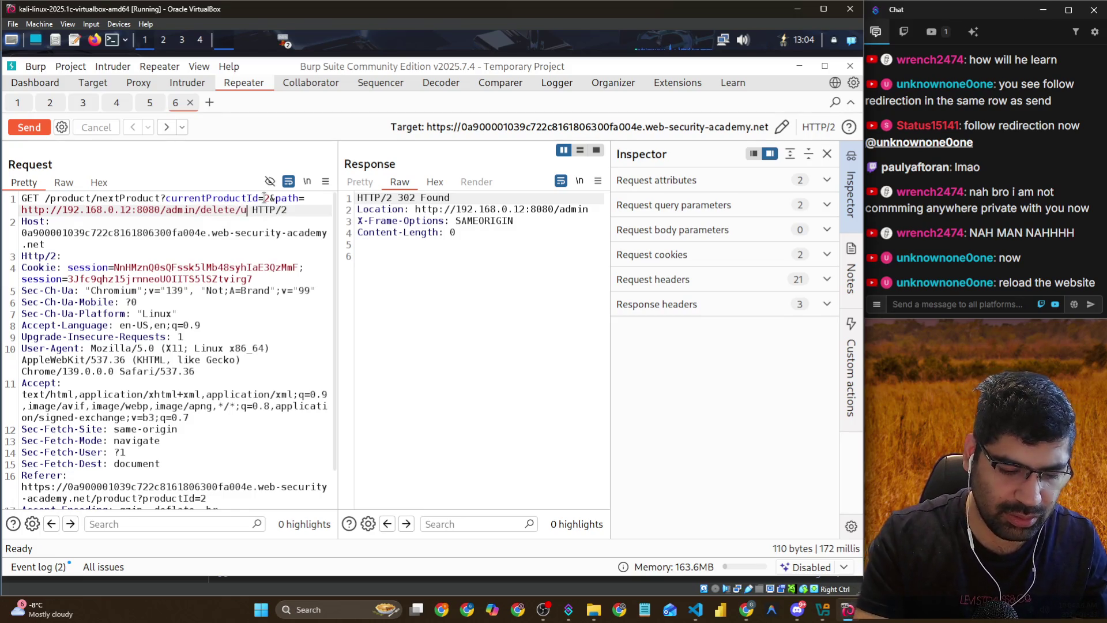
text(rlos)
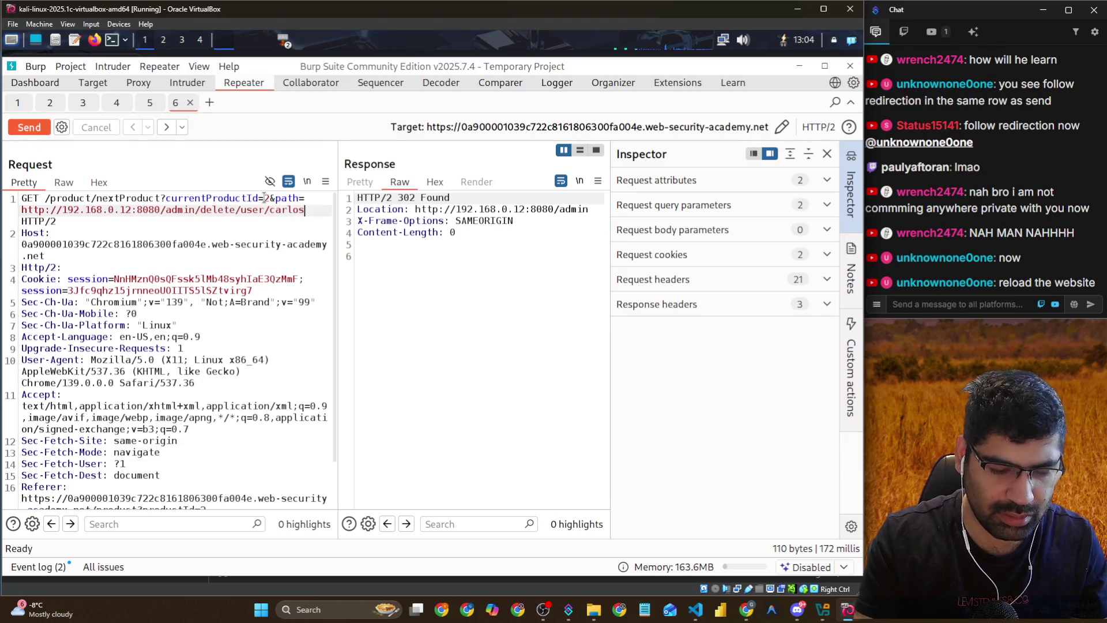
click(40, 132)
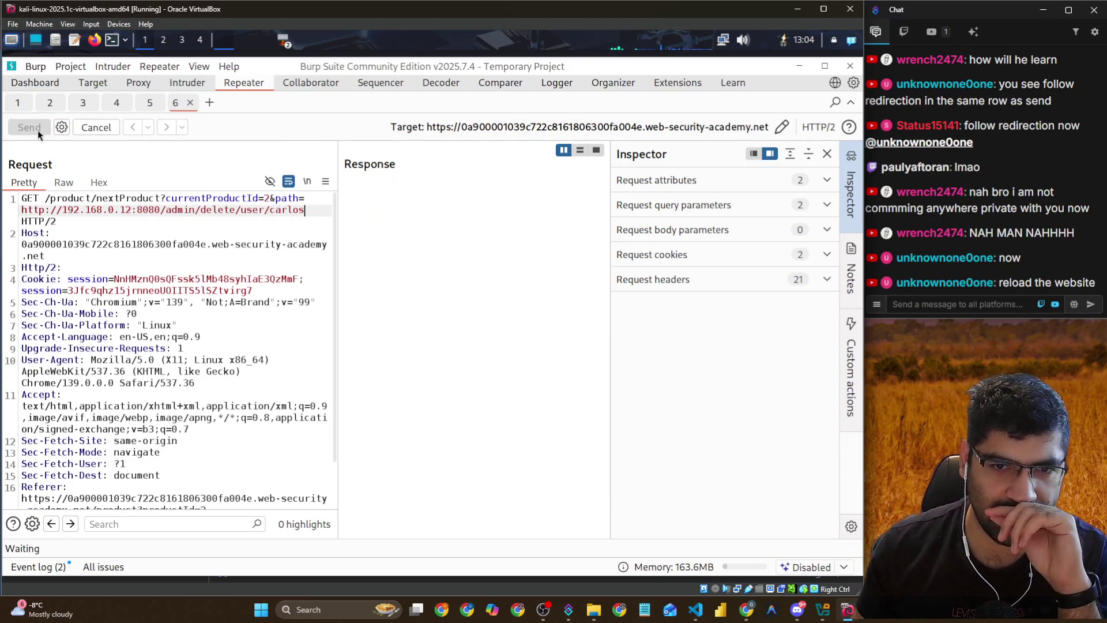
click(277, 133)
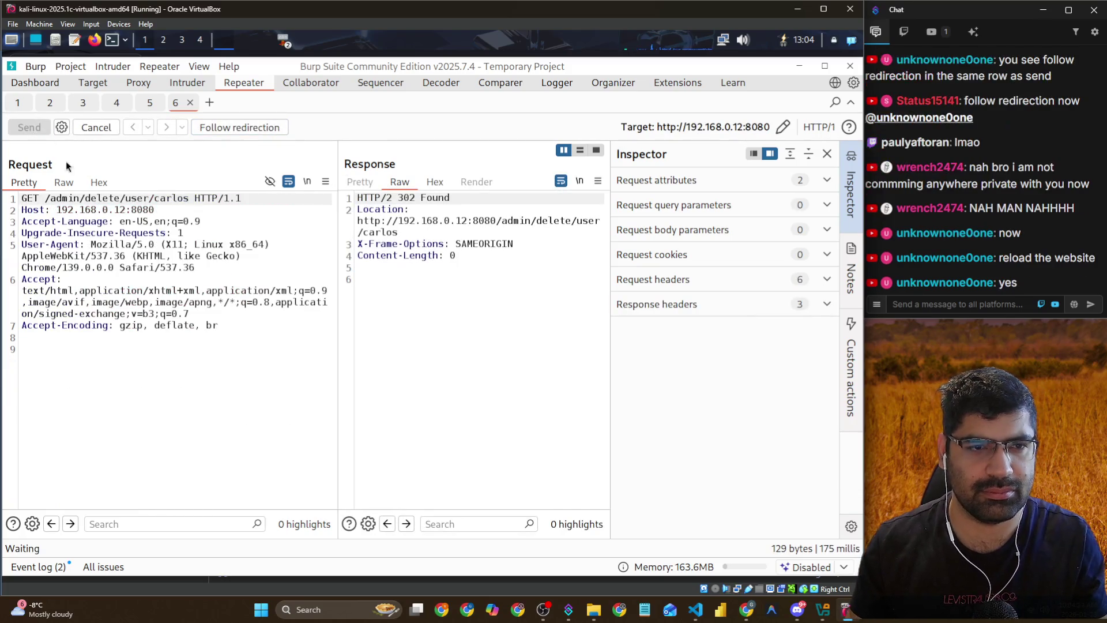
key(alt+Tab)
key(alt+Left)
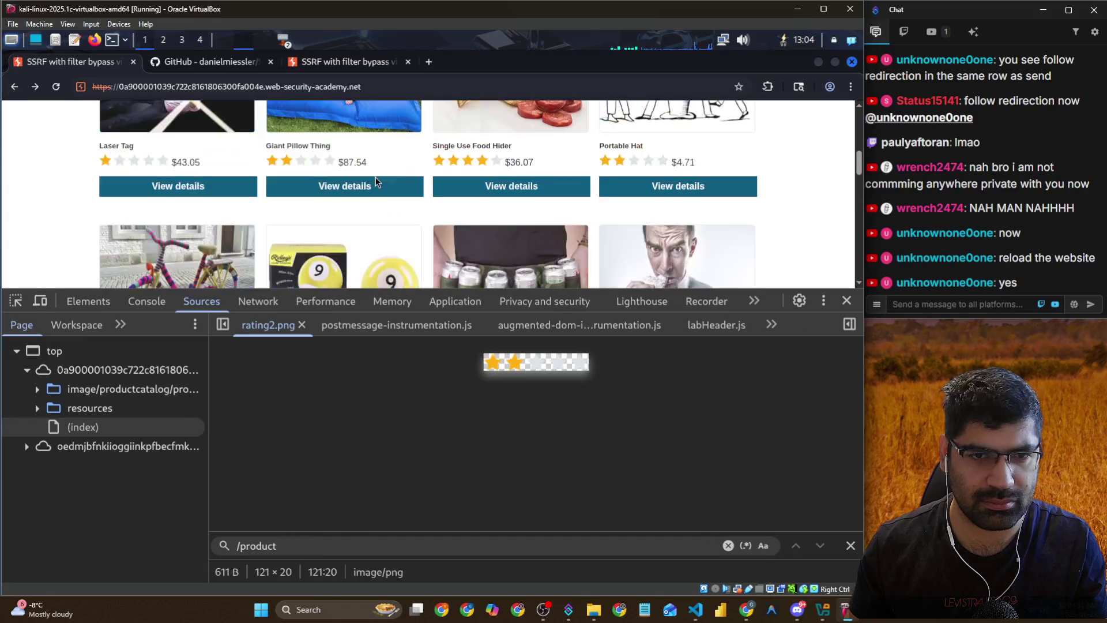
Scroll the lab shop page, then return to Burp's followed /admin/delete/user/carlos request
scroll(375, 178, up, 5)
scroll(380, 180, down, 1)
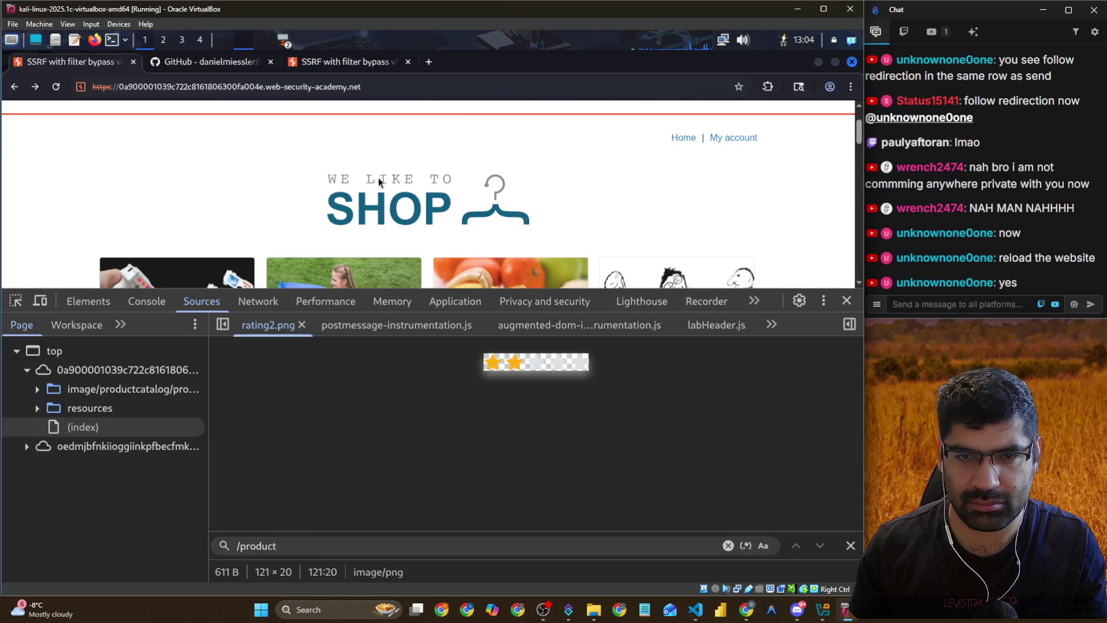
key(alt+Tab)
click(221, 243)
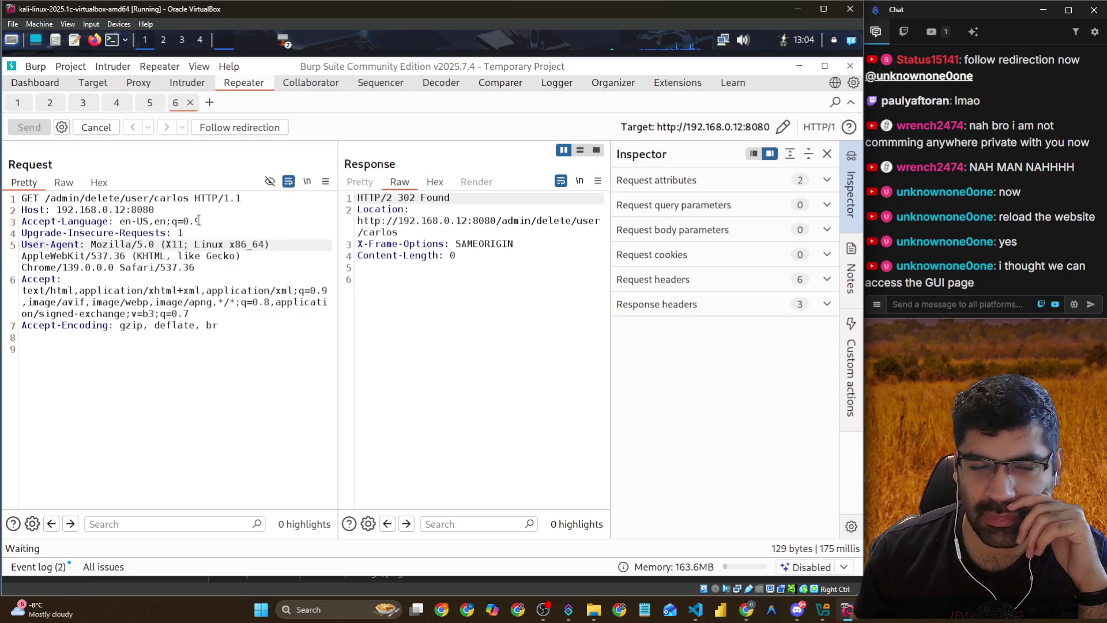
Resend the redirected delete-carlos request, then inspect the nextProduct request line's decoded path
click(235, 128)
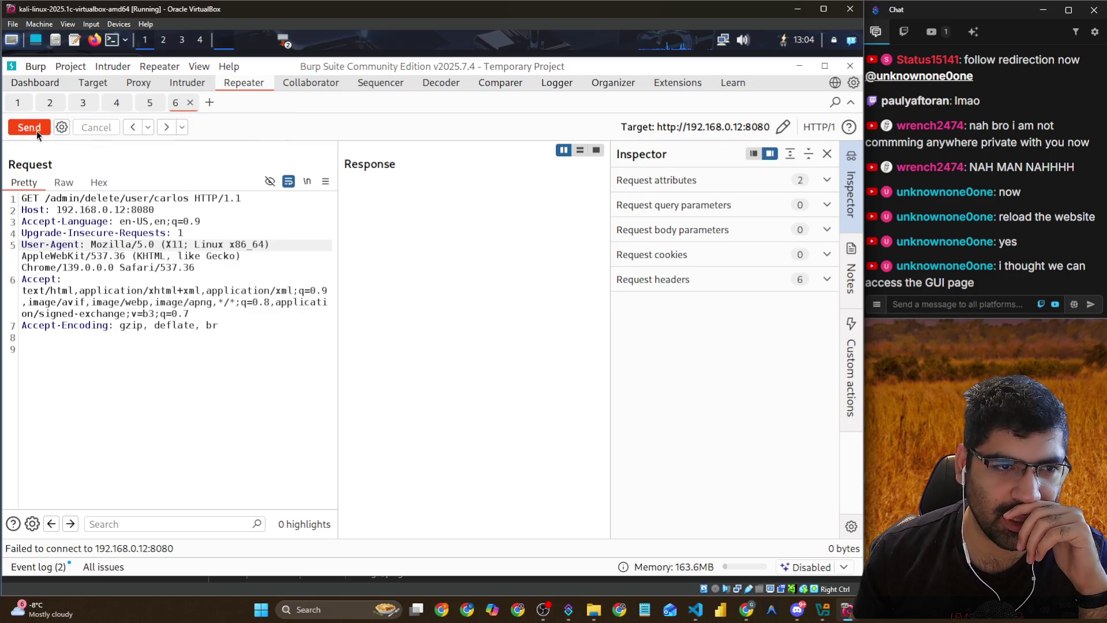
click(133, 126)
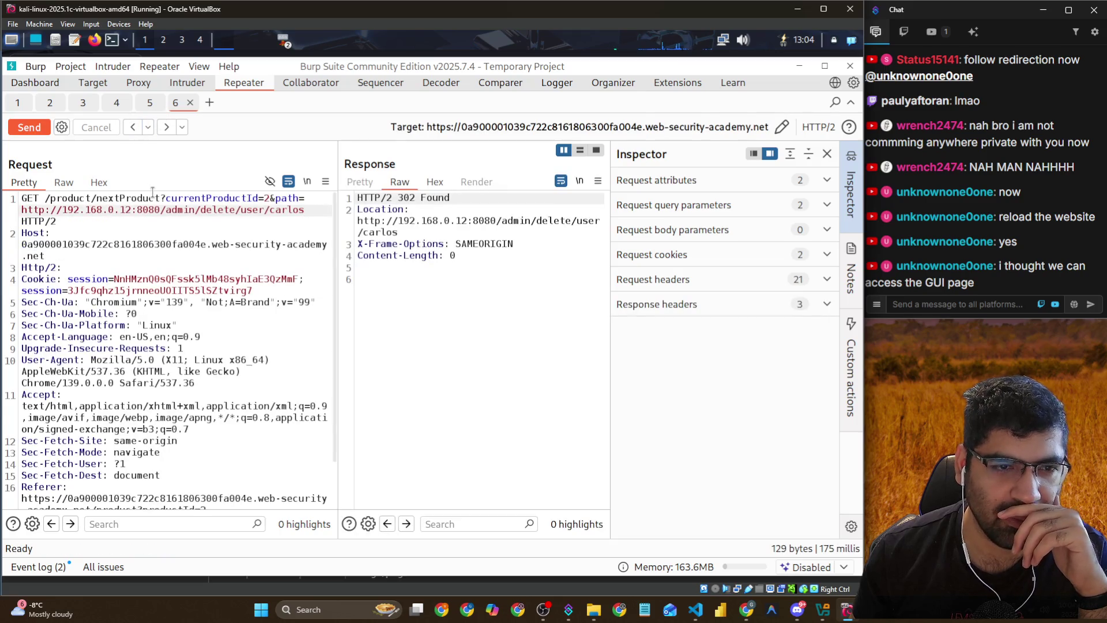
drag(25, 198, 310, 211)
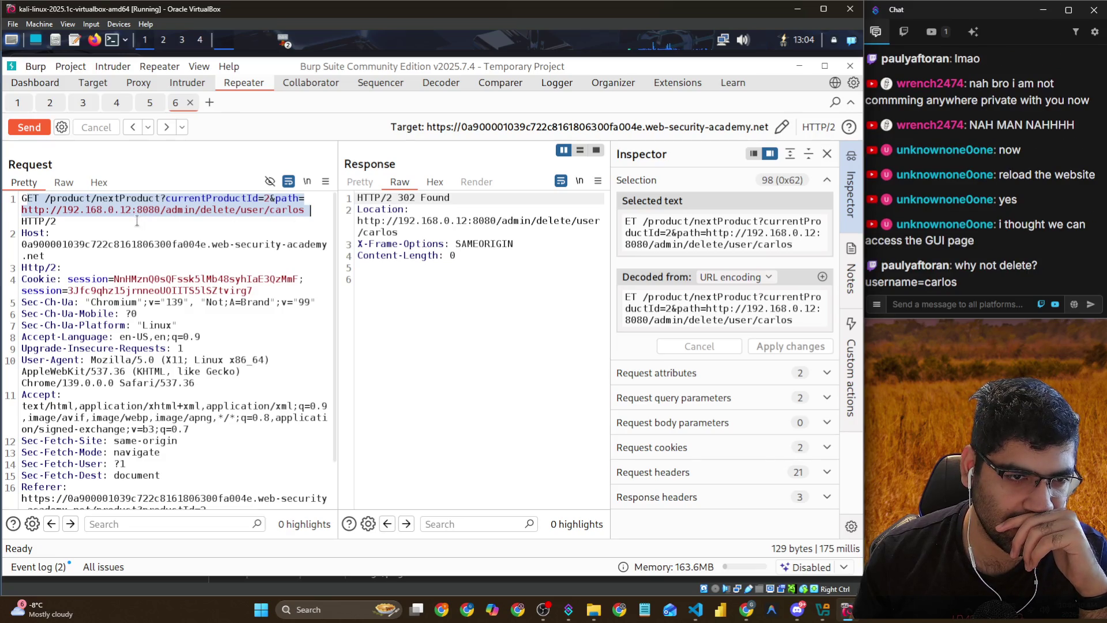
click(263, 210)
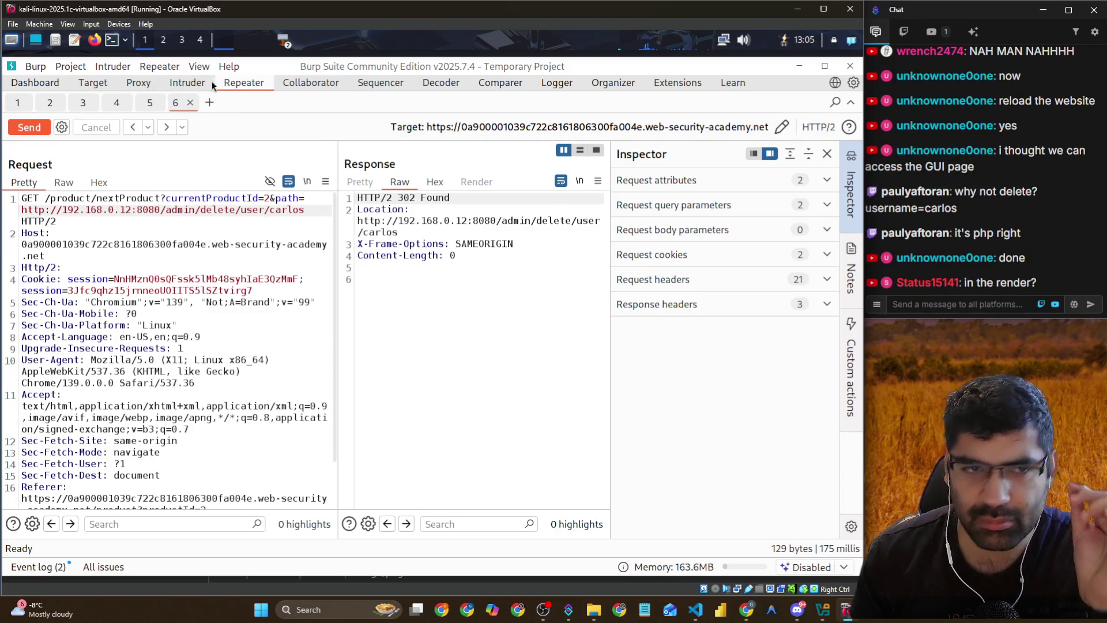
Reload the lab page (still Not solved), close DevTools, and select 'delete' in the request path
key(alt+Tab)
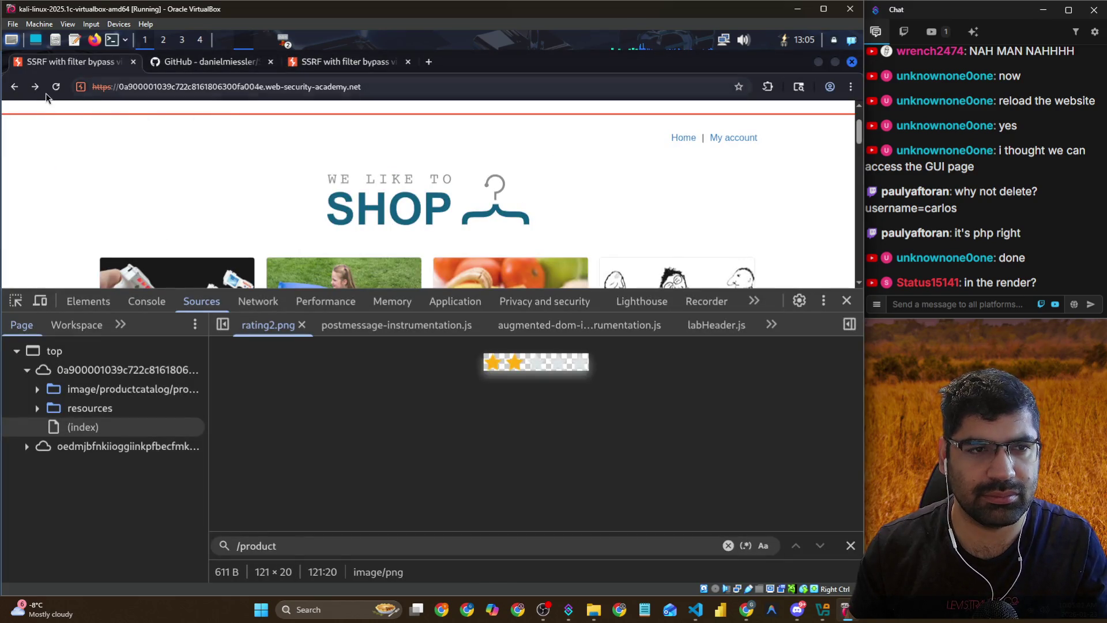
click(56, 87)
click(846, 301)
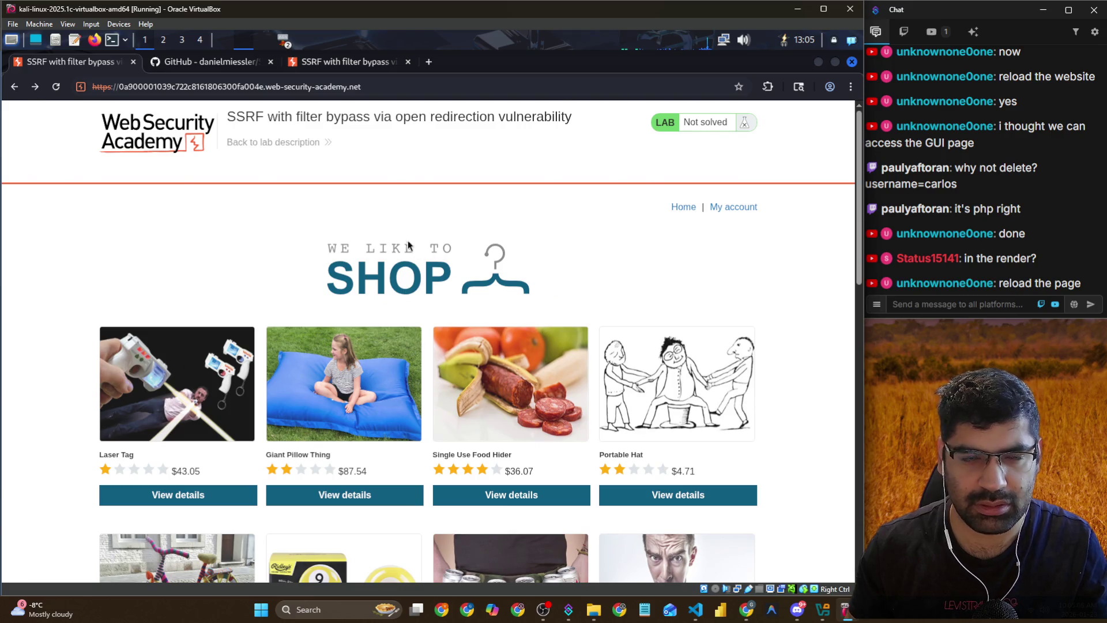
key(alt+Tab)
double_click(214, 210)
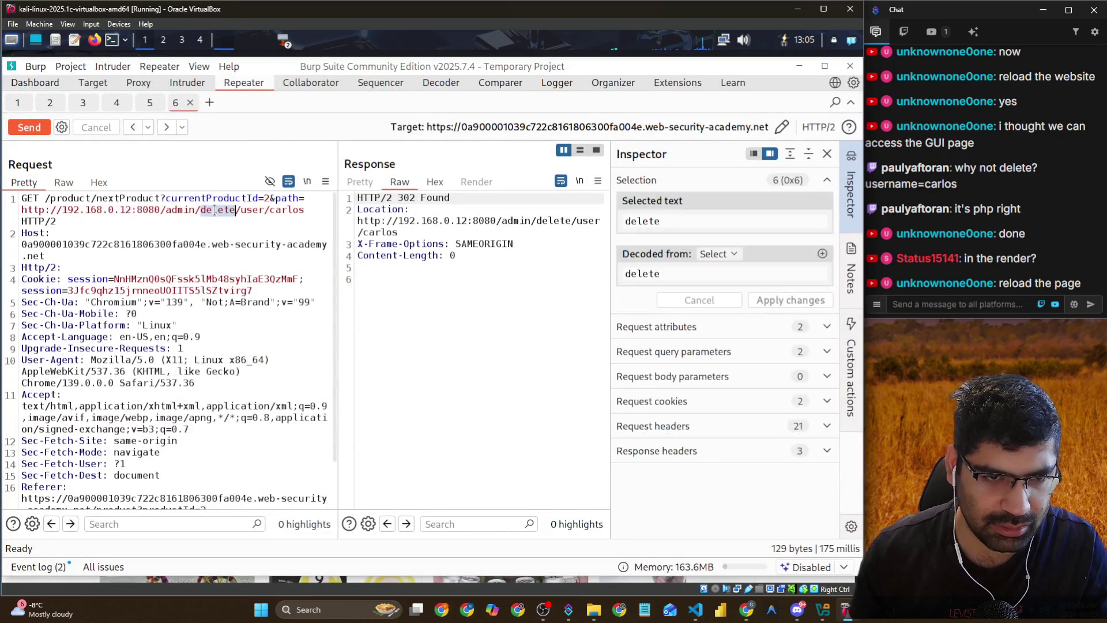
Change the nextProduct path to /admin/user/delete/carlos and send it, getting 302 Found
text(user)
key(Right)
key(Right)
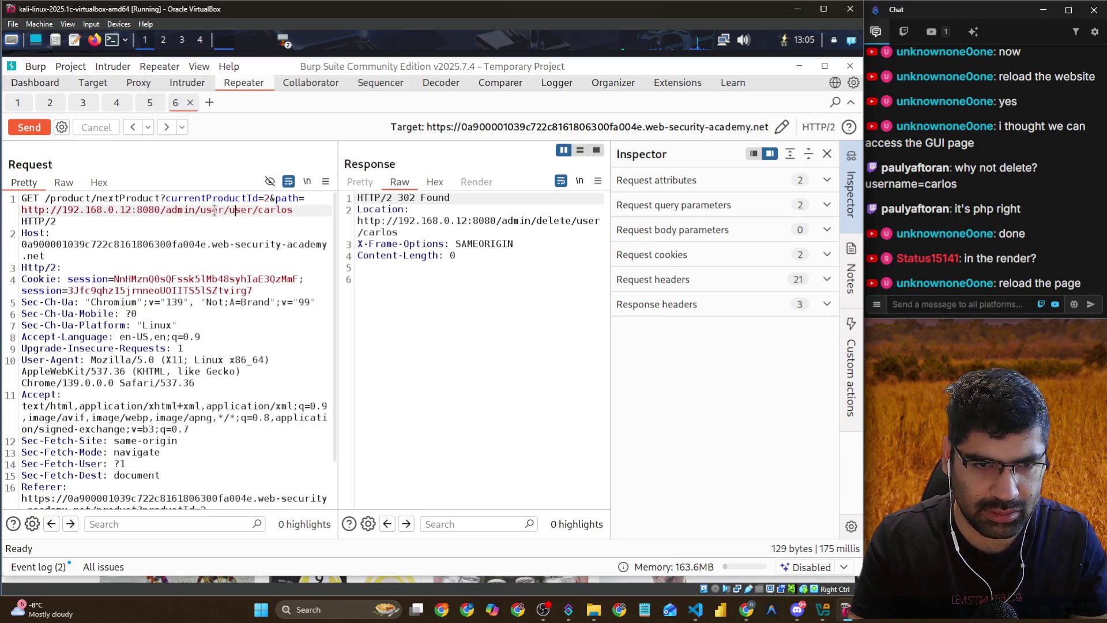
key(BackSpace)
key(BackSpace)
key(BackSpace)
key(Delete)
key(Delete)
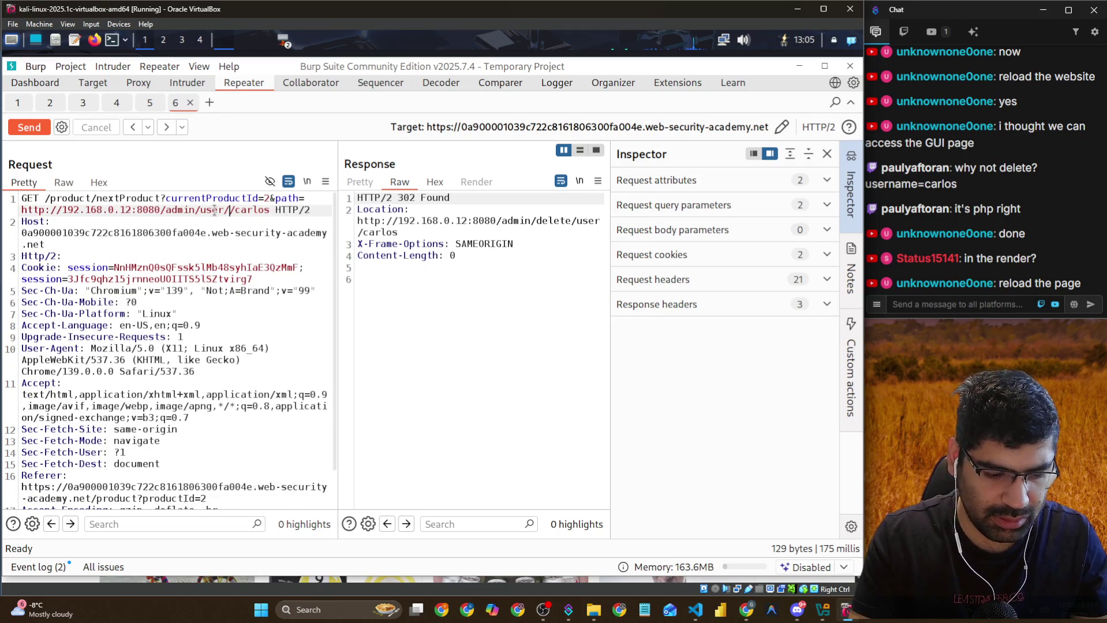
text(/delete)
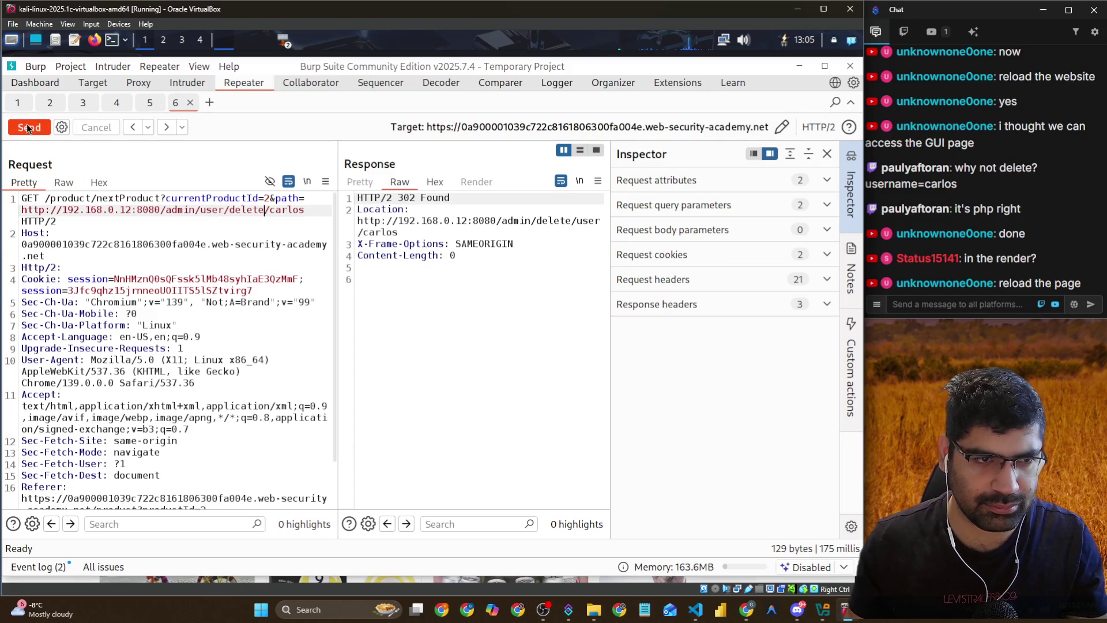
click(27, 128)
Reload the lab page, resend the redirect request, and reload again to check progress
key(alt+Tab)
click(57, 87)
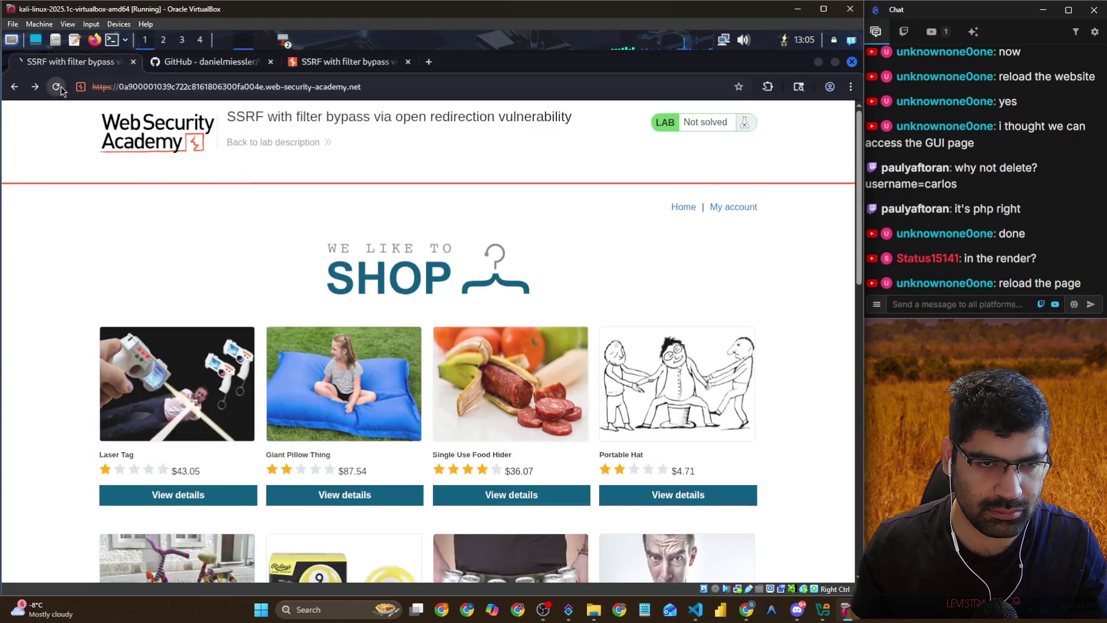
key(alt+Tab)
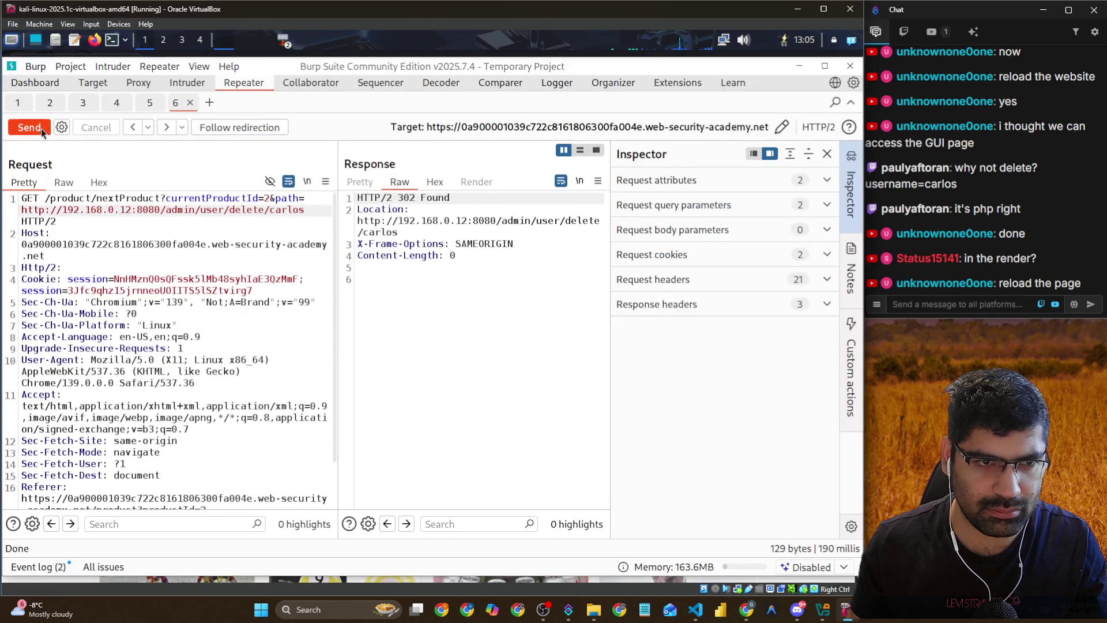
click(41, 131)
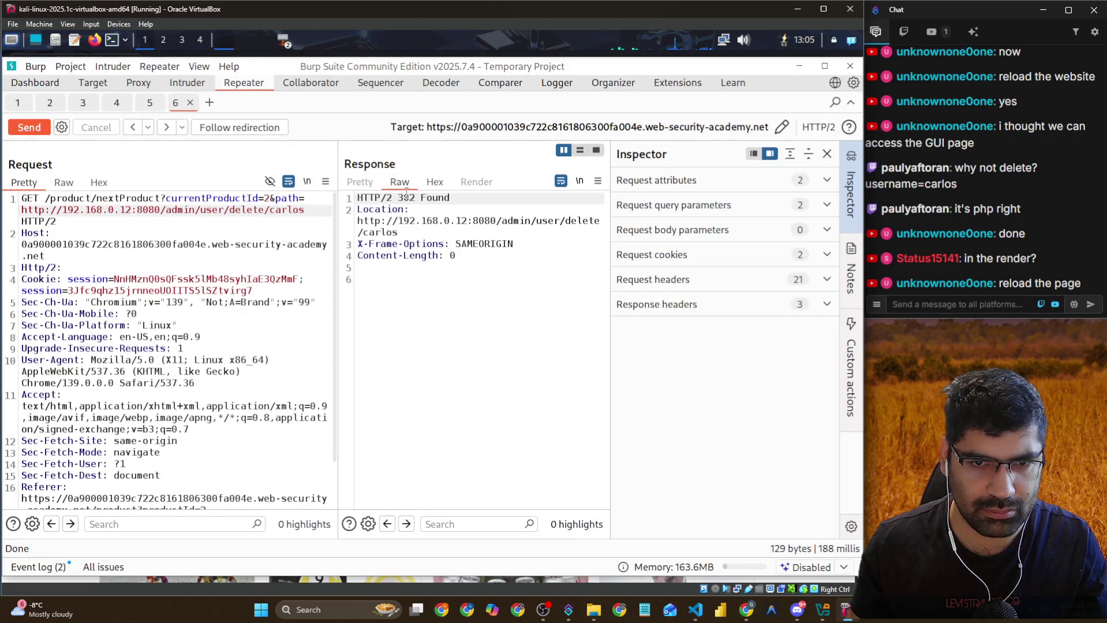
key(alt+Tab)
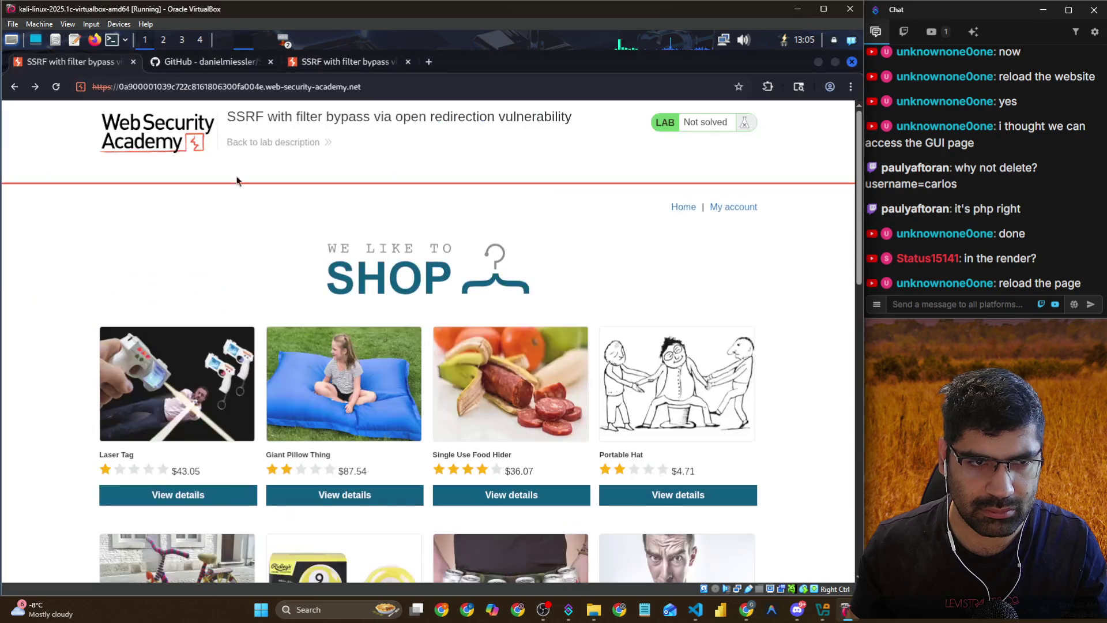
click(57, 88)
key(alt+Tab)
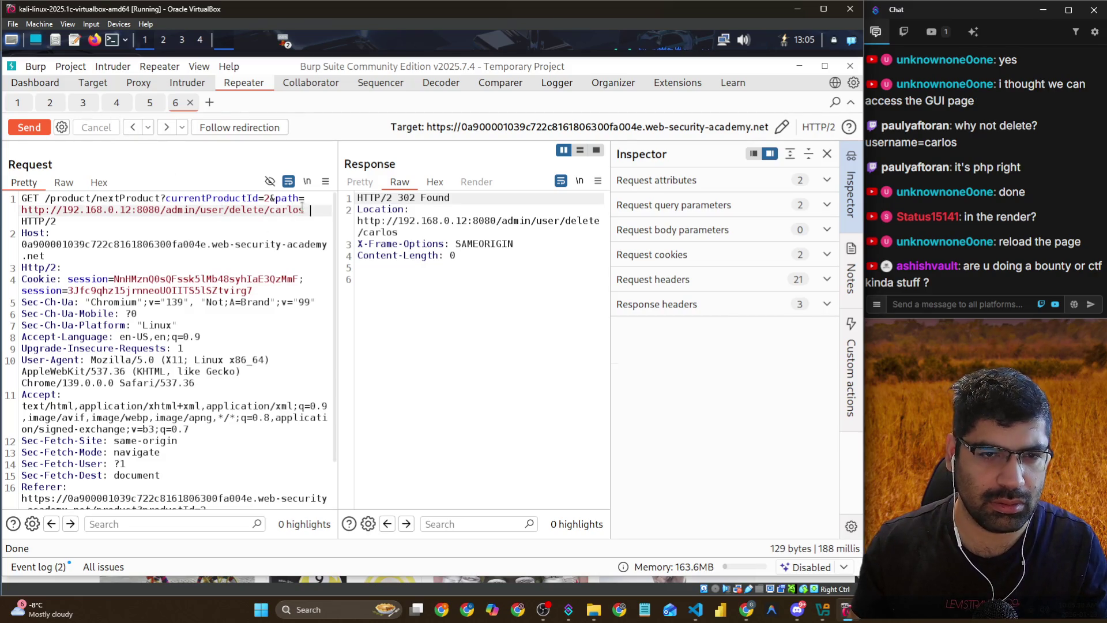
Copy the nextProduct query into the stock-check request's stockApi parameter in Repeater tab 3
drag(311, 209, 167, 198)
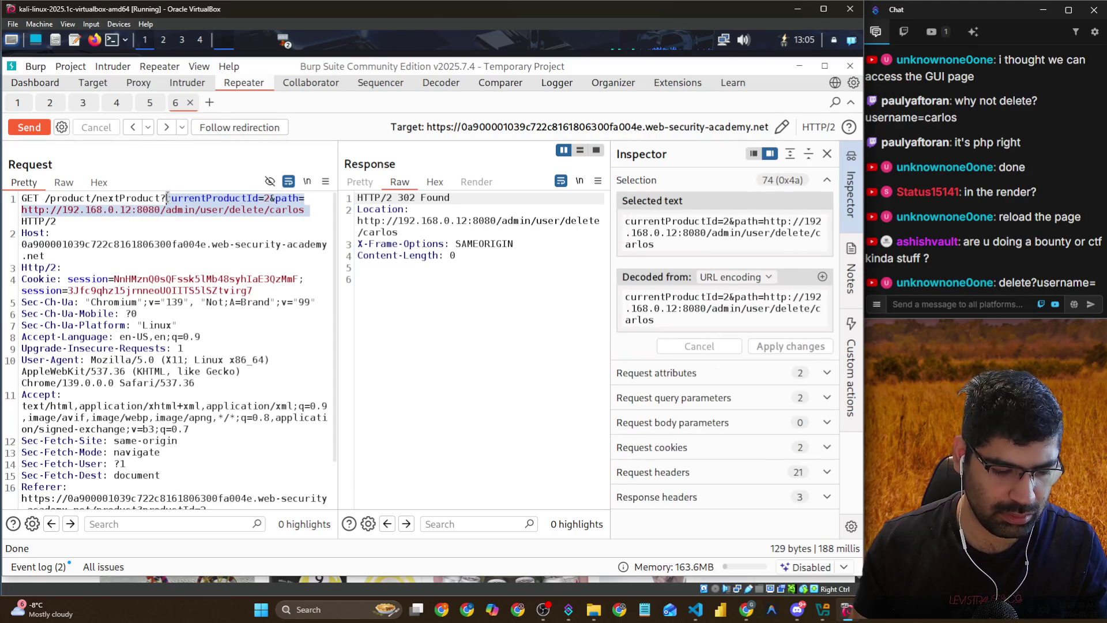
click(117, 103)
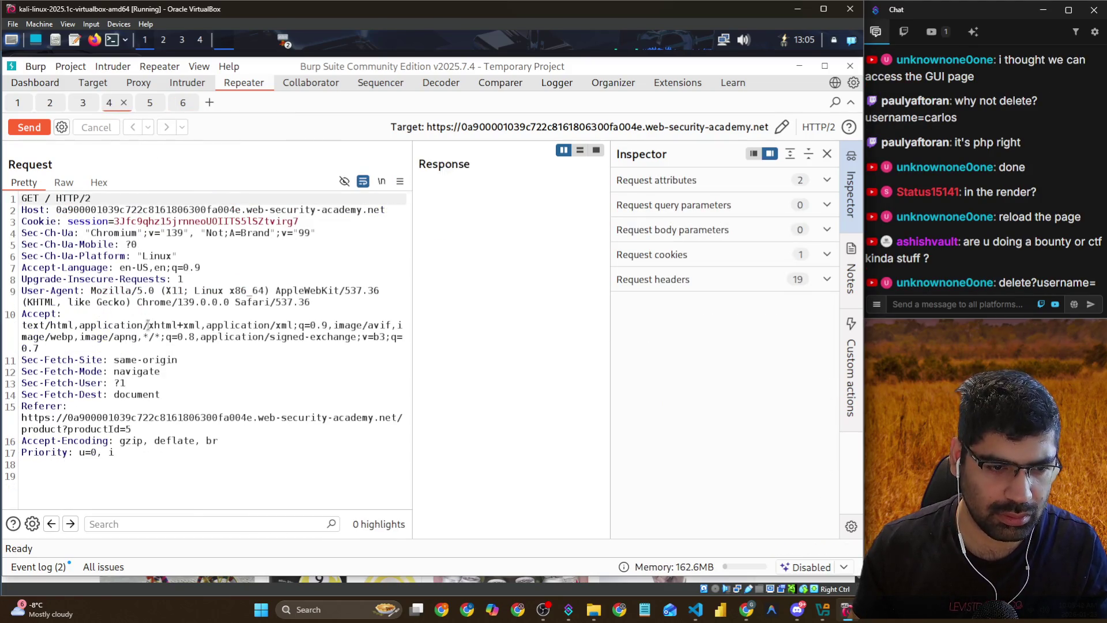
click(86, 104)
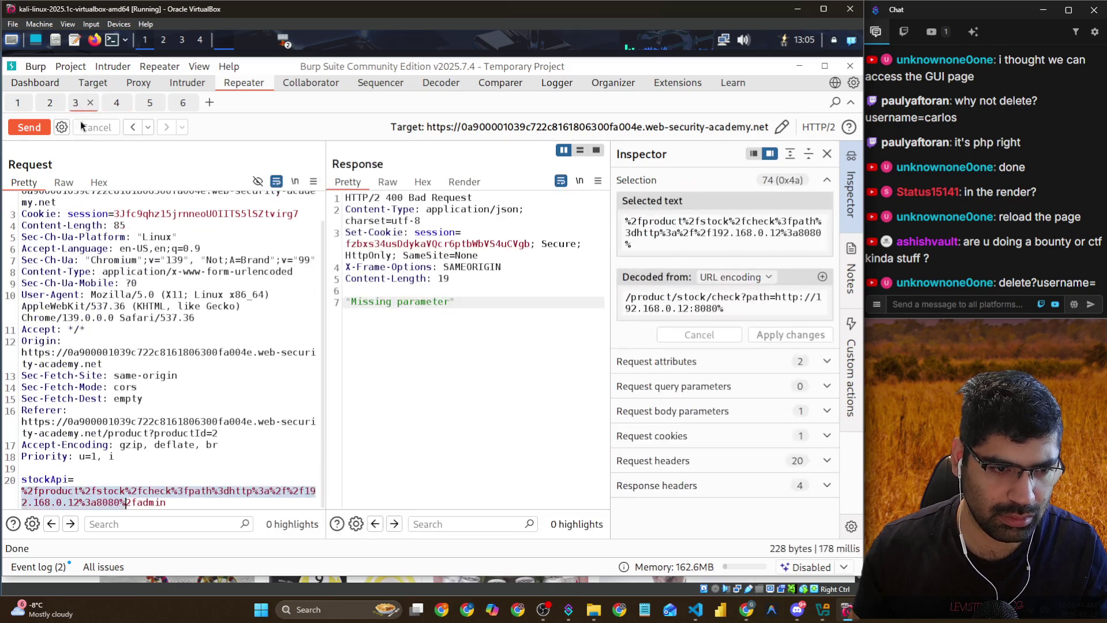
drag(166, 503, 13, 501)
text(currentProductId=2&path=http://192.168.0.12:8080/admin/user/delete/carlos)
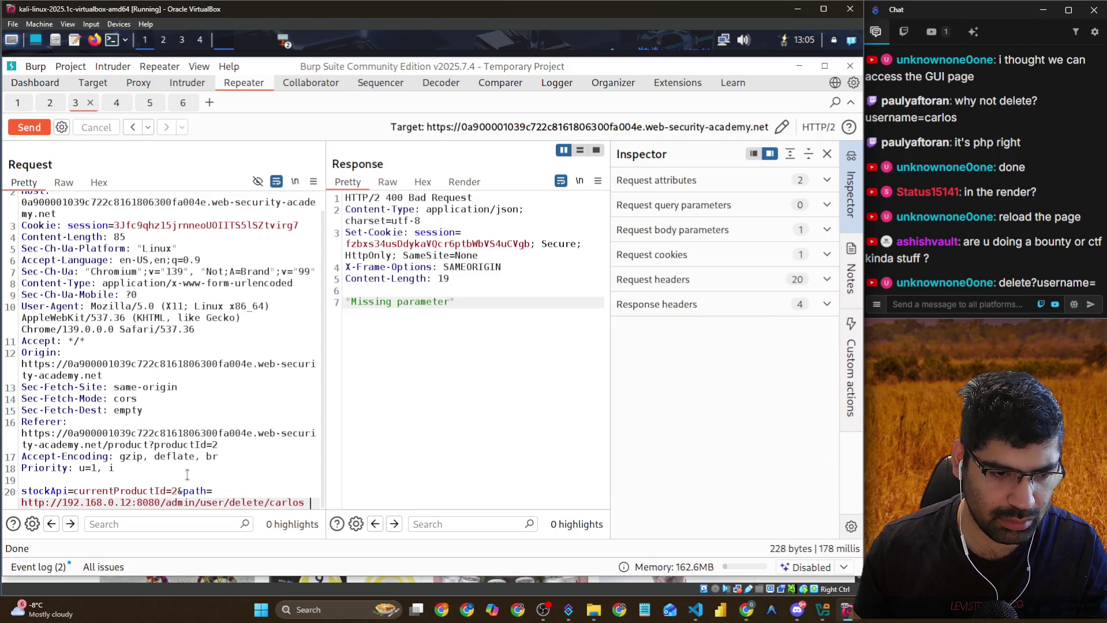
URL-decode the new stockApi value in Inspector and send it, getting 400 Invalid external stock check url
drag(308, 505, 75, 492)
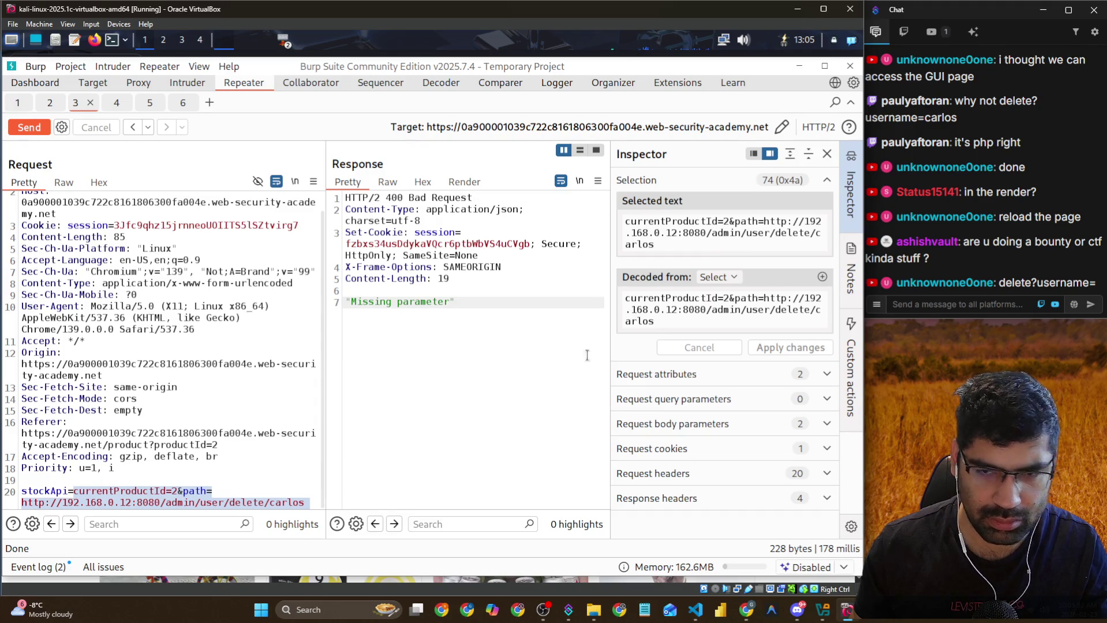
drag(679, 327, 628, 295)
key(Right)
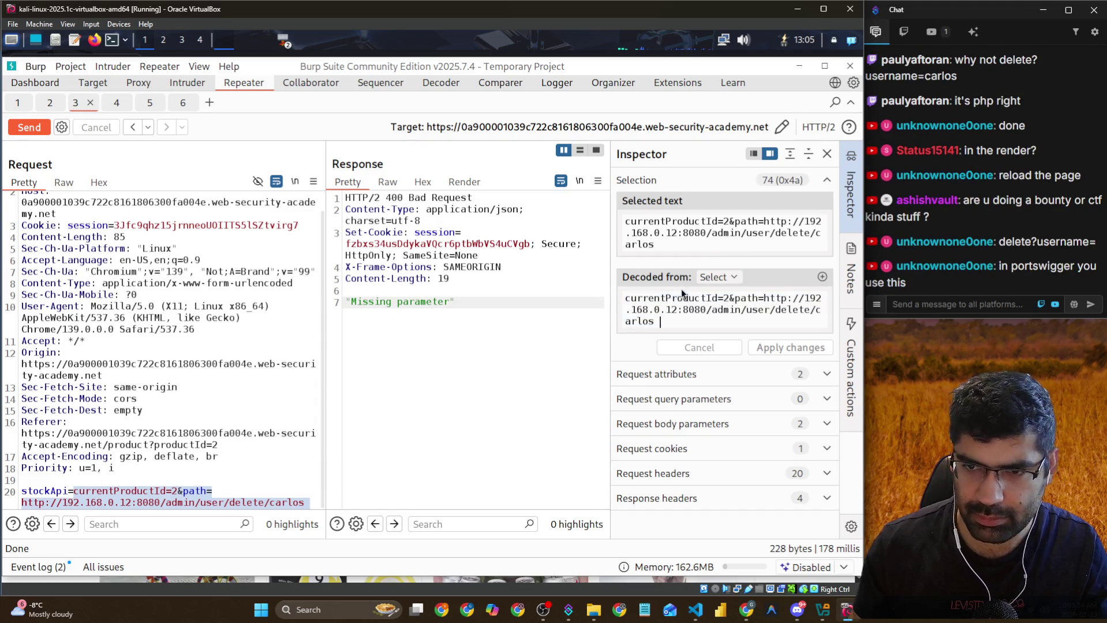
click(718, 282)
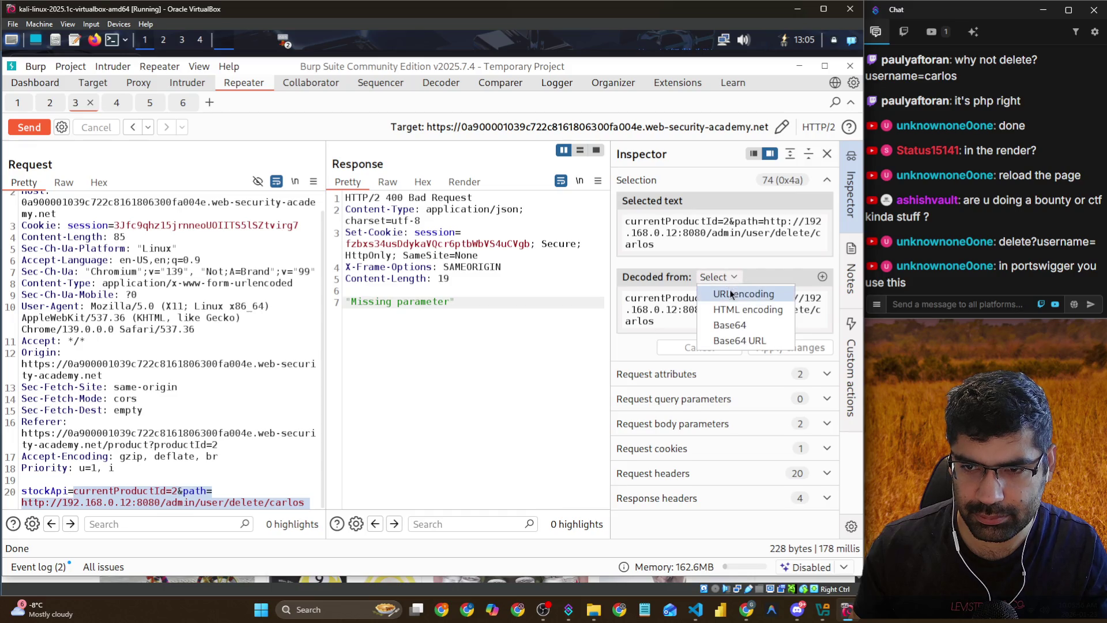
click(732, 293)
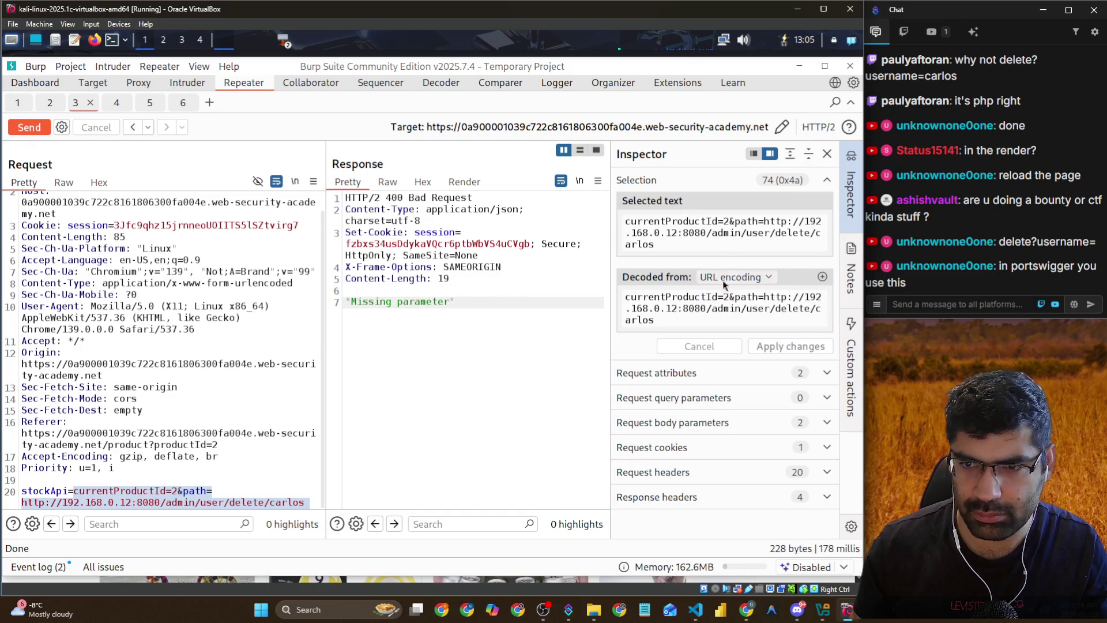
click(30, 125)
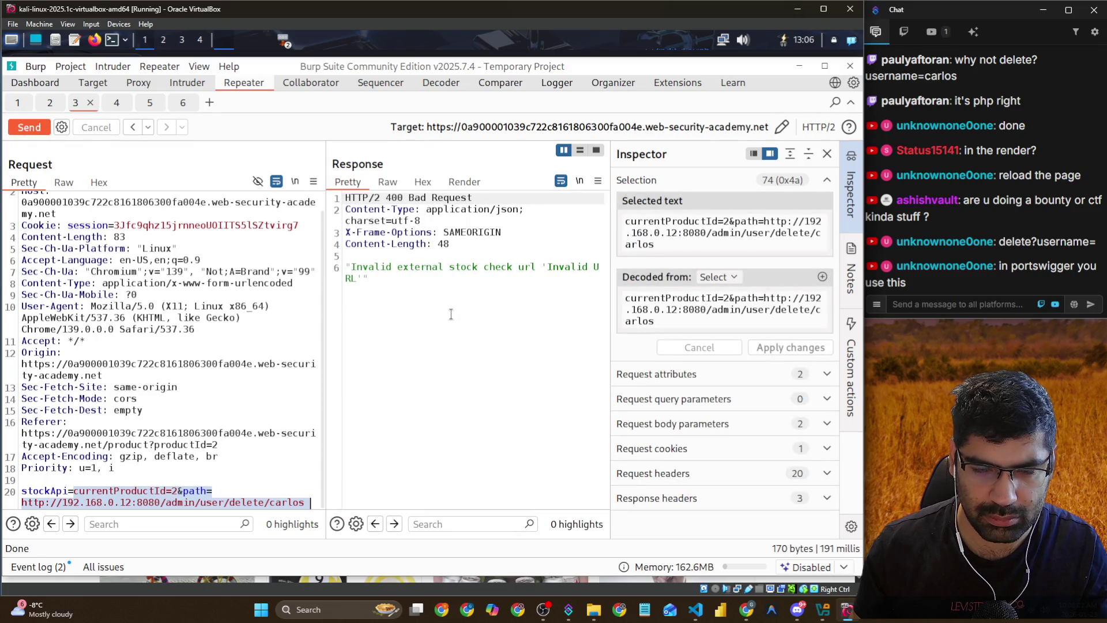
click(294, 500)
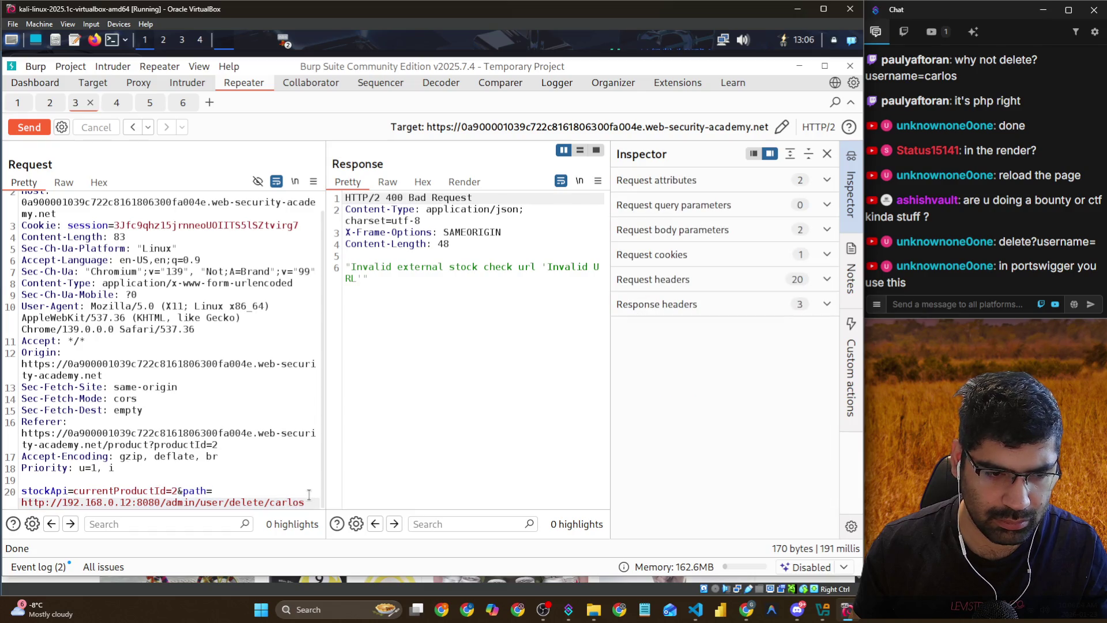
Prefix the stockApi value with / to make it /currentProductId=2 and resend the stock check
click(75, 490)
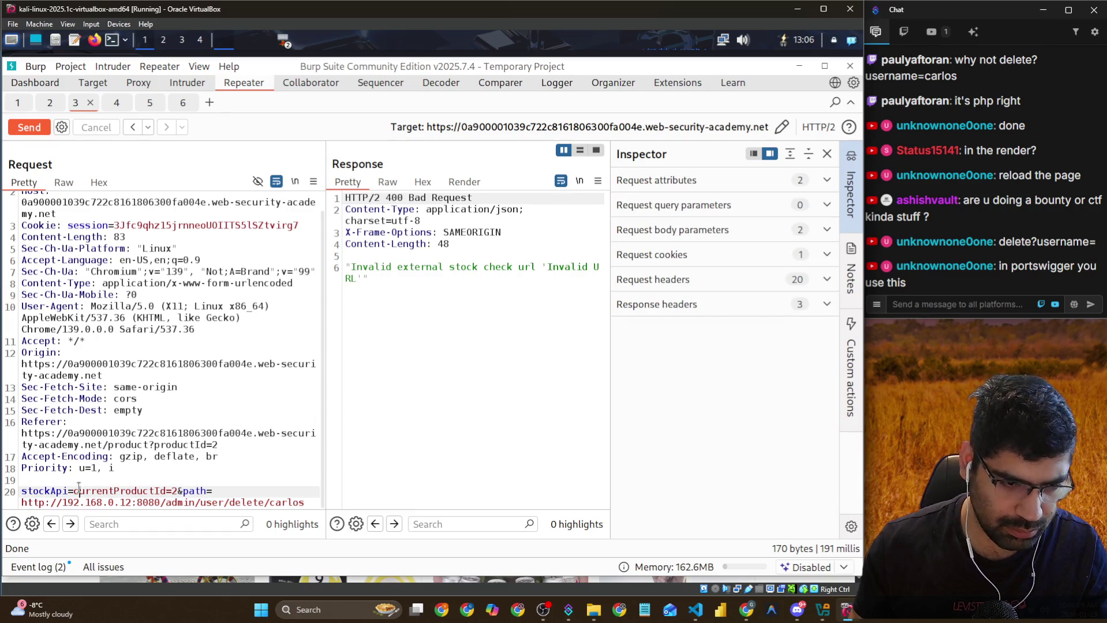
text(/)
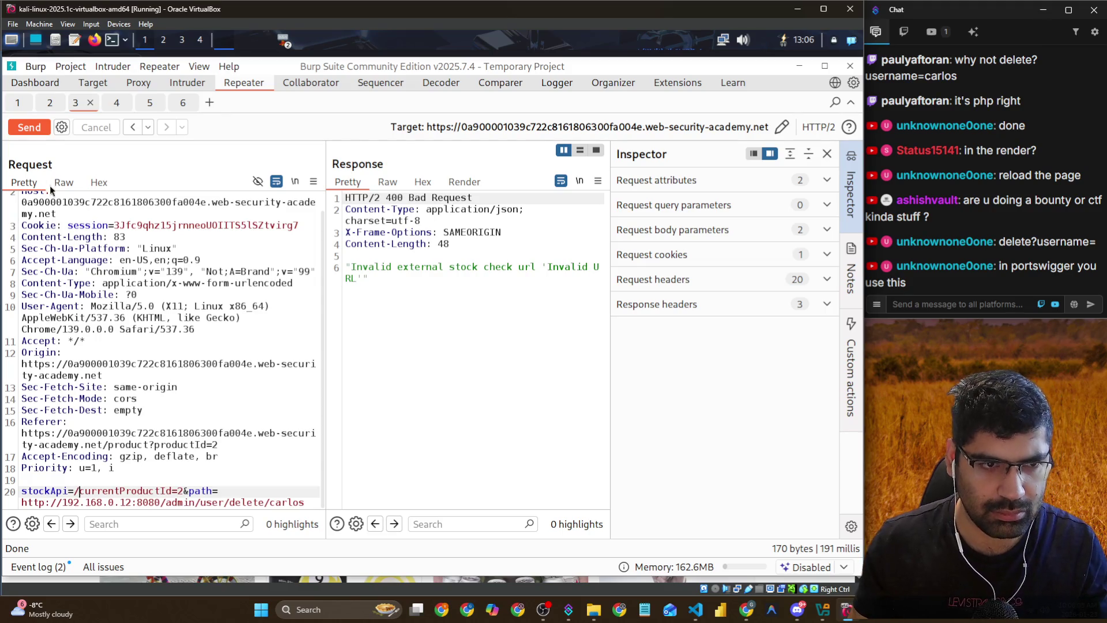
click(33, 126)
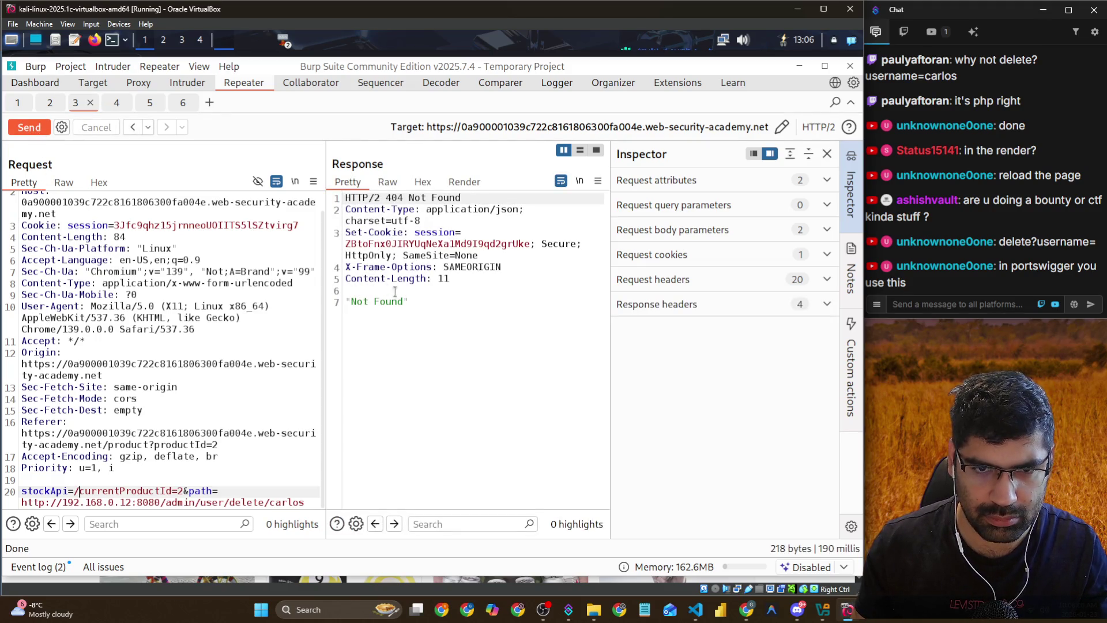
click(497, 331)
key(alt+Tab)
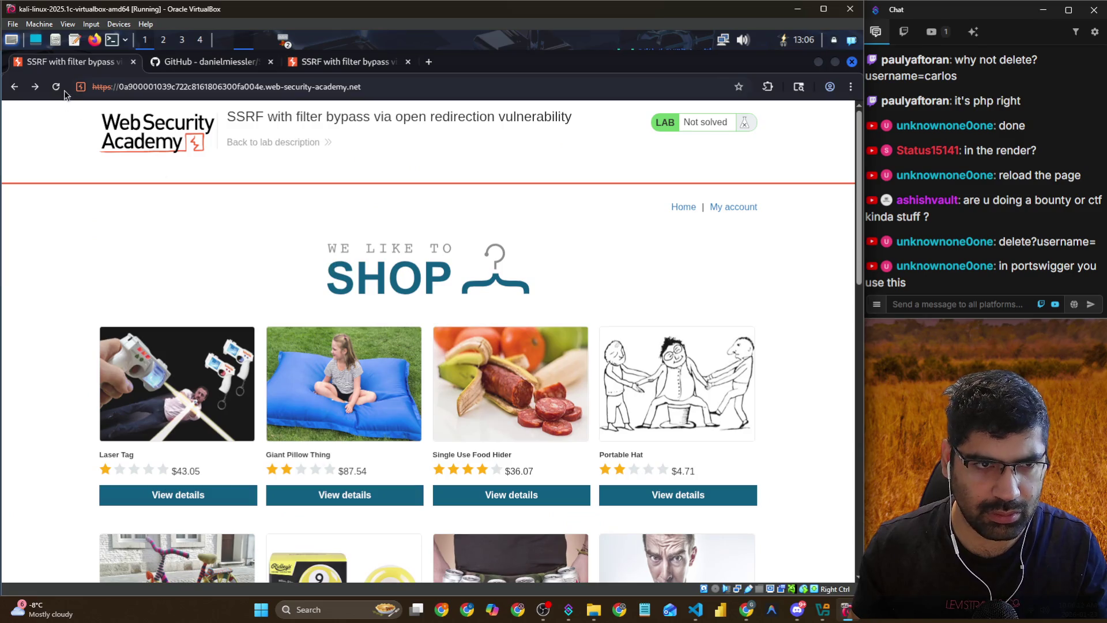
key(alt+Tab)
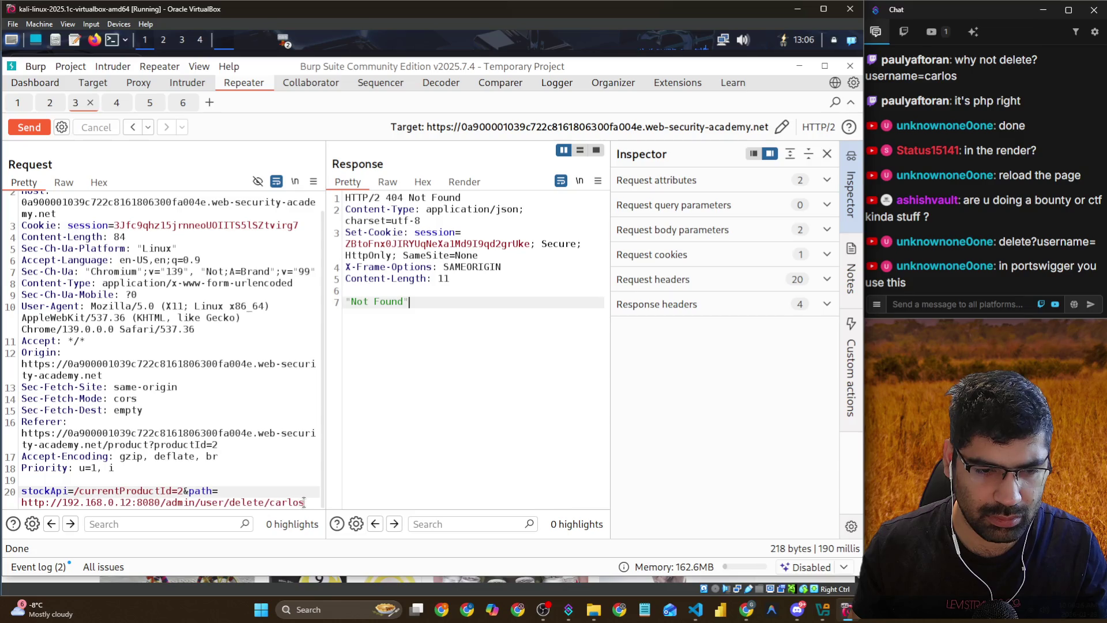
Reorder the path to /admin/delete/user/carlos and resend, getting 404 Not Found
drag(229, 502, 201, 503)
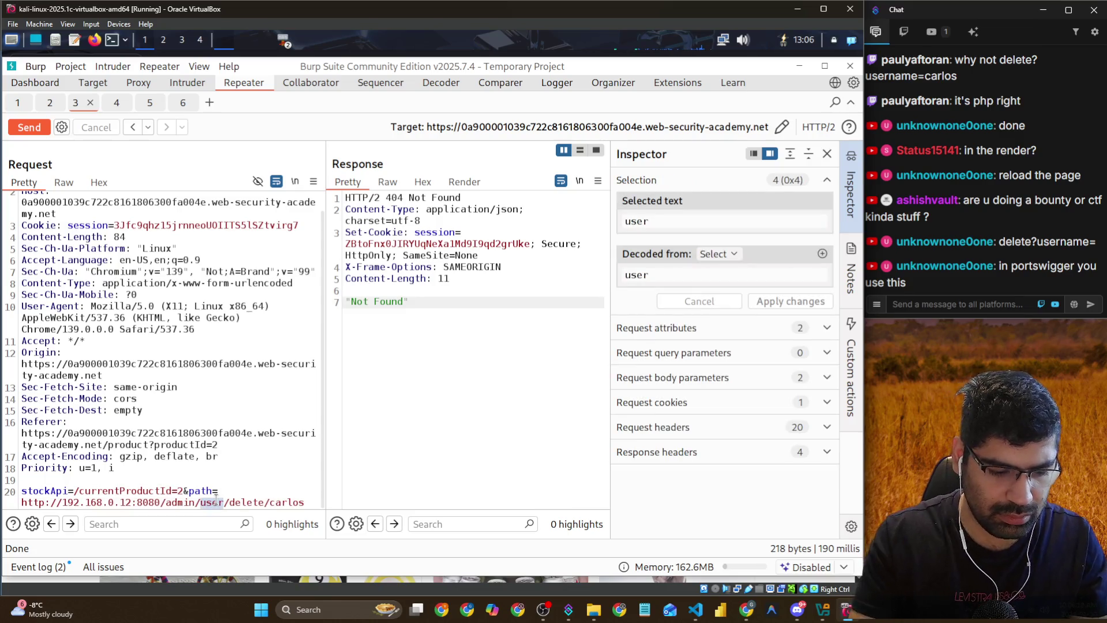
key(BackSpace)
key(Delete)
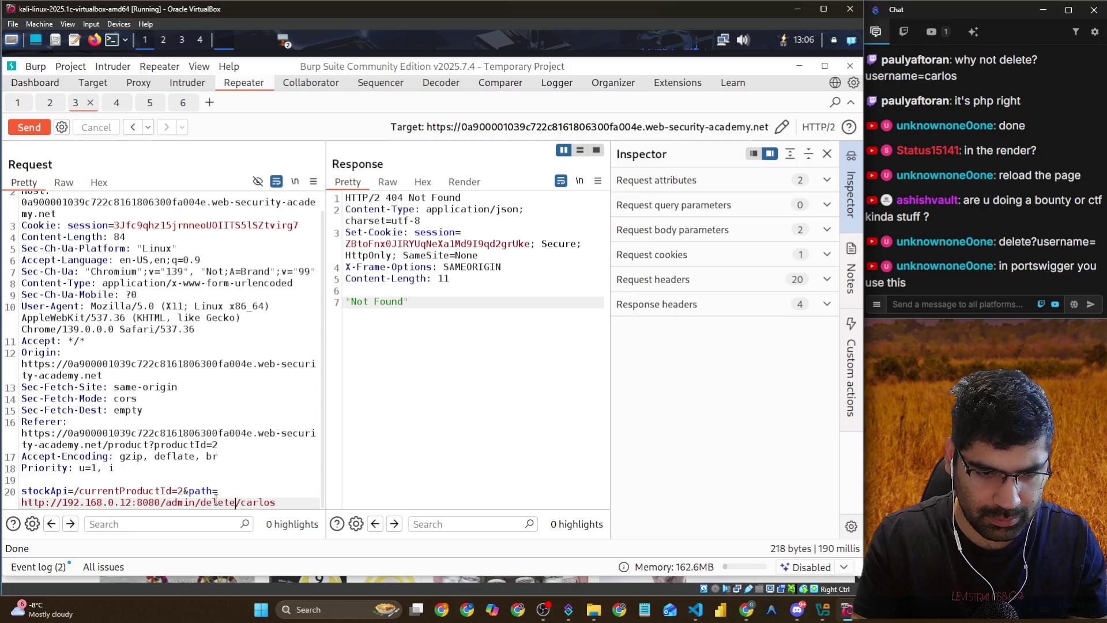
text(user/)
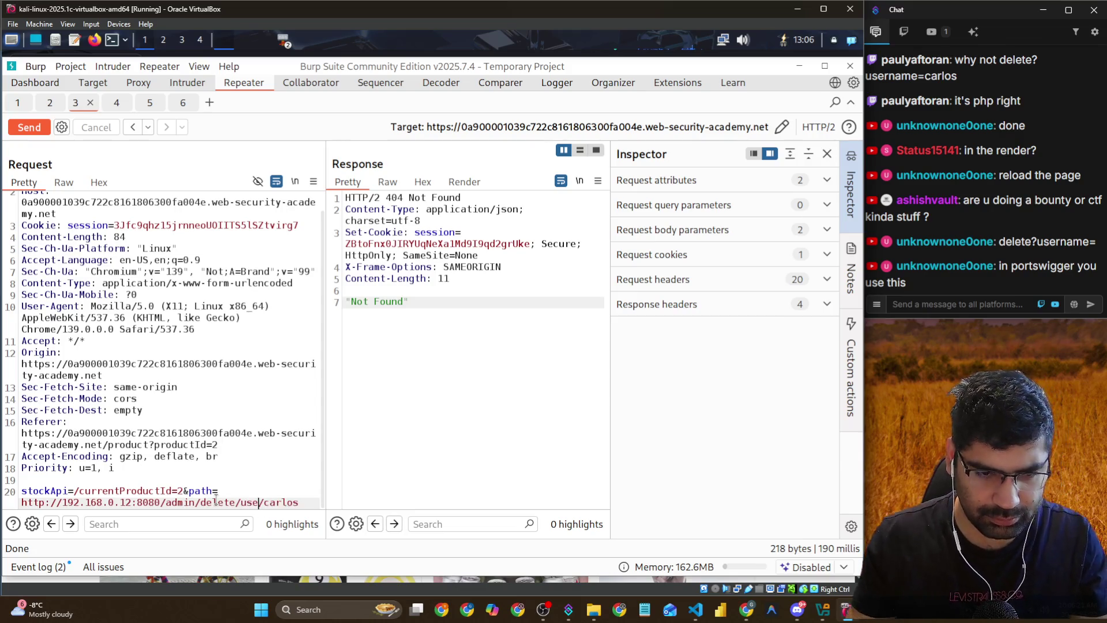
click(32, 126)
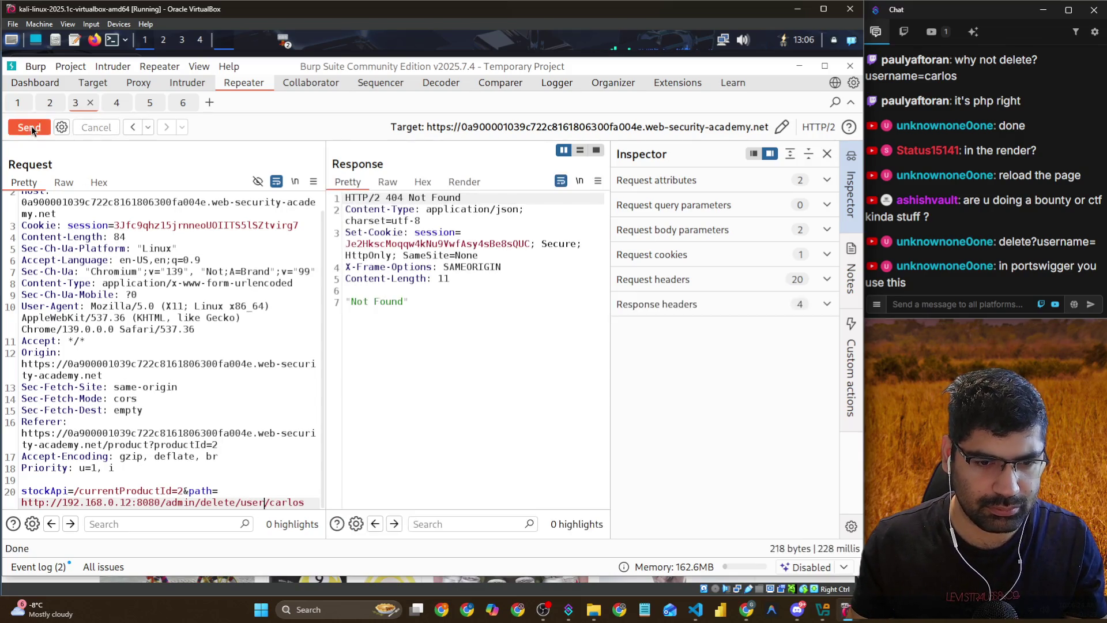
click(563, 376)
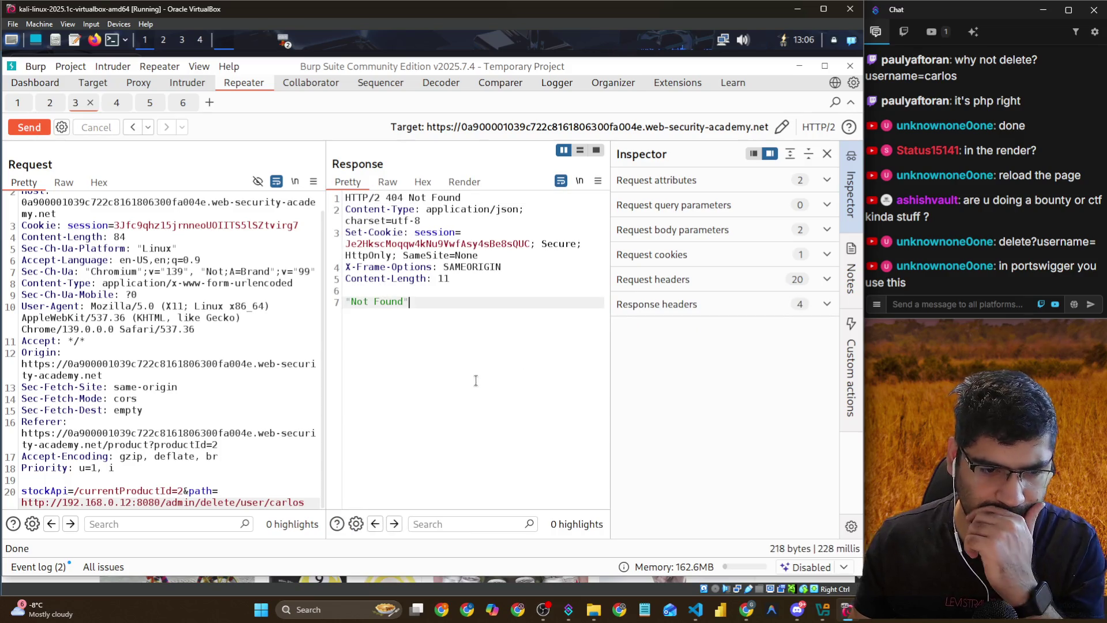
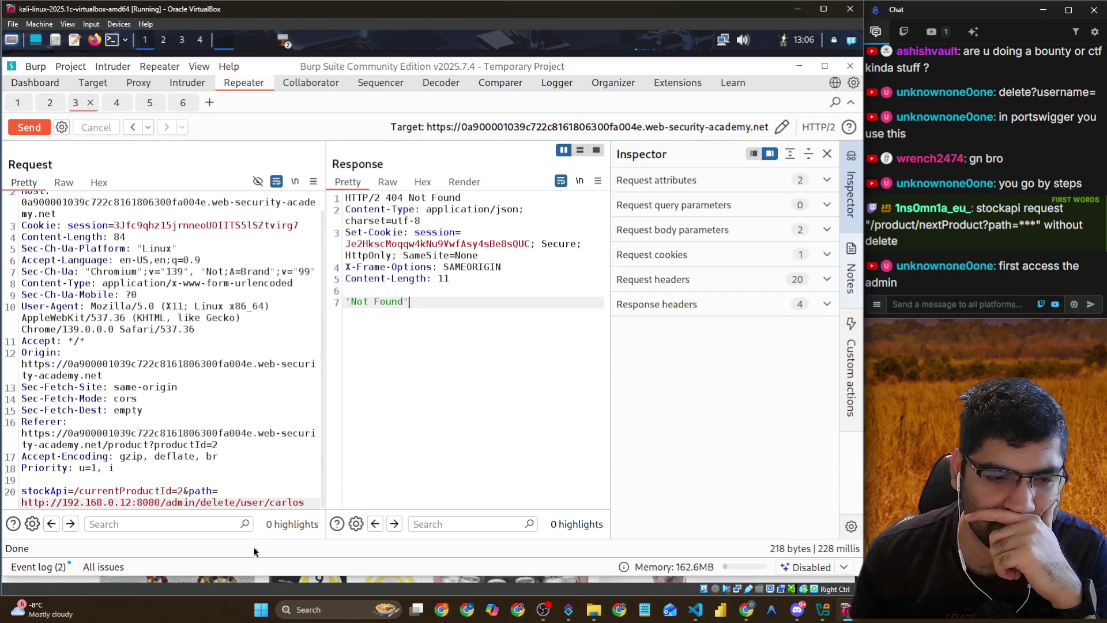
drag(198, 501, 305, 503)
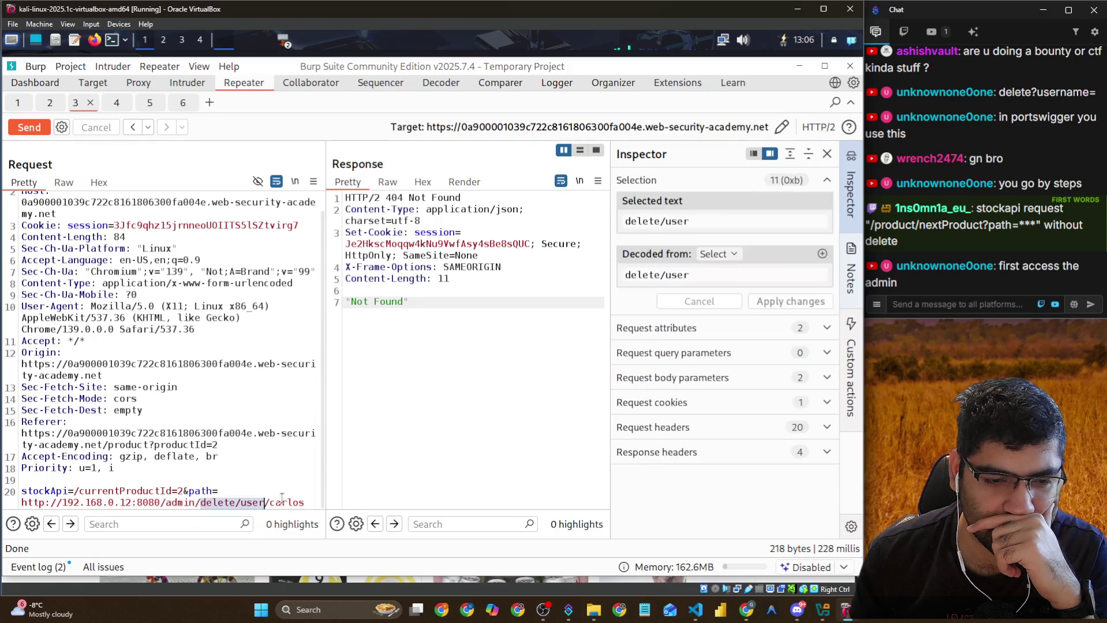
key(BackSpace)
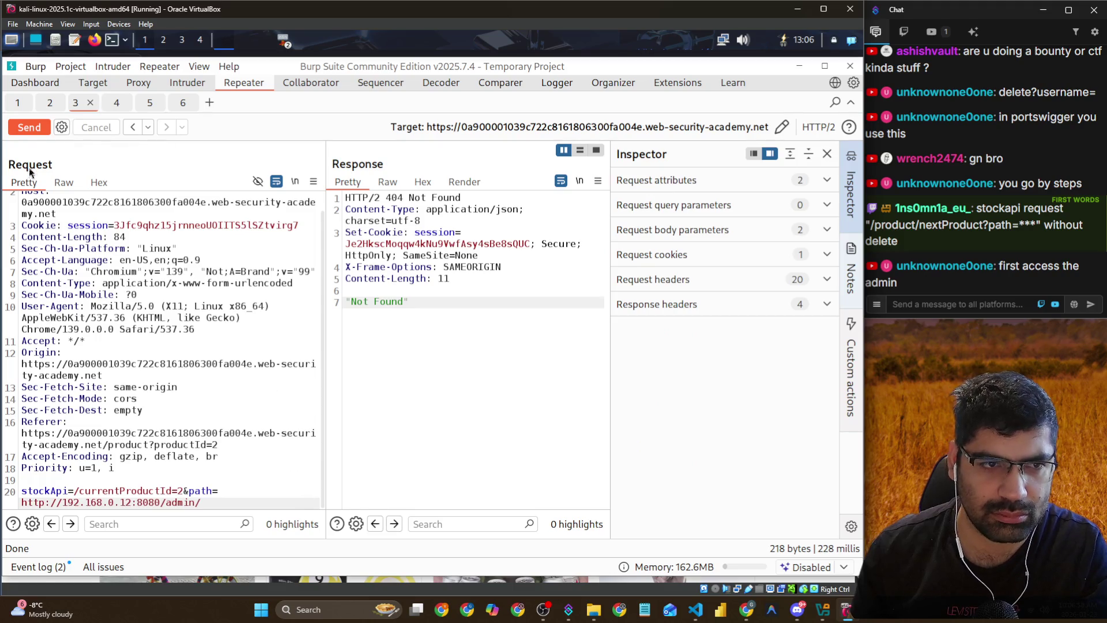
click(32, 130)
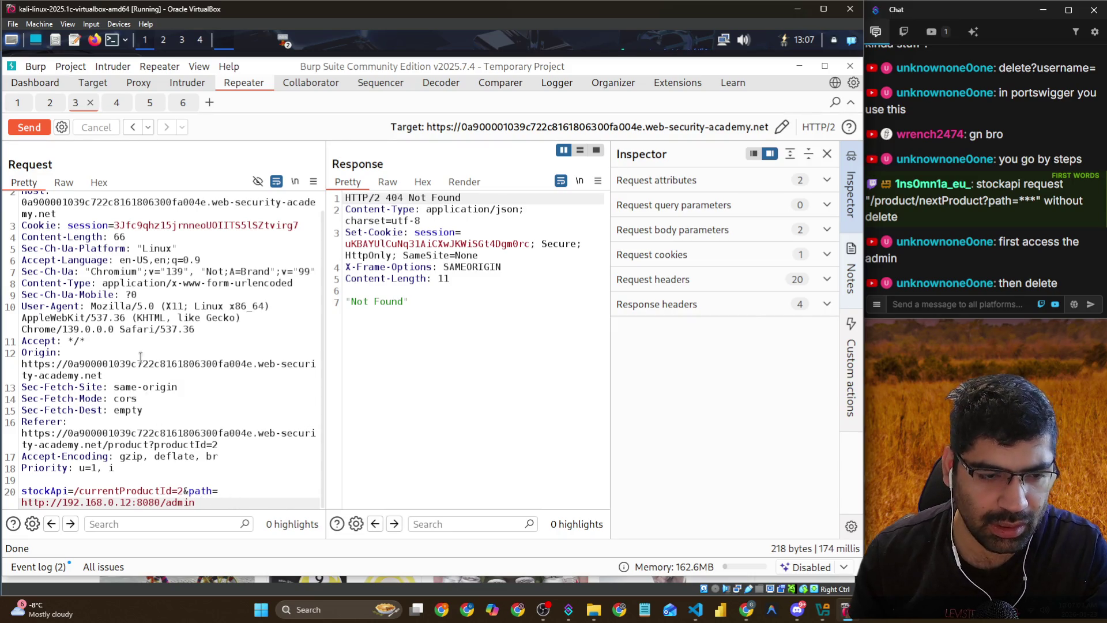
click(29, 126)
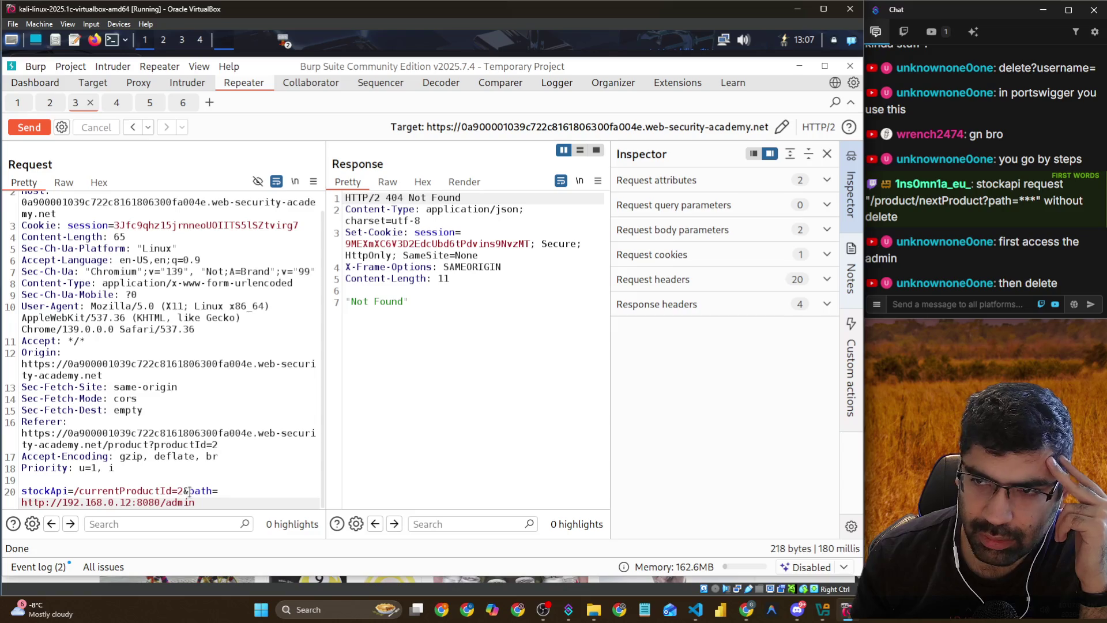
click(182, 103)
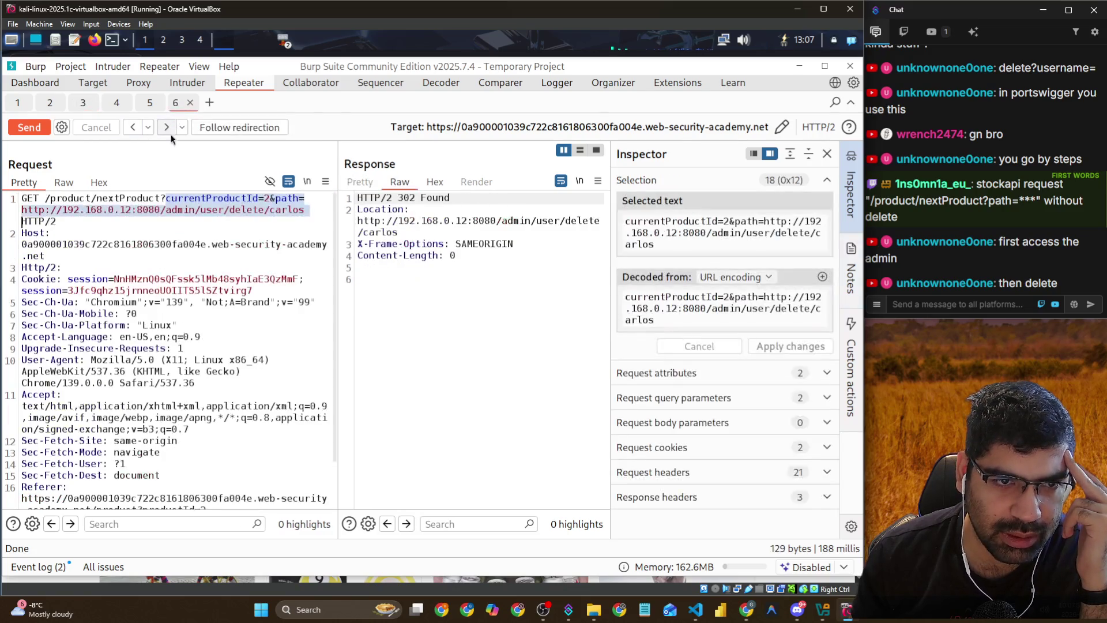
Copy the nextProduct redirect path from the tab 6 request line
click(170, 197)
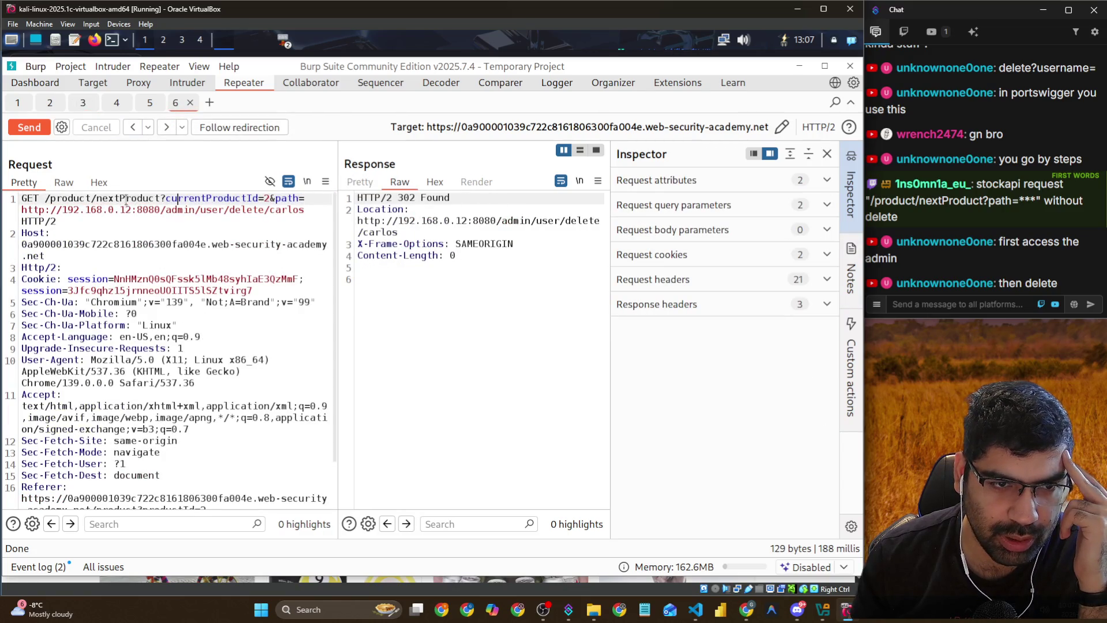
drag(46, 198, 304, 210)
right_click(263, 210)
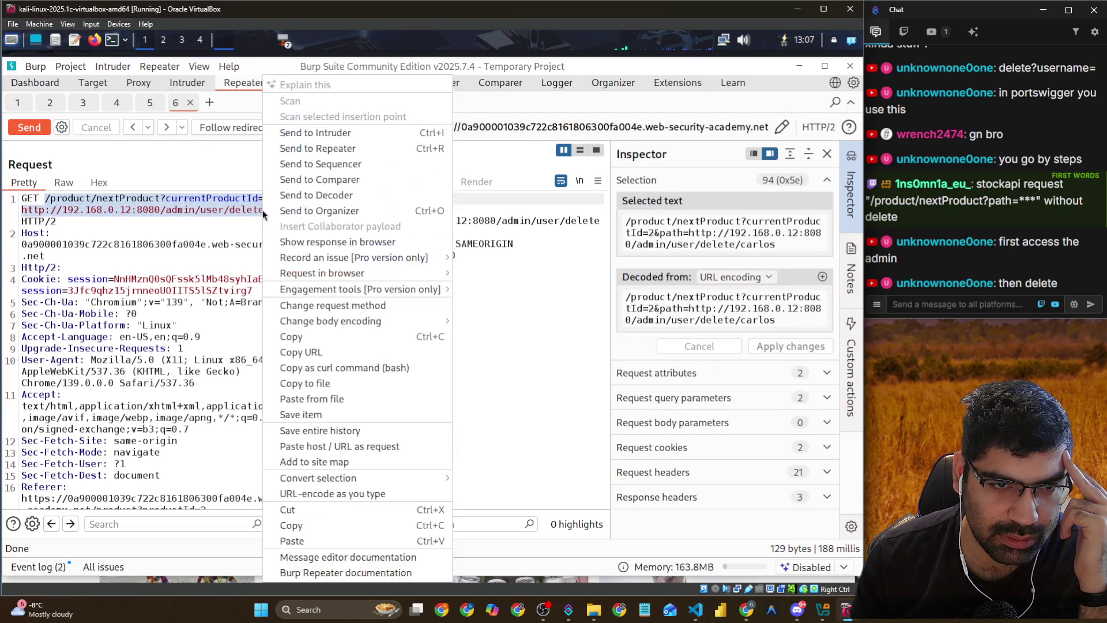
click(292, 336)
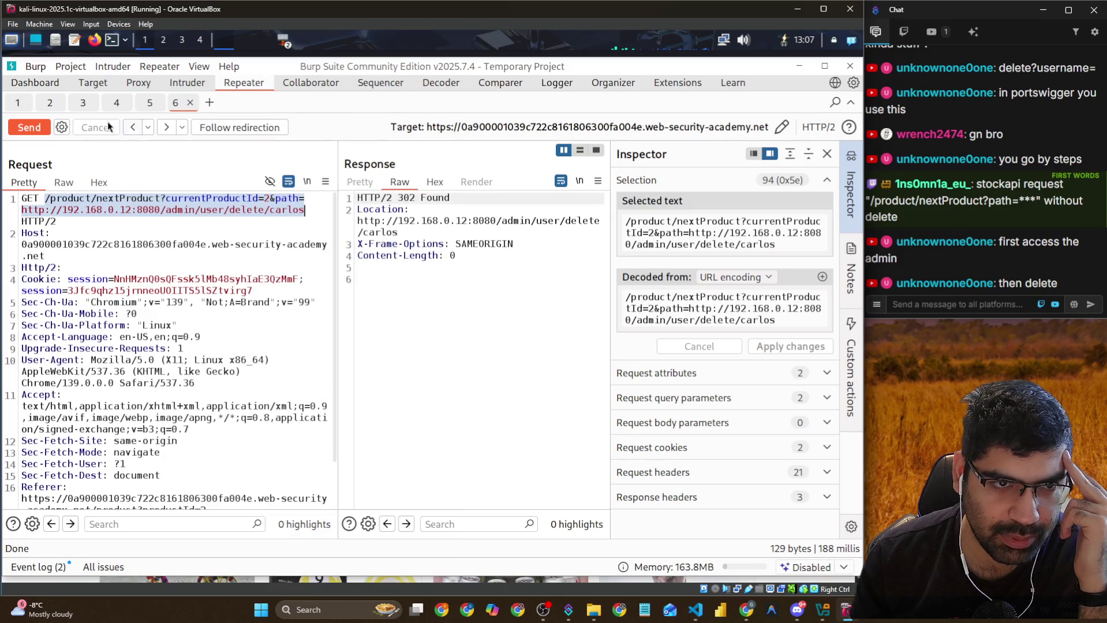
Replace the stockApi value in tab 3 with the copied nextProduct redirect path
click(84, 106)
click(198, 500)
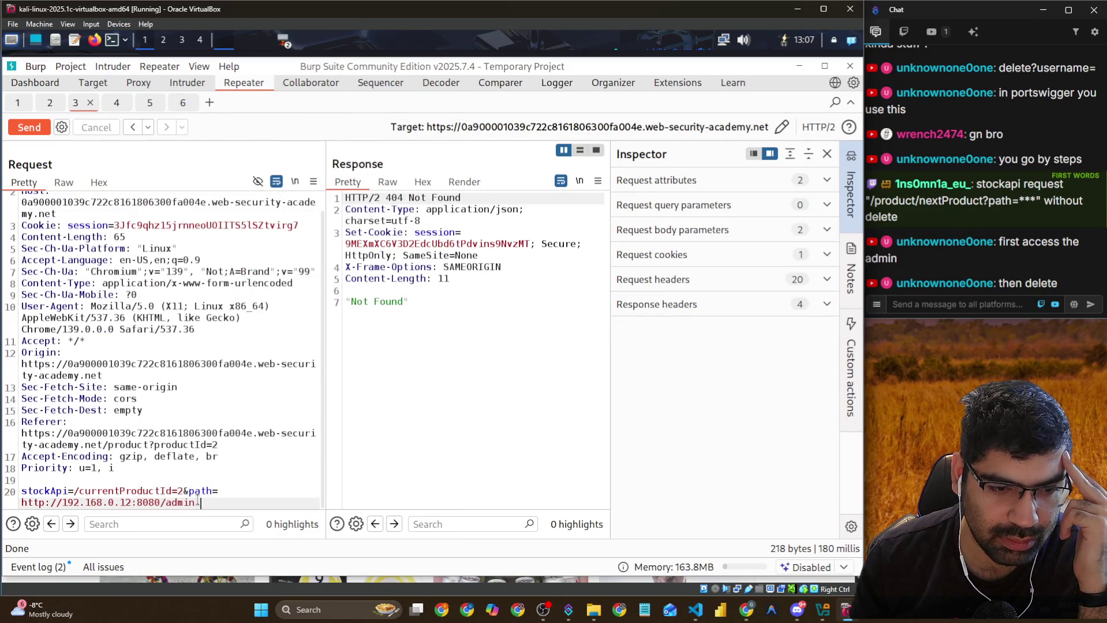
drag(205, 502, 73, 491)
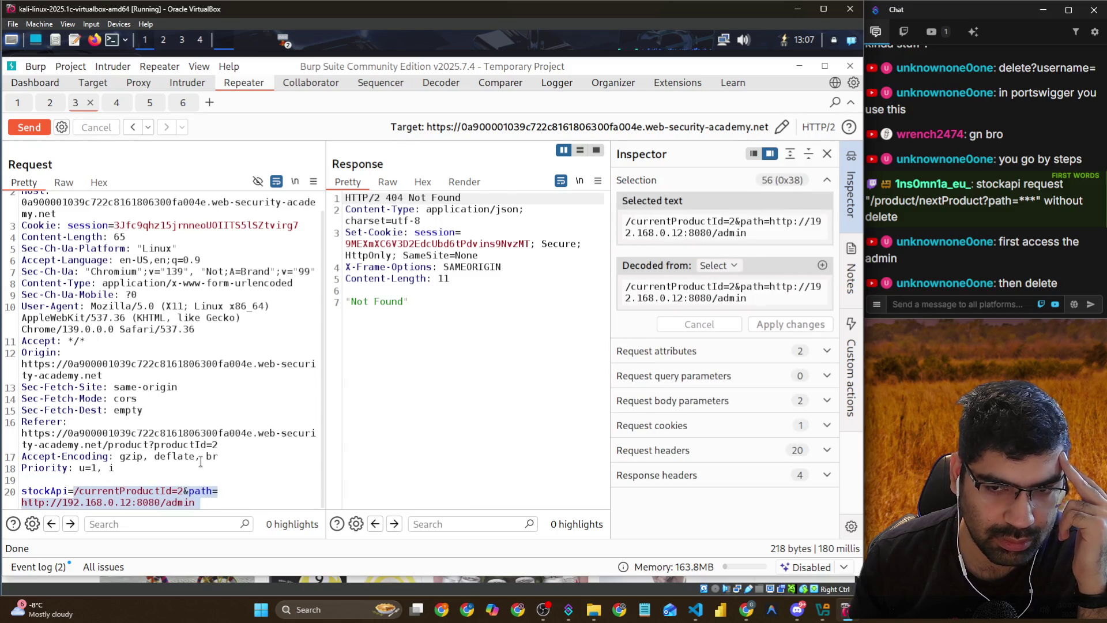
key(BackSpace)
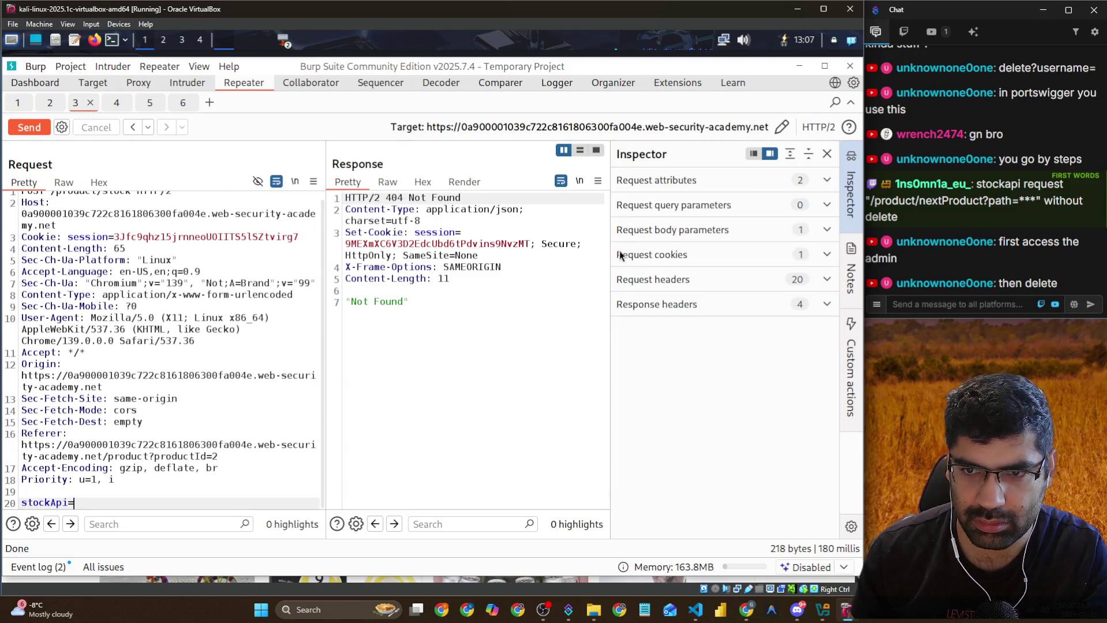
right_click(100, 501)
click(86, 503)
right_click(87, 503)
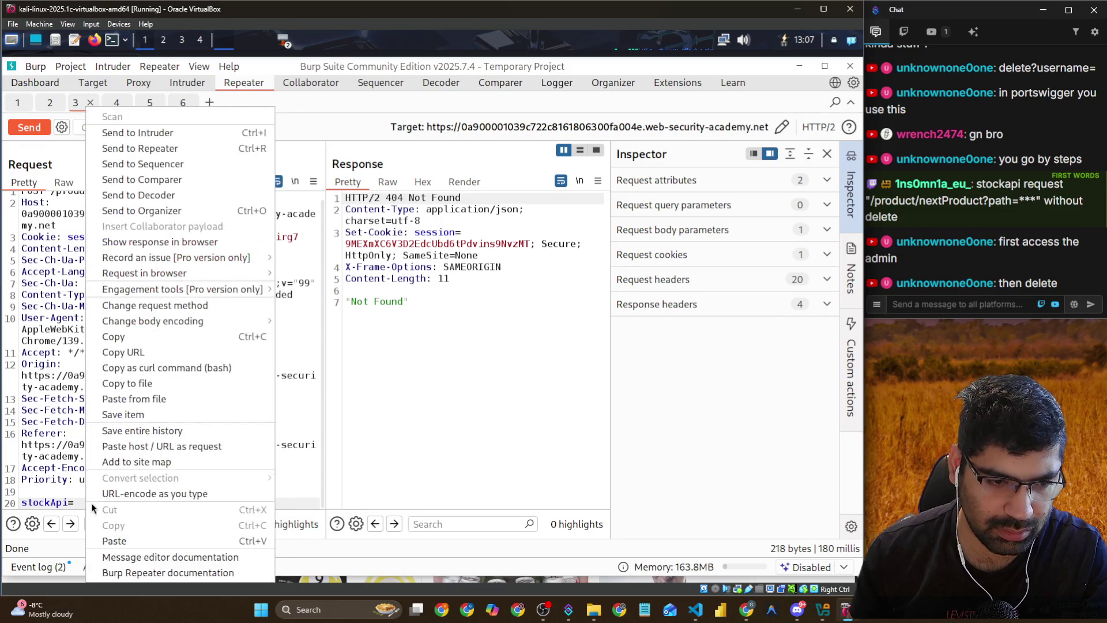
click(116, 541)
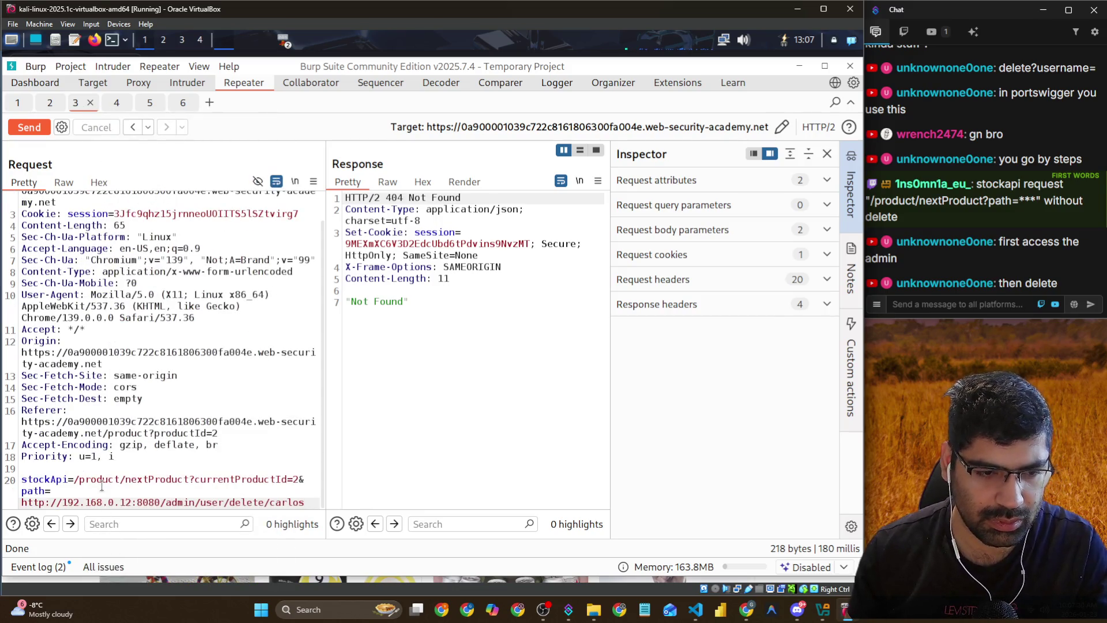
Send the redirect-path request, then trim its target to .../admin and resend
click(23, 128)
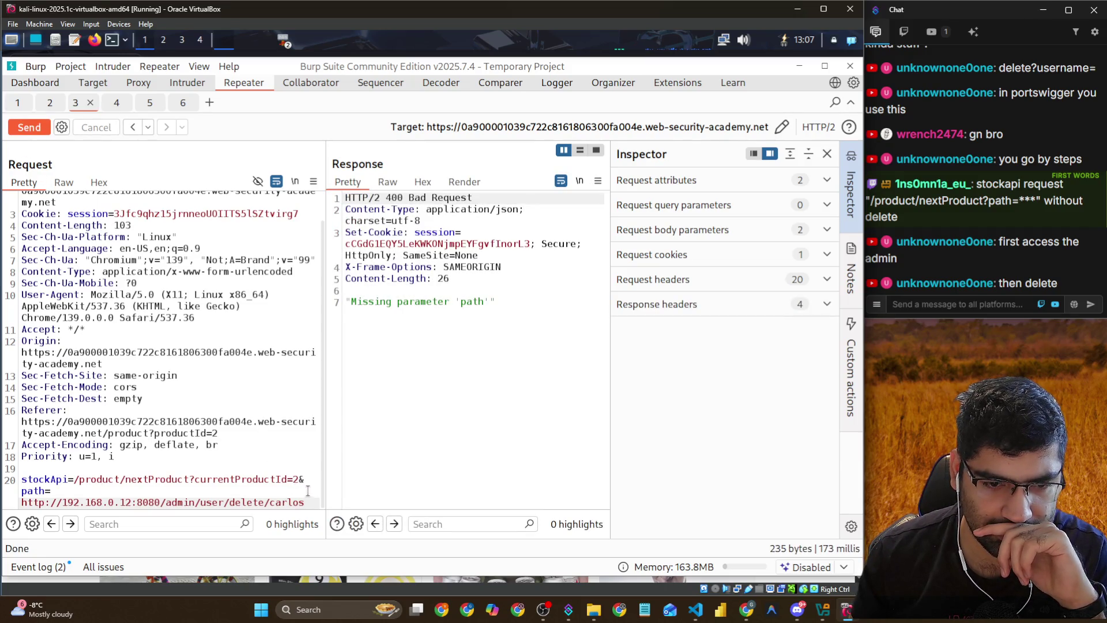
mouse_move(306, 502)
mouse_down()
mouse_move(185, 502)
mouse_move(196, 500)
mouse_up()
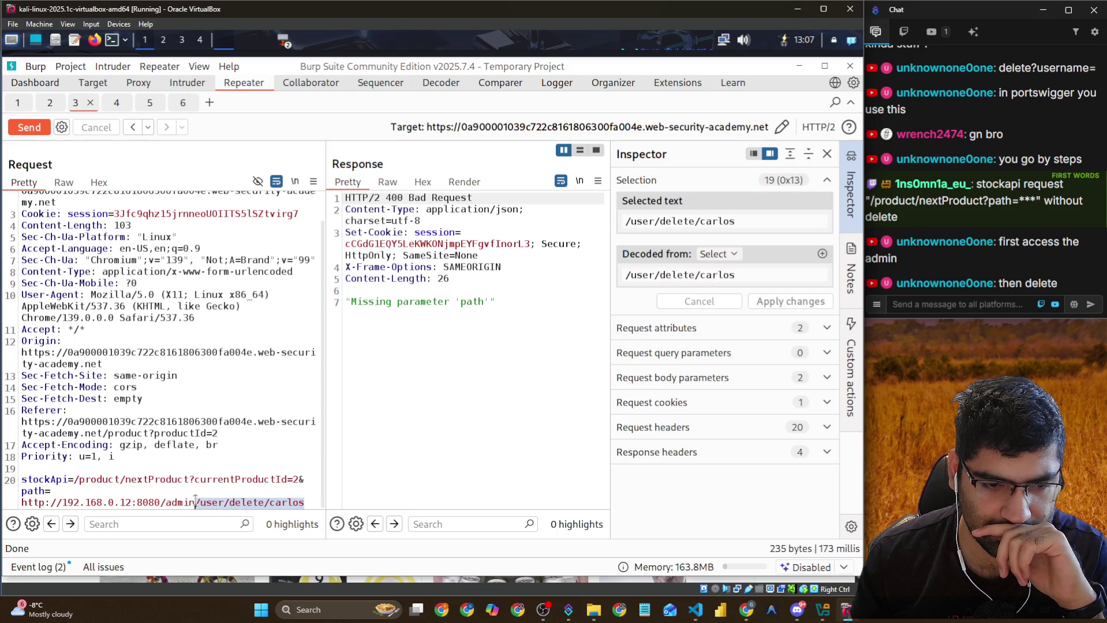
key(BackSpace)
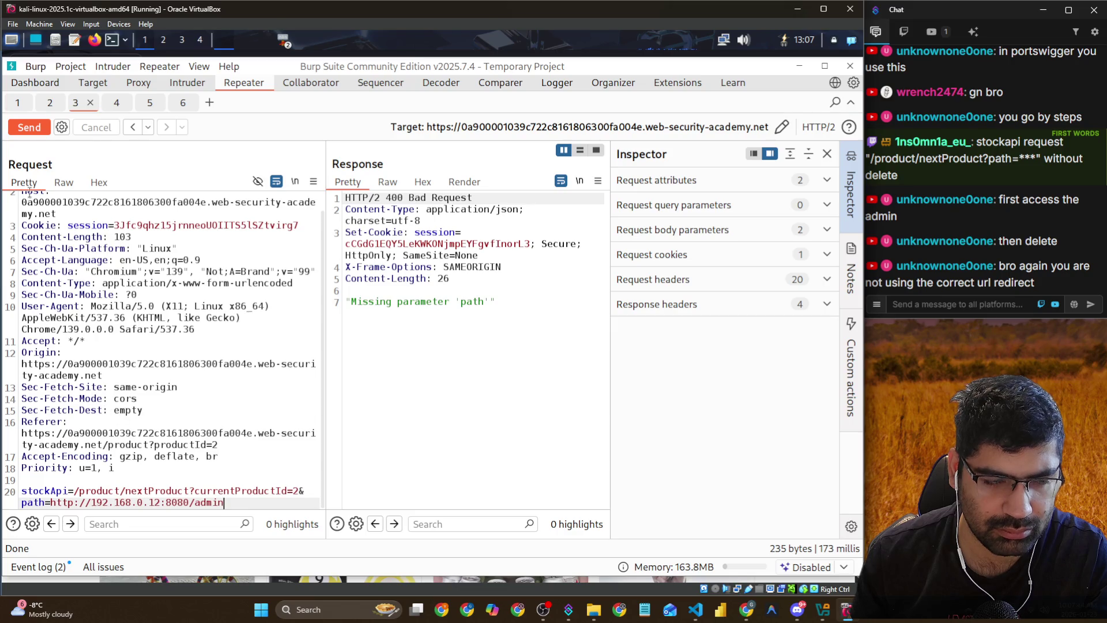
click(29, 127)
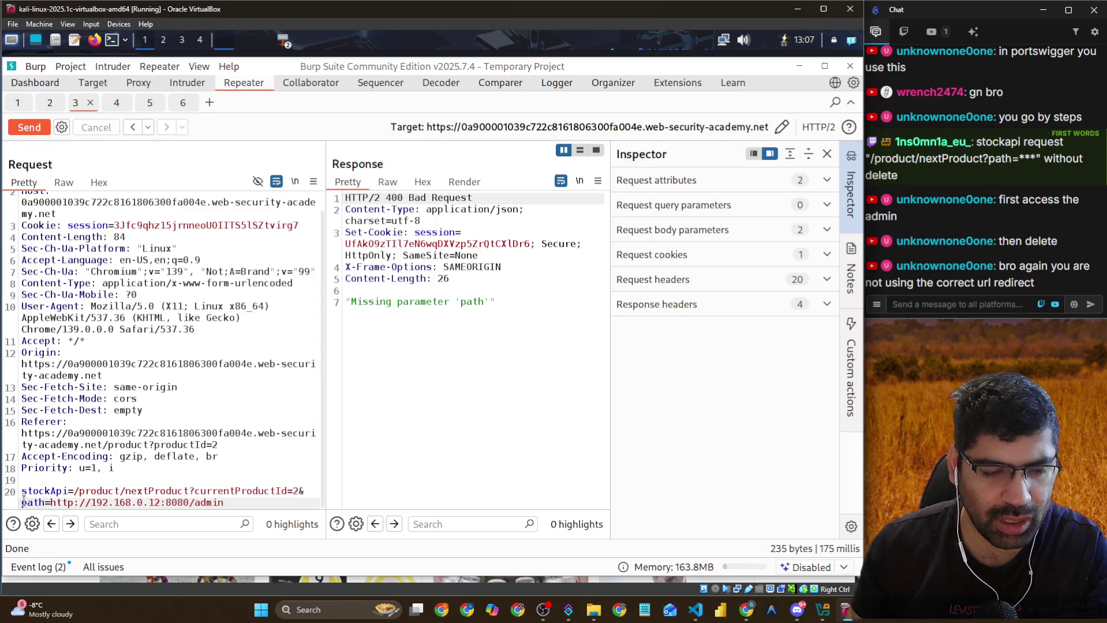
Retype the & before path= and resend, then follow the redirect on the tab 6 request
key(BackSpace)
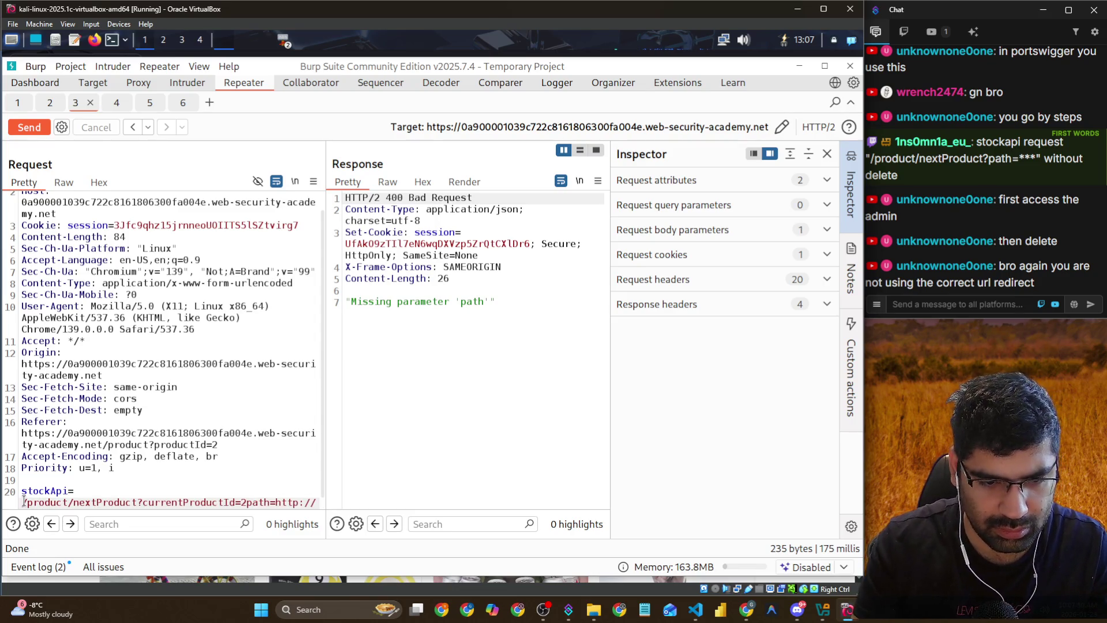
text(&)
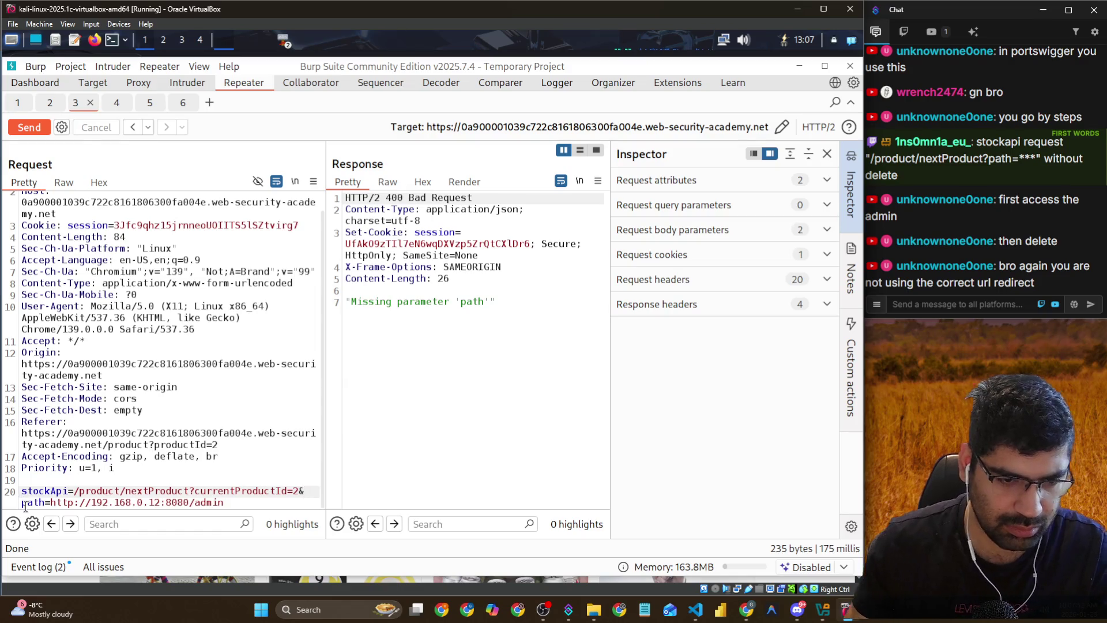
click(31, 131)
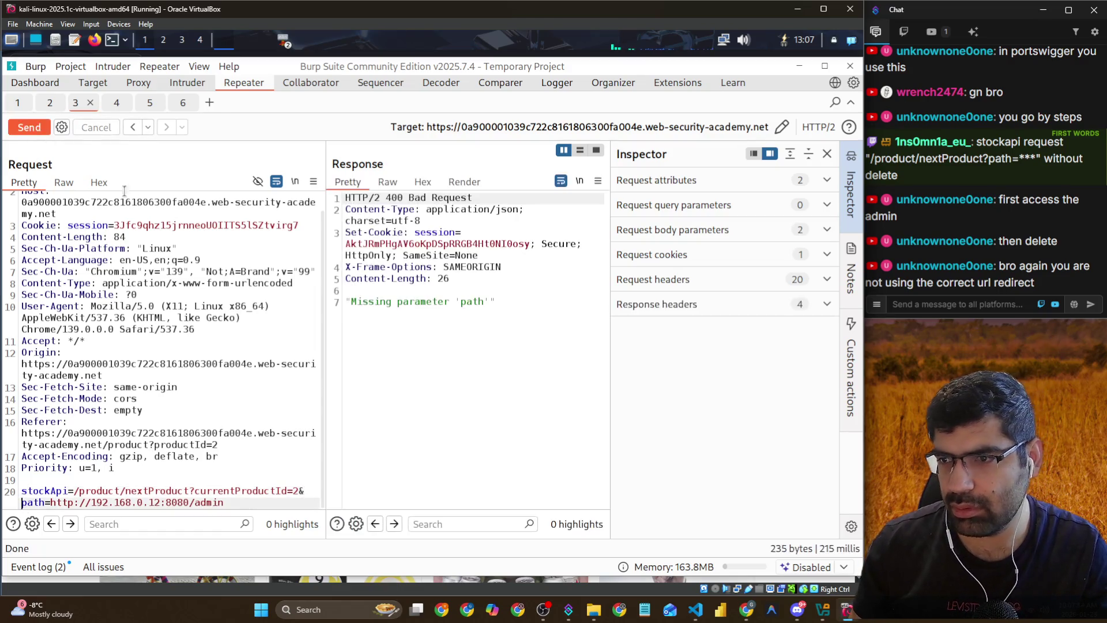
click(496, 421)
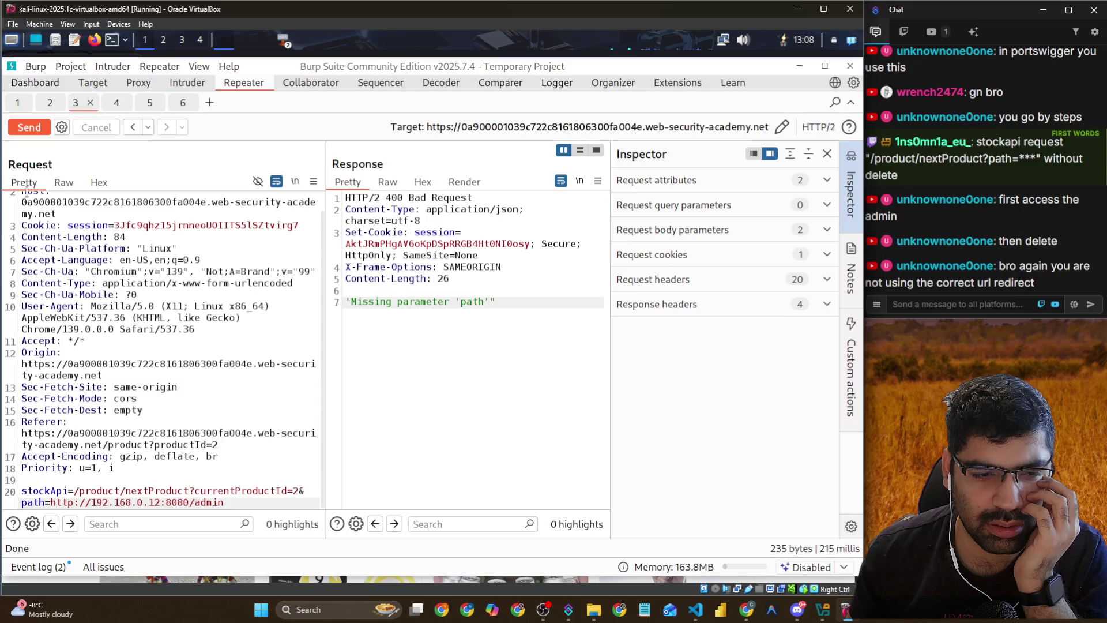
click(29, 127)
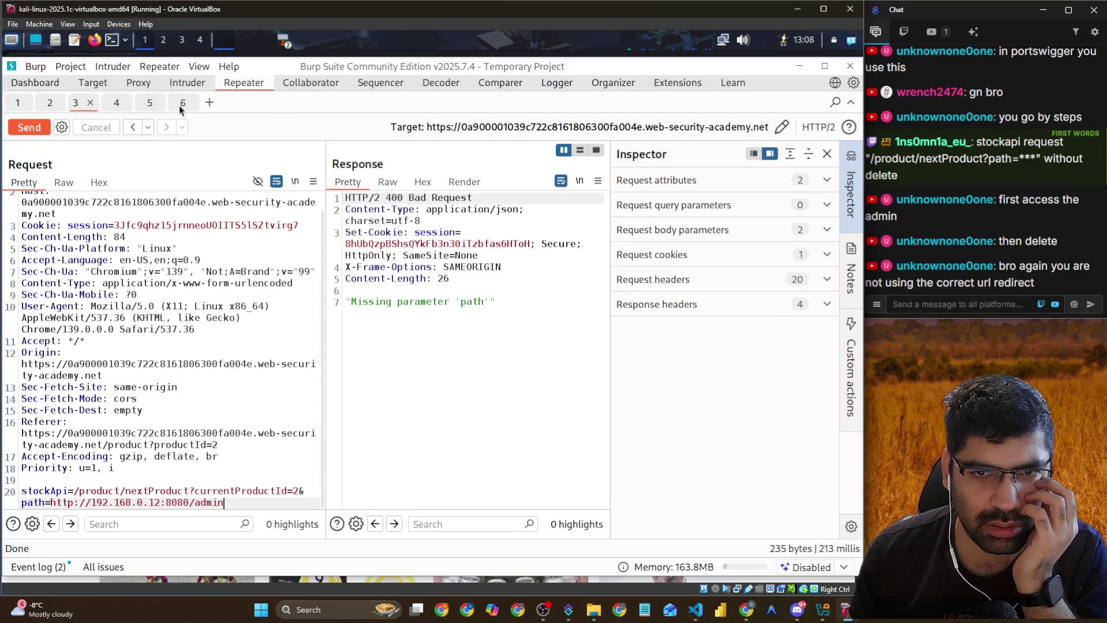
click(179, 105)
click(240, 126)
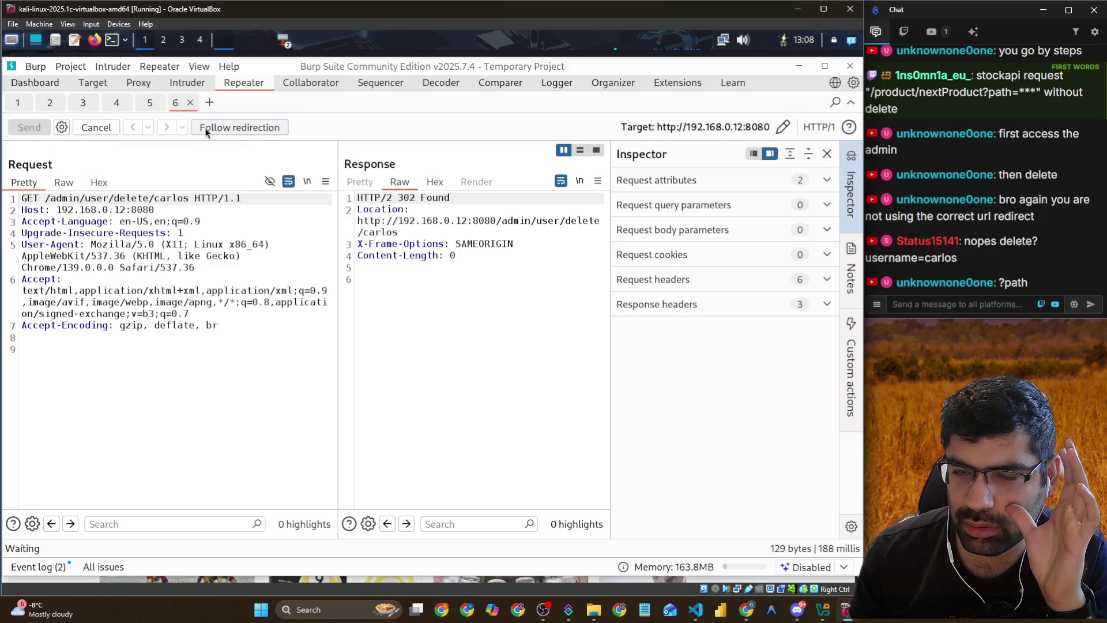
click(83, 104)
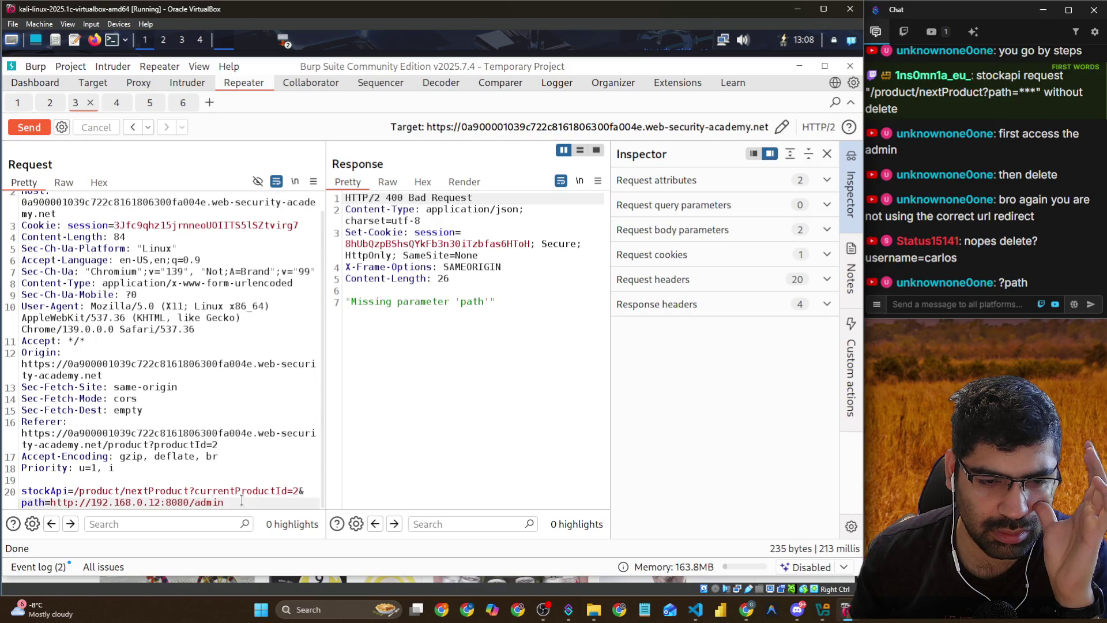
click(306, 491)
key(BackSpace)
text(?)
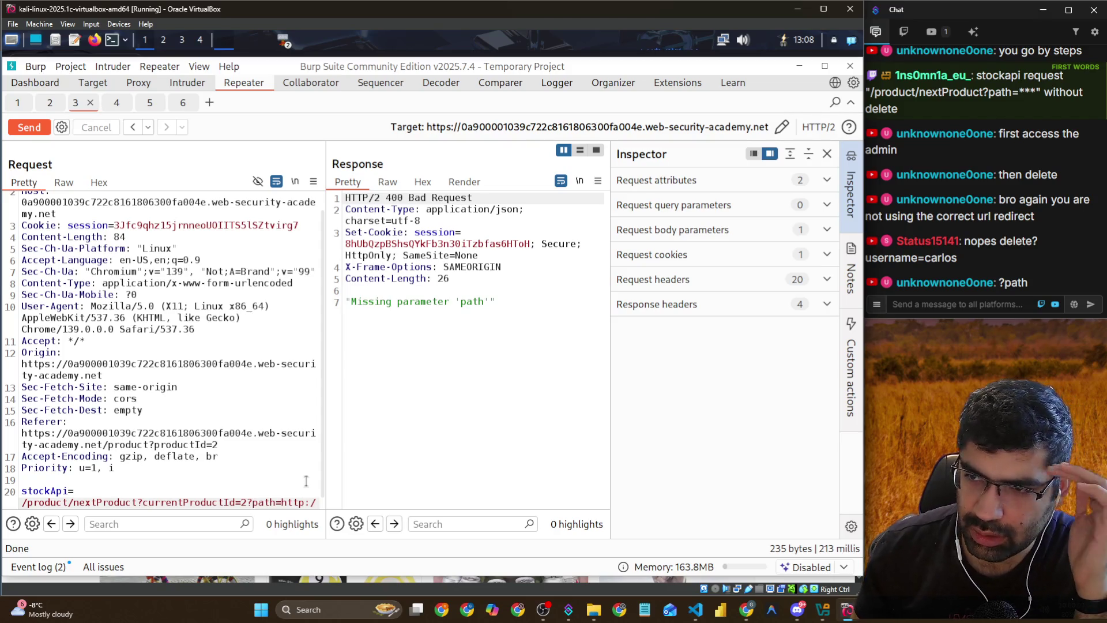
click(40, 125)
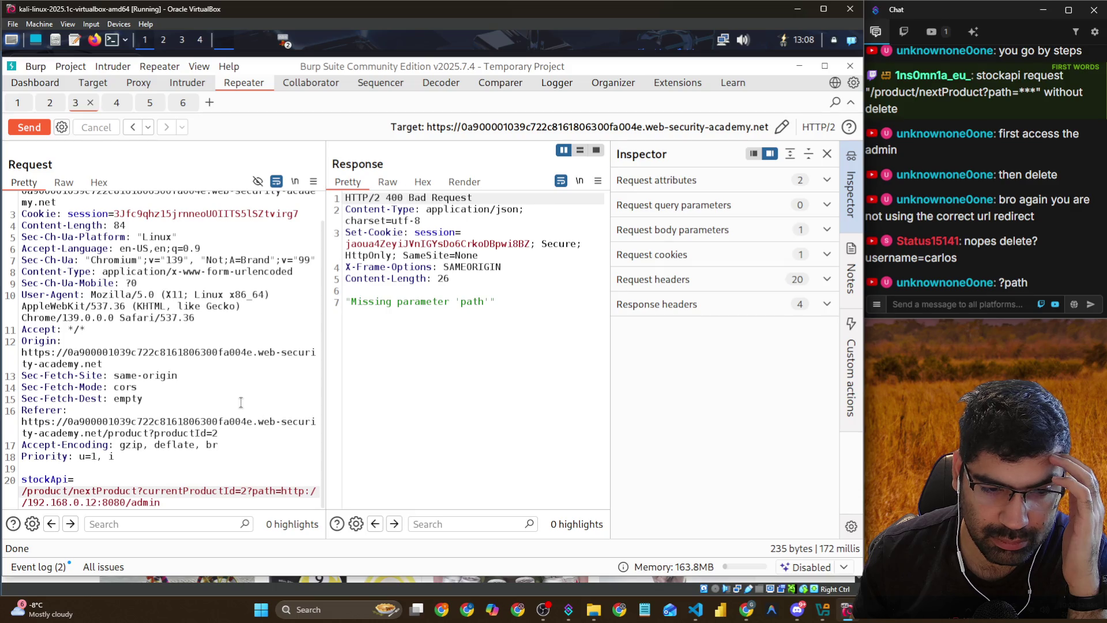
drag(252, 492, 144, 494)
key(BackSpace)
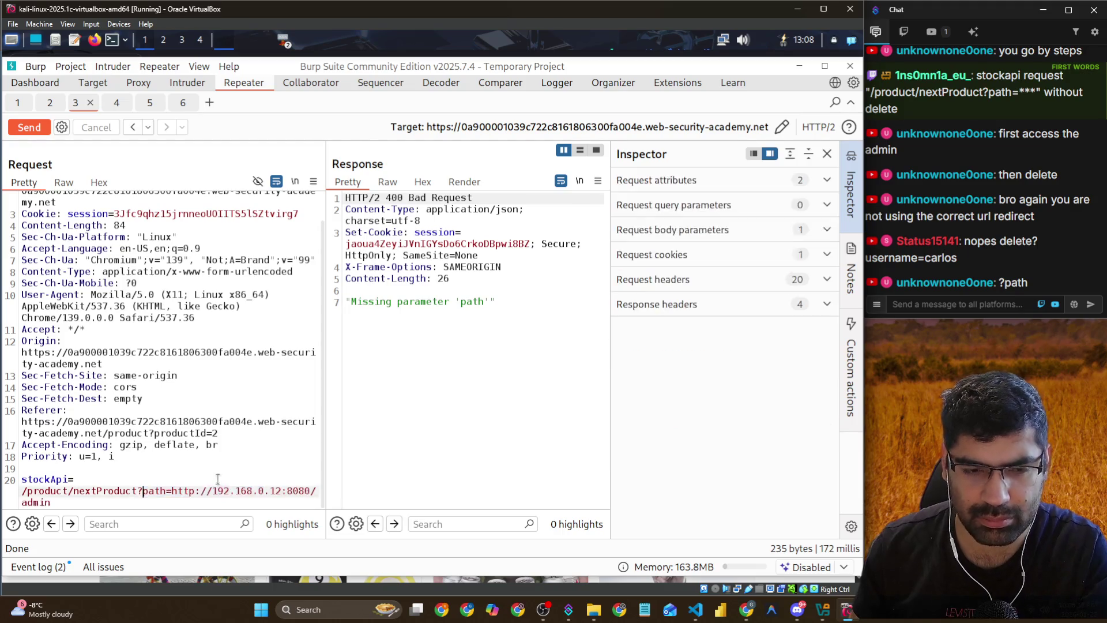
click(27, 129)
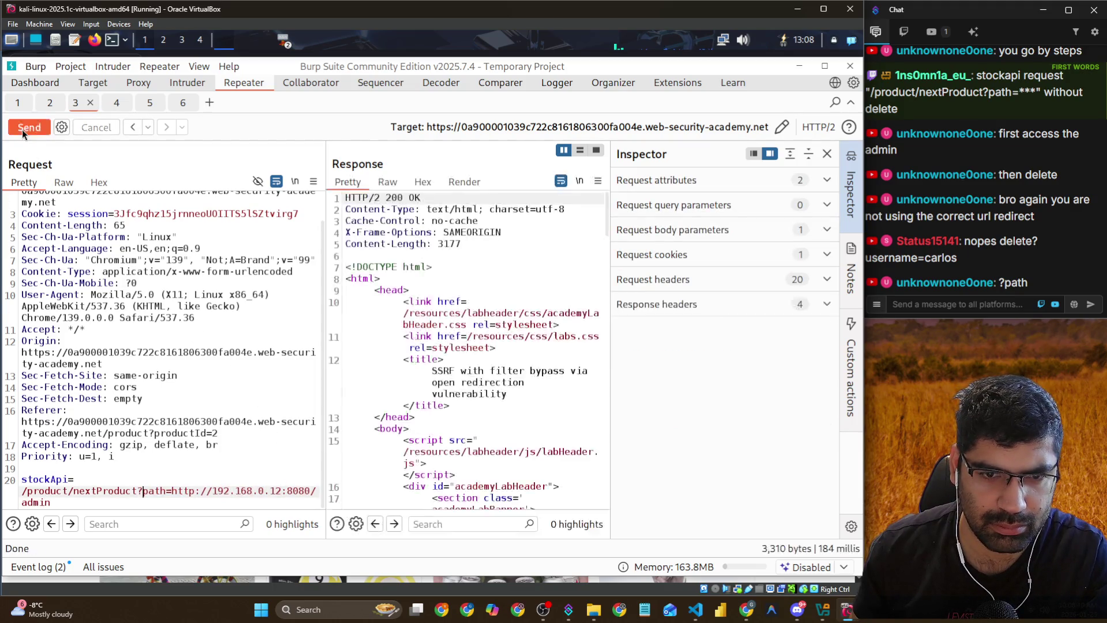
Copy delete?username=carlos from the admin page response into stockApi after admin/ and send it
scroll(448, 367, down, 10)
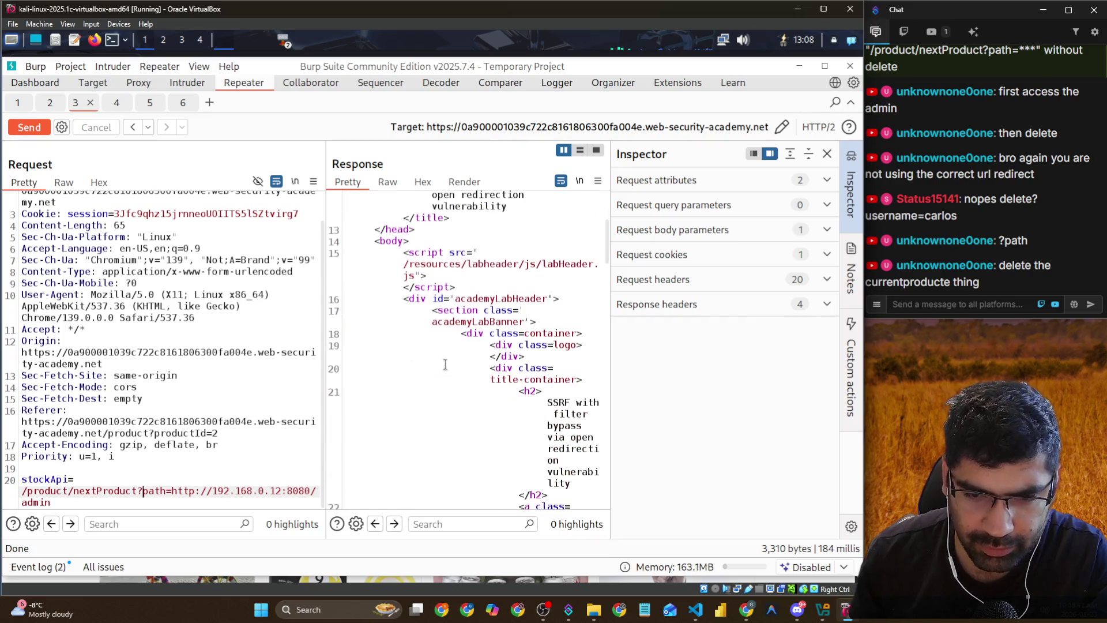
scroll(445, 364, down, 10)
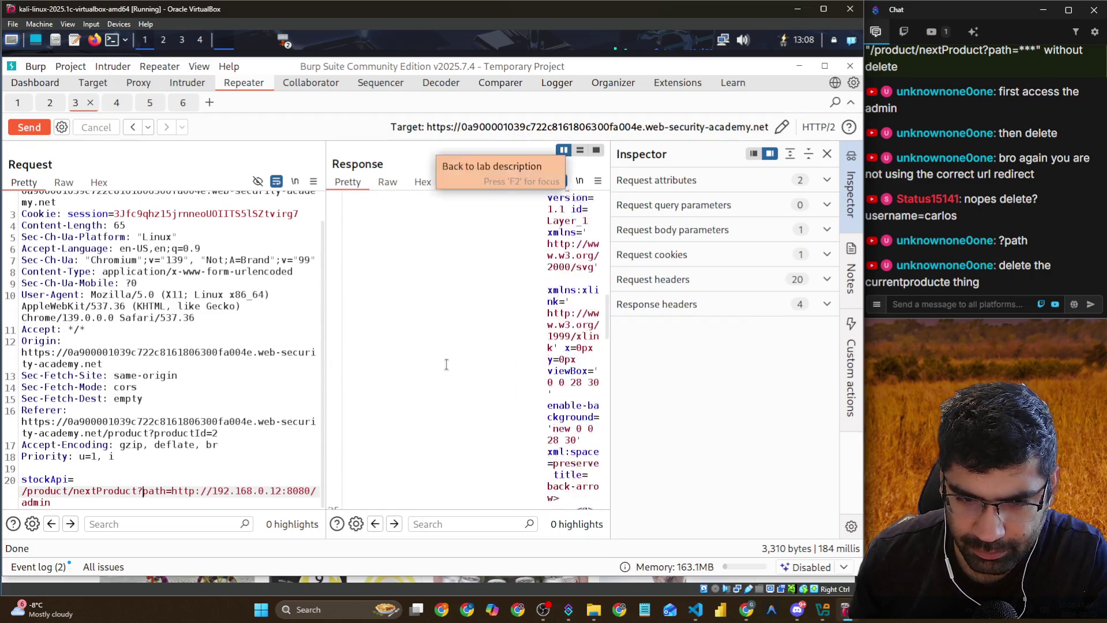
scroll(451, 366, down, 10)
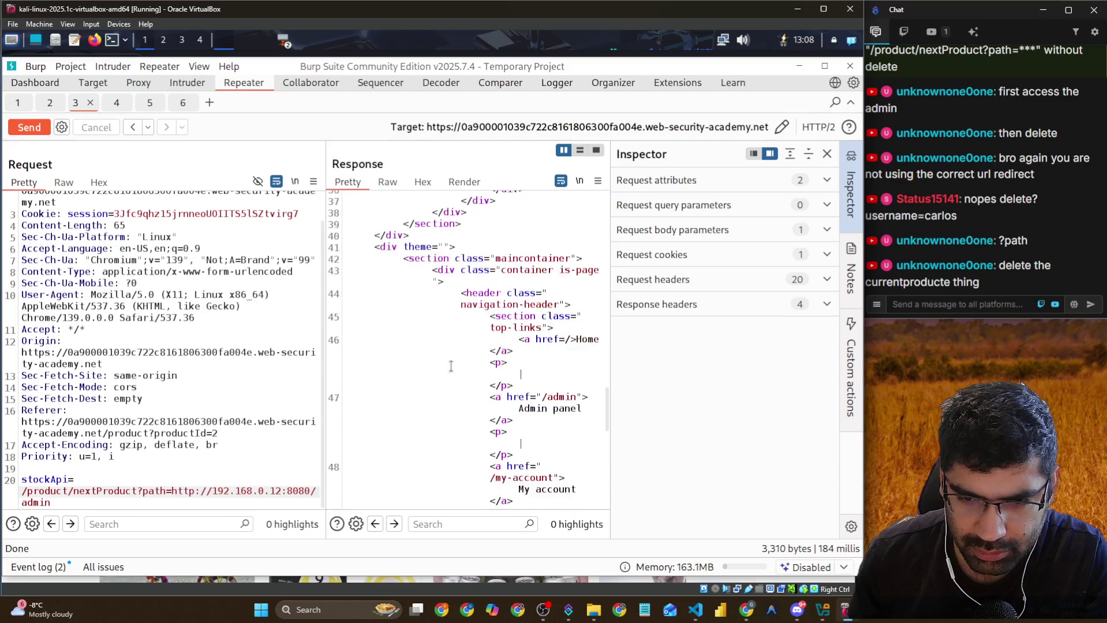
scroll(451, 366, down, 5)
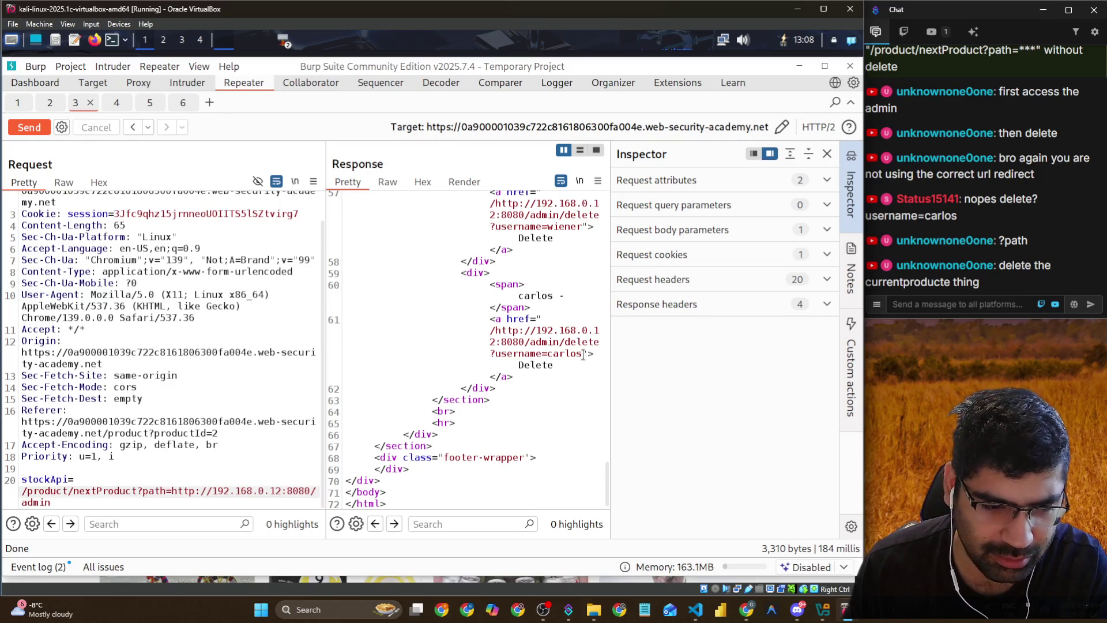
drag(582, 354, 565, 342)
key(ctrl+c)
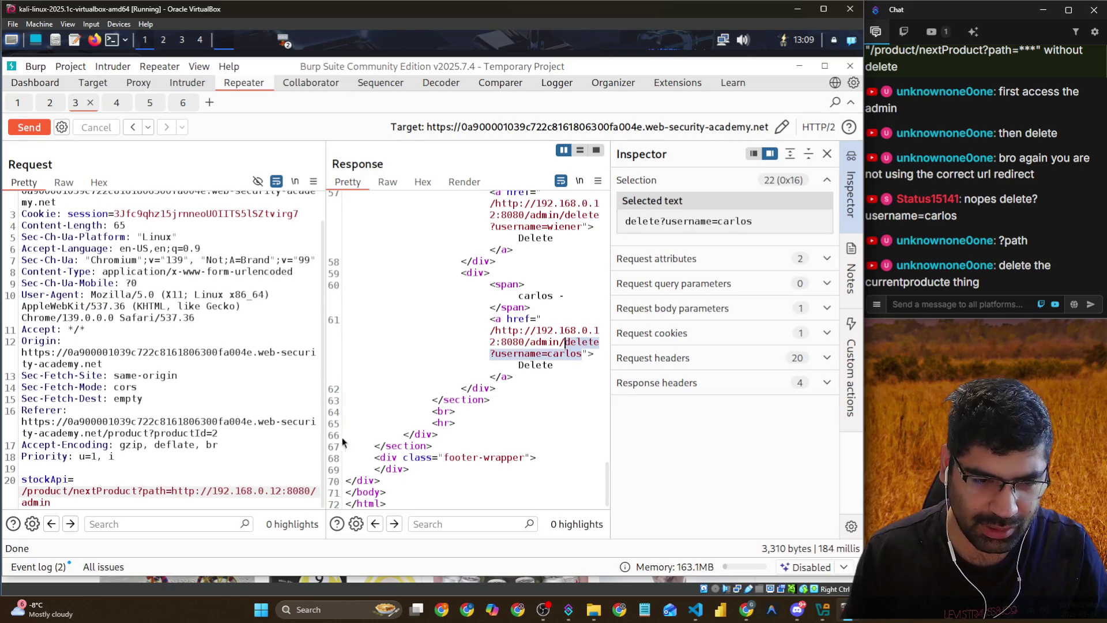
click(144, 502)
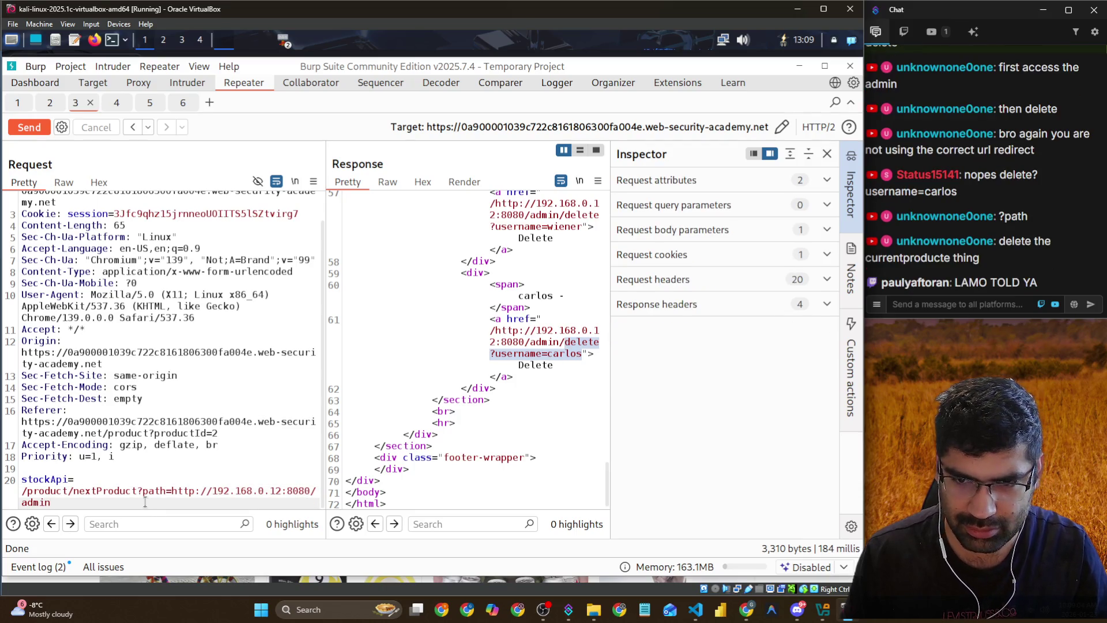
key(ctrl+v)
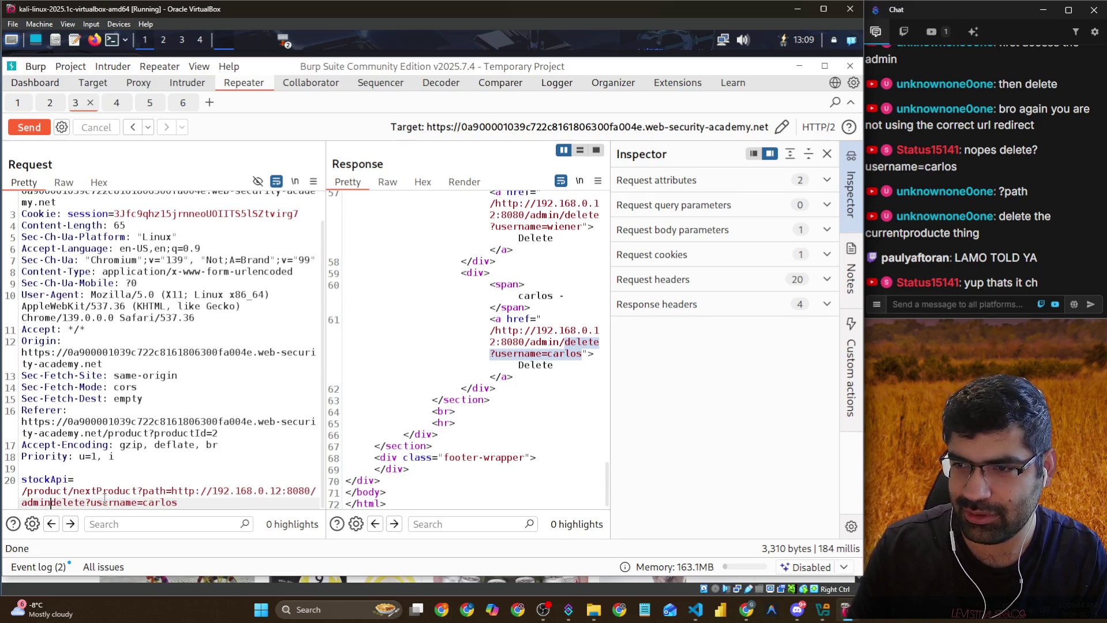
text(/)
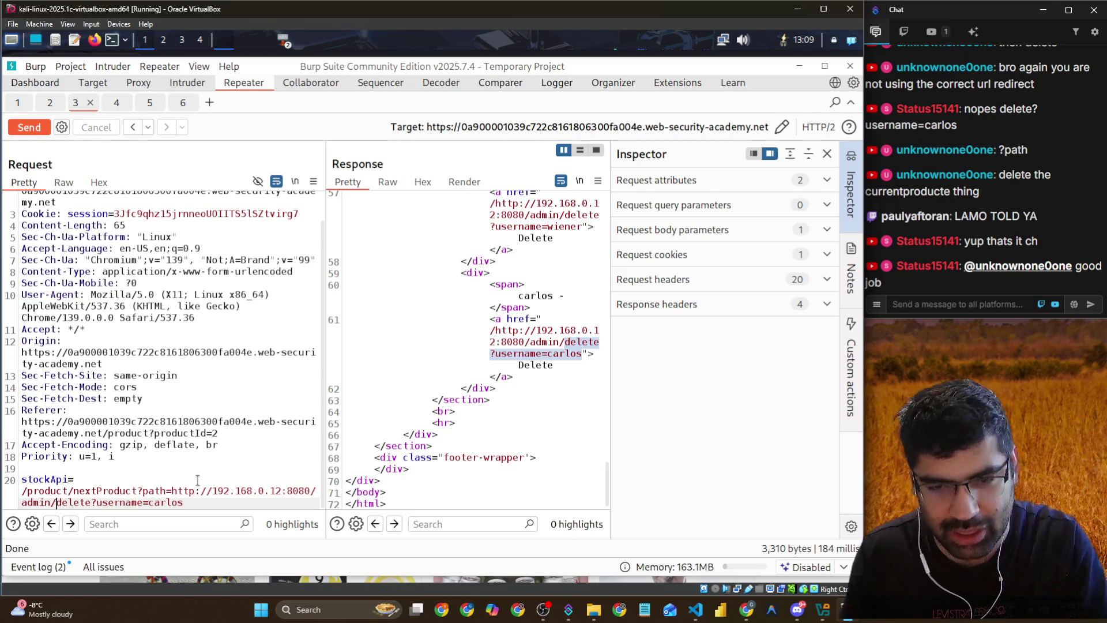
click(39, 132)
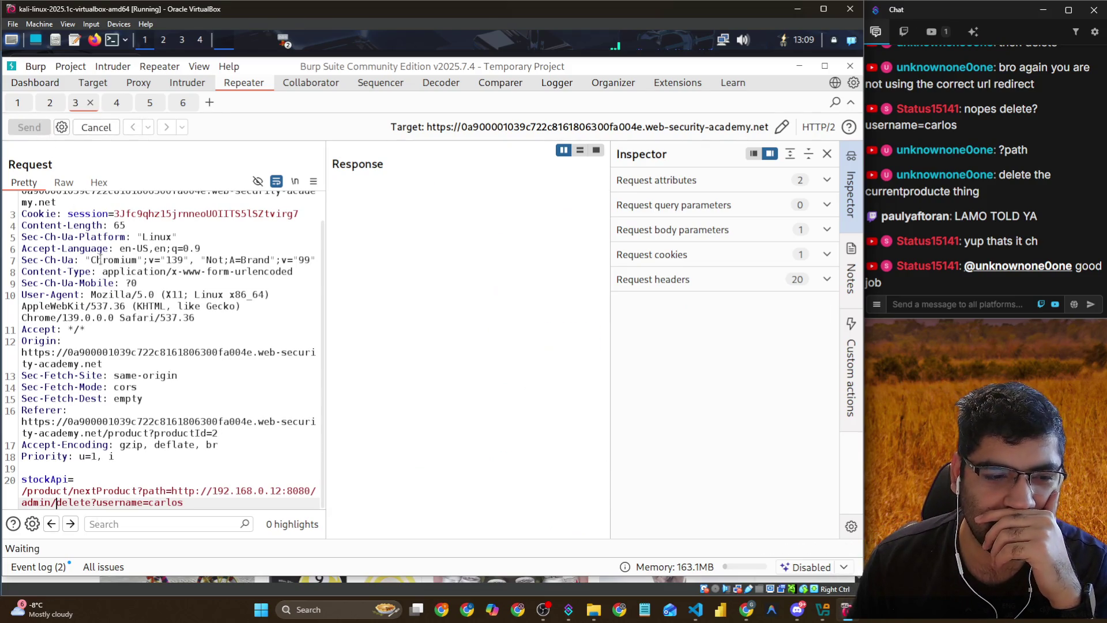
Check the chat's delete?username=carlos suggestion and bring the lab description to the front
scroll(398, 441, down, 10)
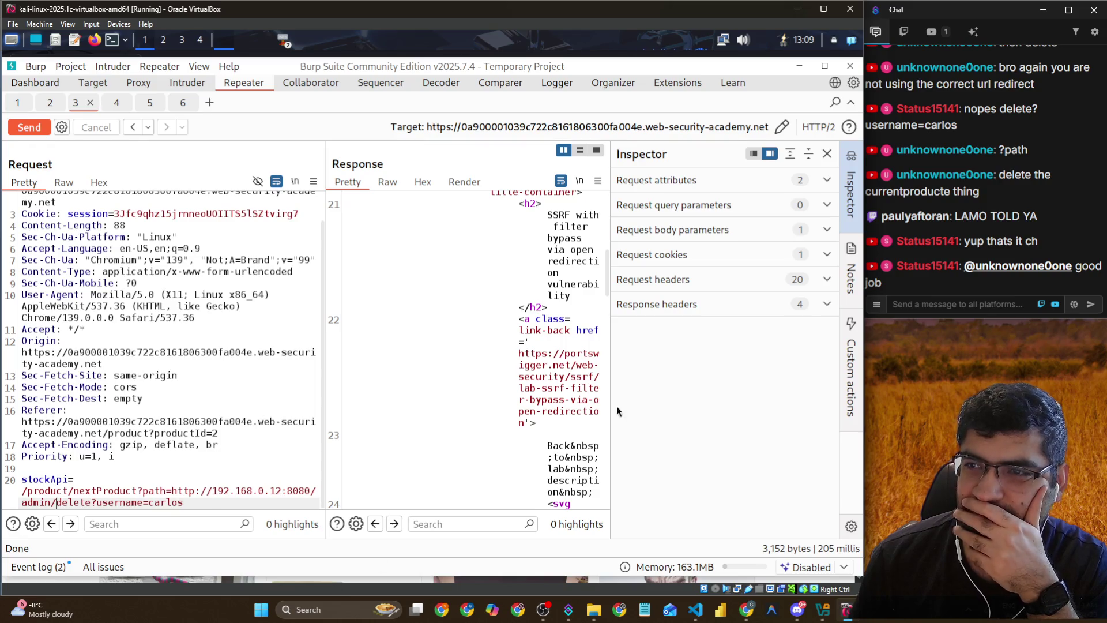
drag(999, 109, 1050, 118)
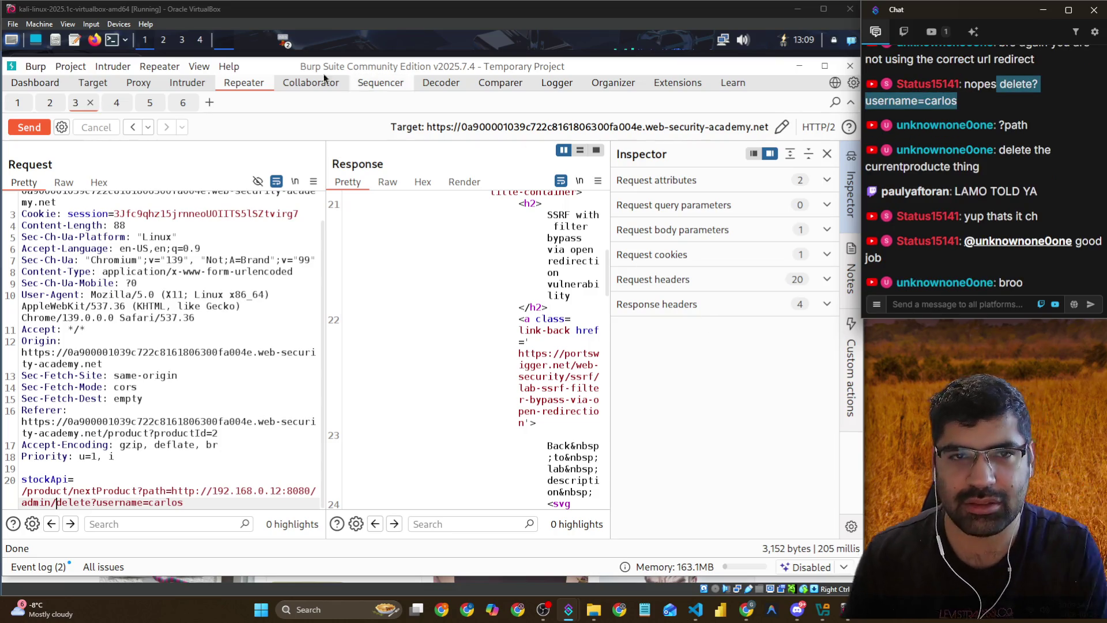
key(alt+Tab)
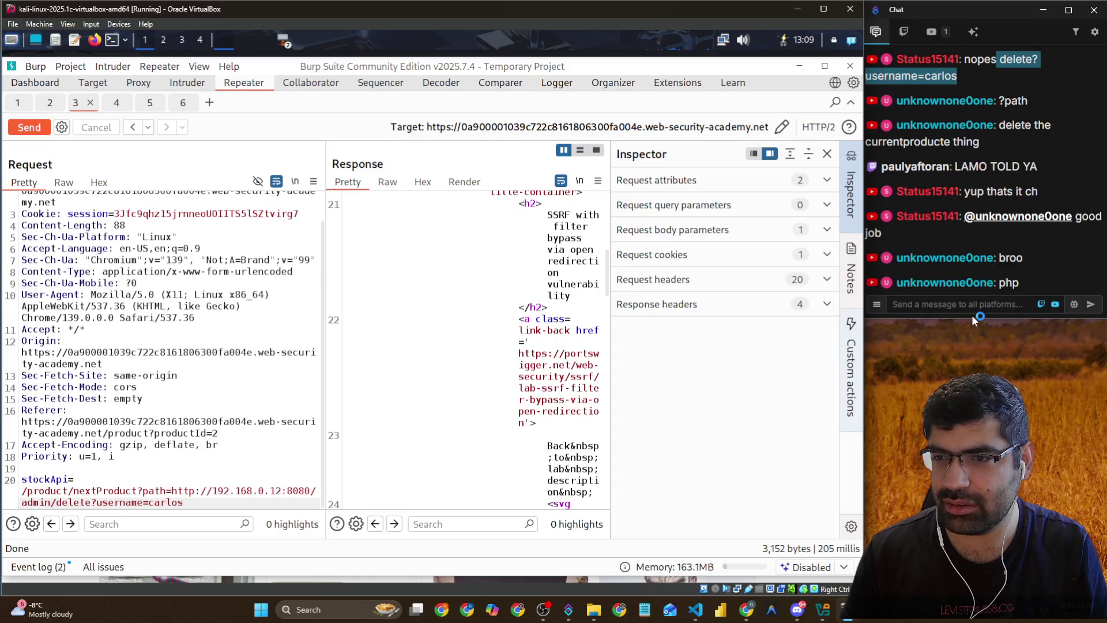
scroll(411, 394, down, 2)
scroll(411, 394, down, 3)
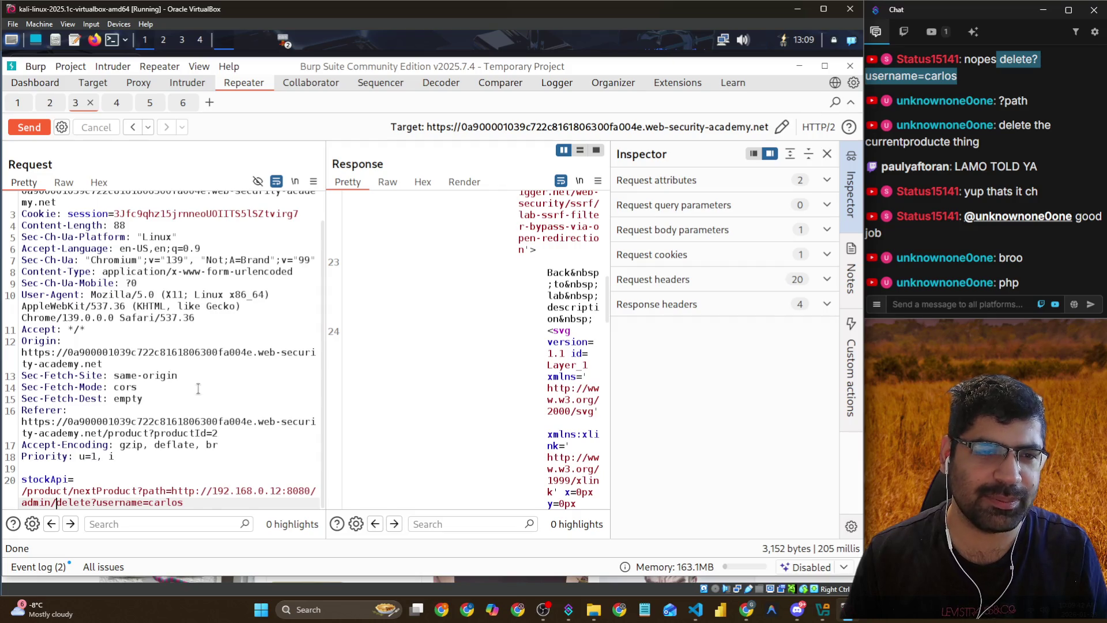
scroll(198, 389, up, 2)
scroll(198, 388, down, 1)
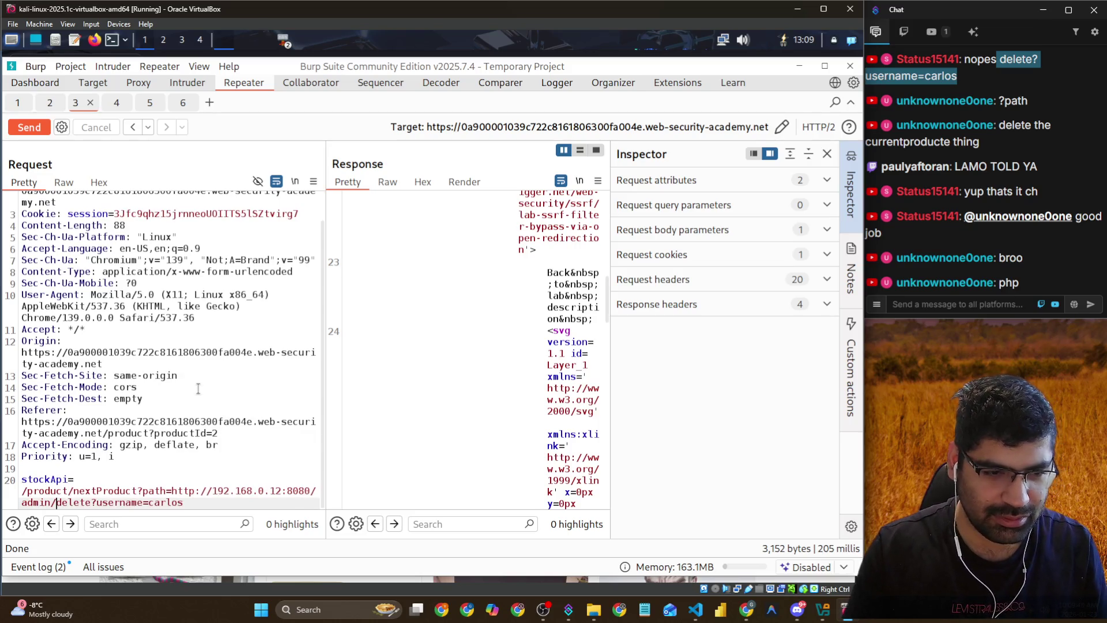
key(alt+Tab)
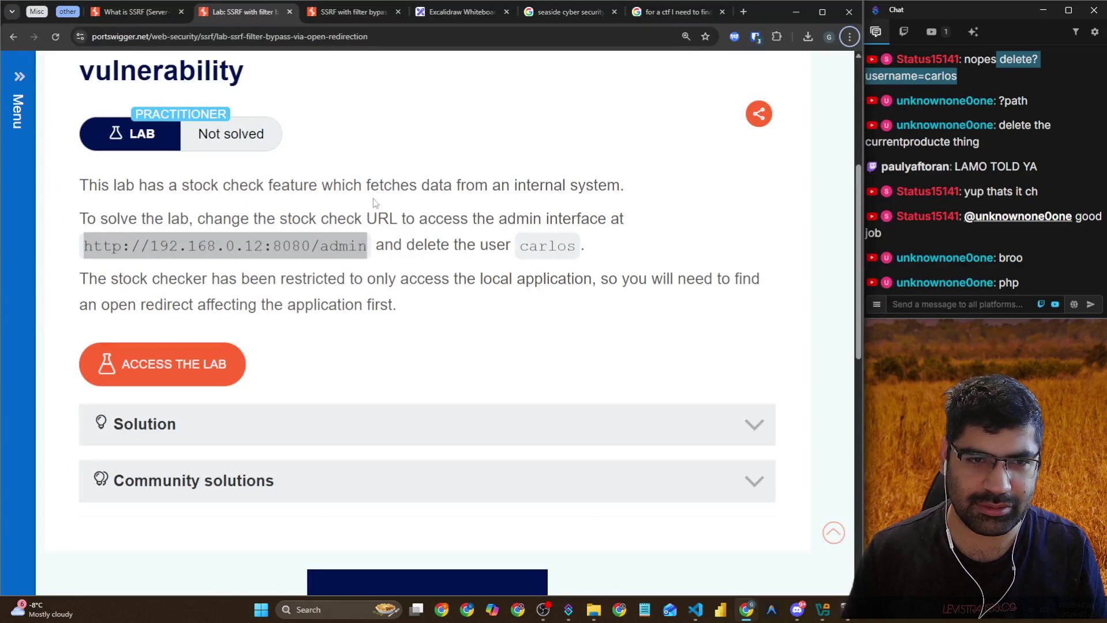
Return to Burp and show the direct GET /admin/user/delete/carlos request in Repeater tab 6
key(alt+Tab)
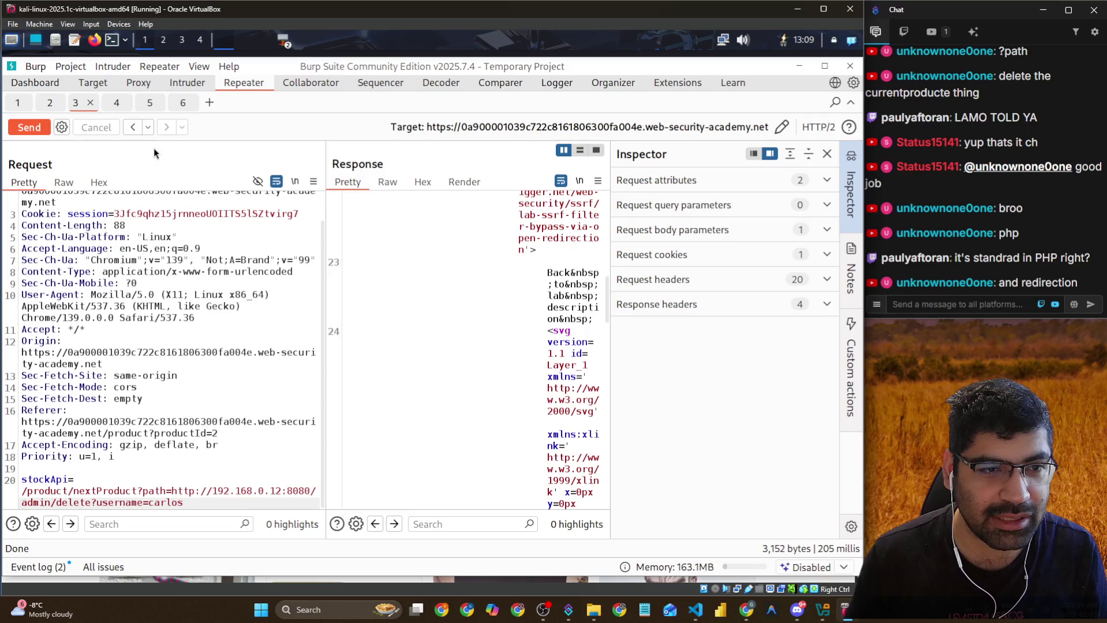
click(176, 104)
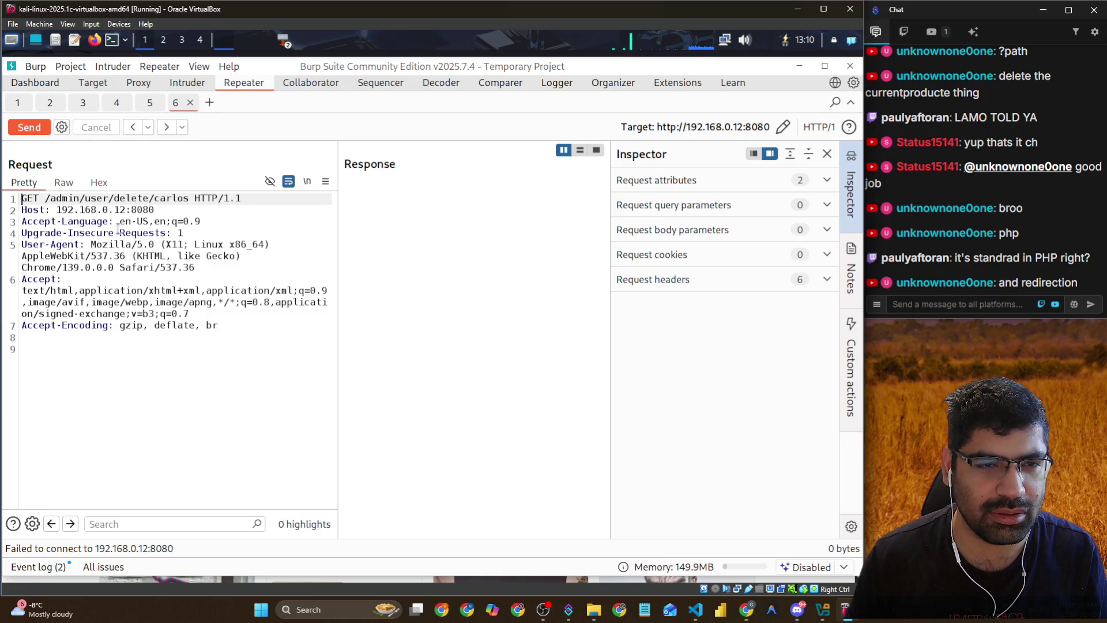
Send the direct request trimmed to GET /admin/ (connection fails), then step back to the nextProduct request
drag(188, 199, 85, 200)
key(BackSpace)
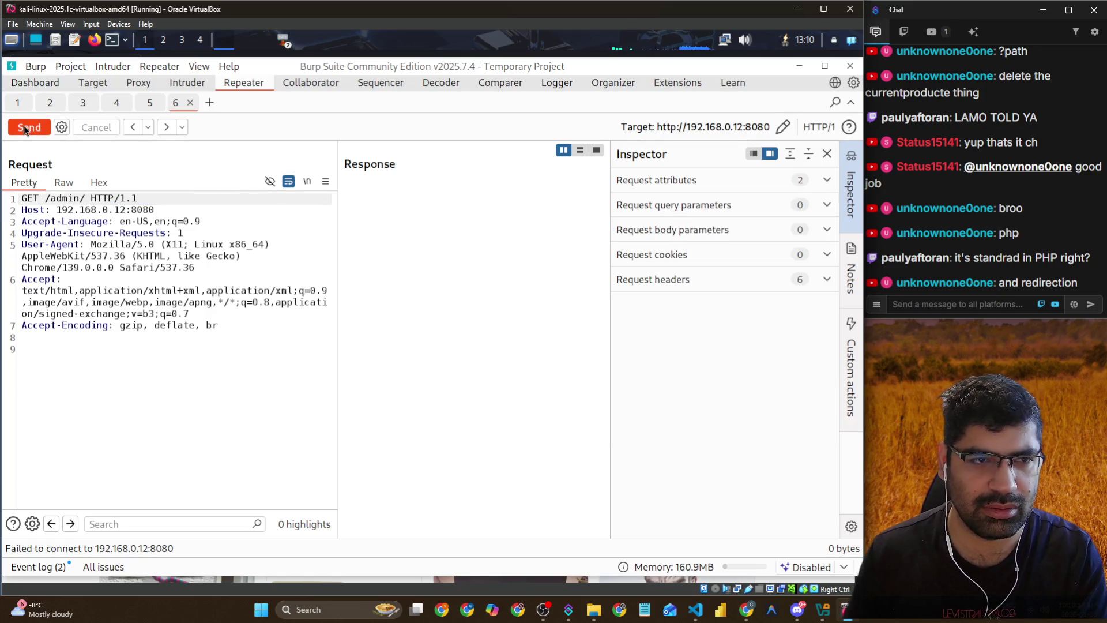
click(23, 125)
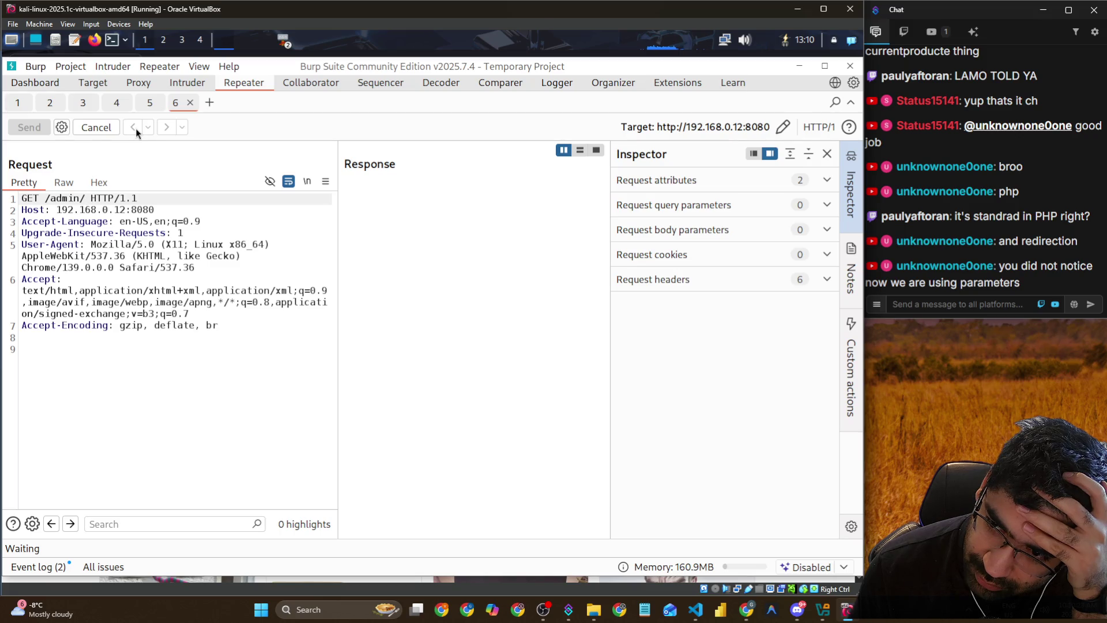
click(269, 318)
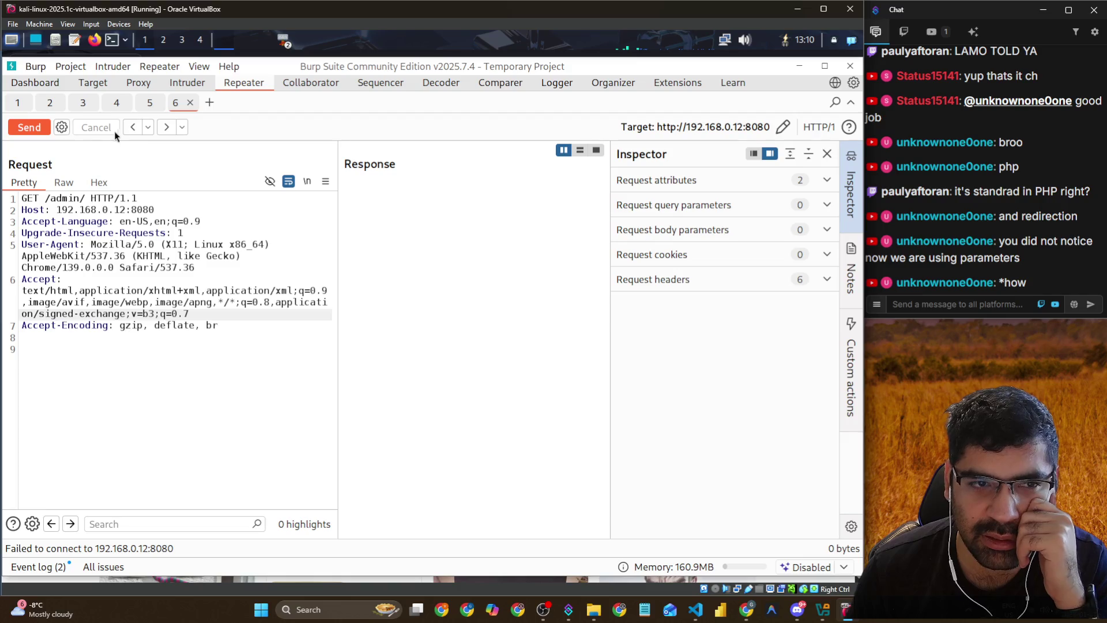
click(132, 125)
click(133, 128)
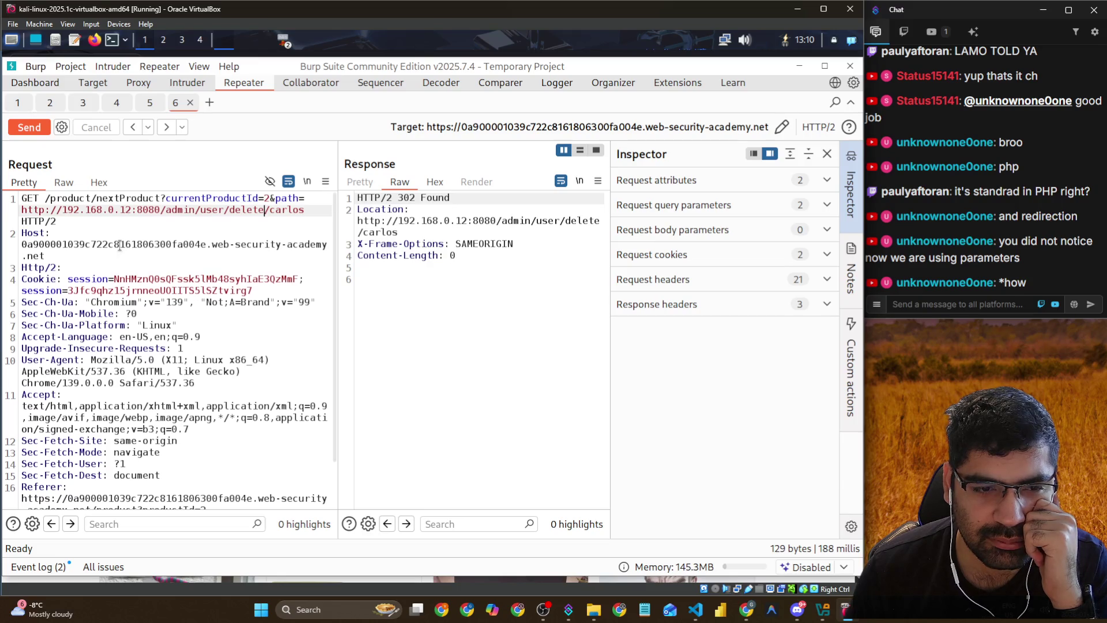
scroll(120, 246, down, 1)
scroll(119, 245, down, 3)
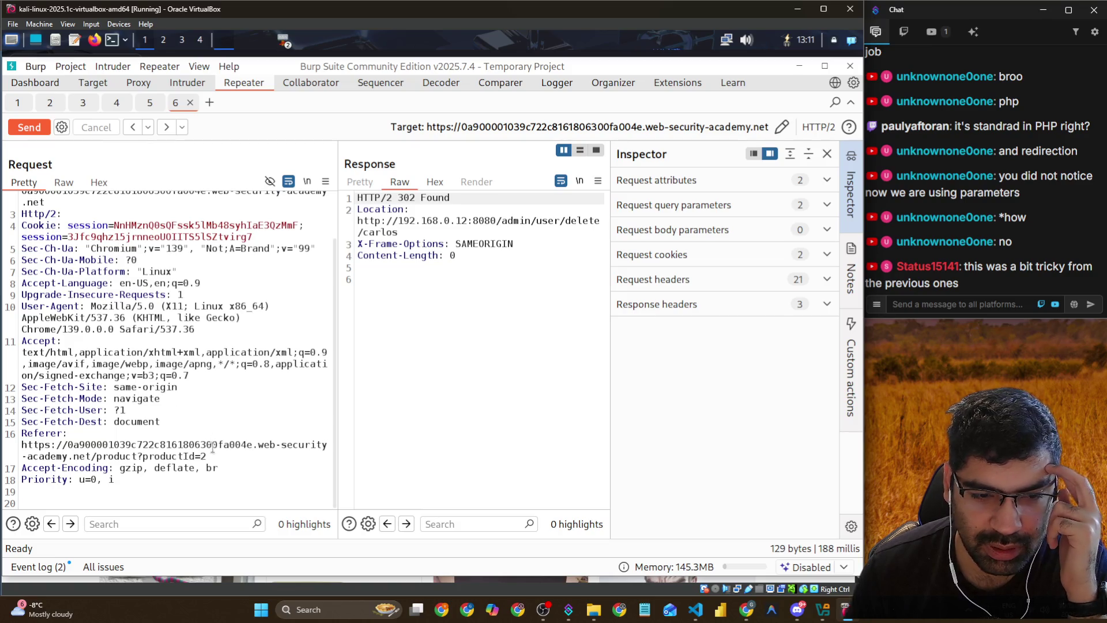
drag(208, 456, 4, 443)
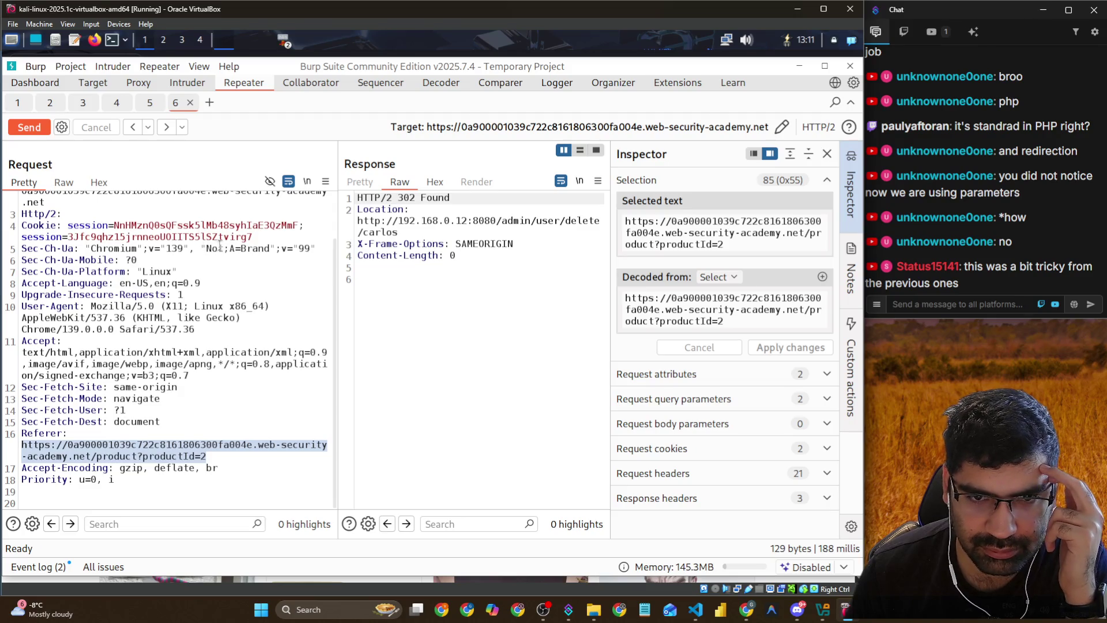
scroll(222, 245, up, 2)
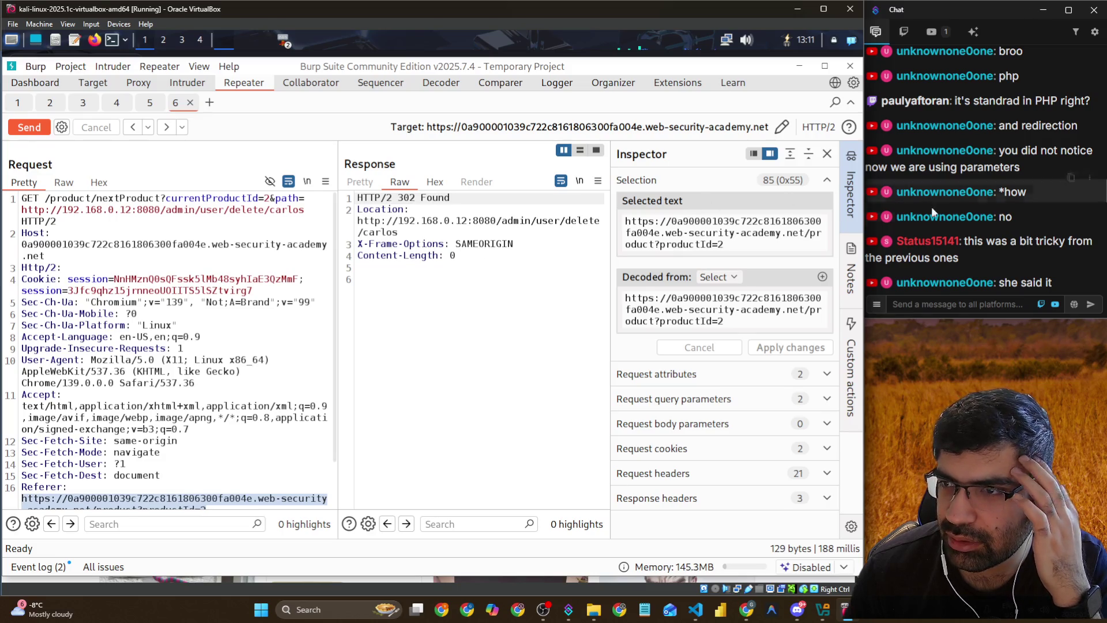
scroll(946, 206, up, 3)
scroll(955, 203, up, 2)
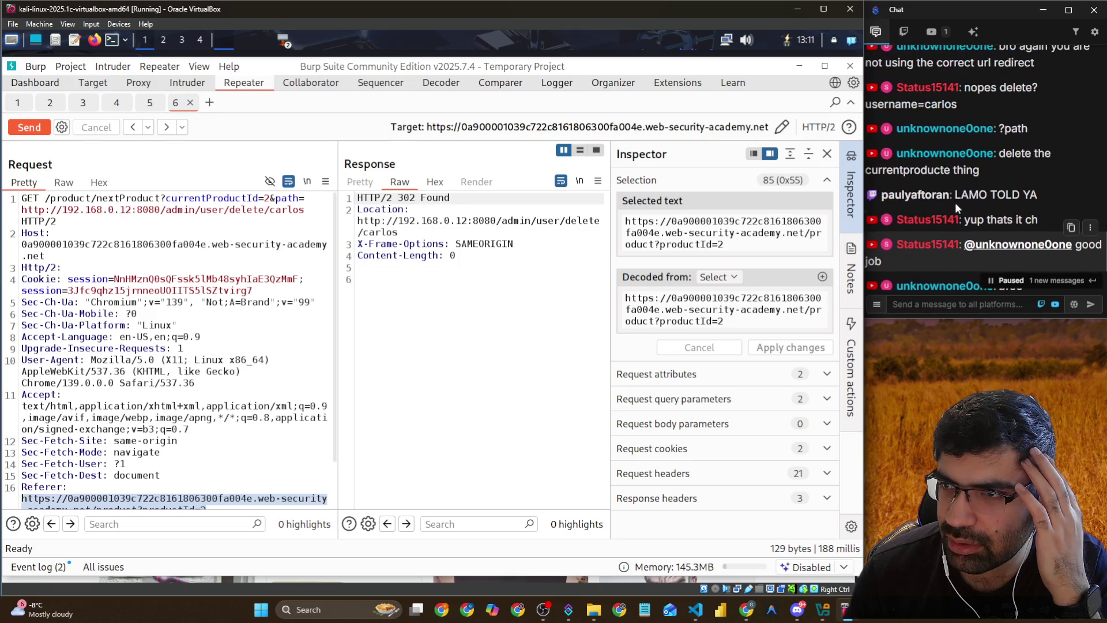
scroll(956, 202, down, 5)
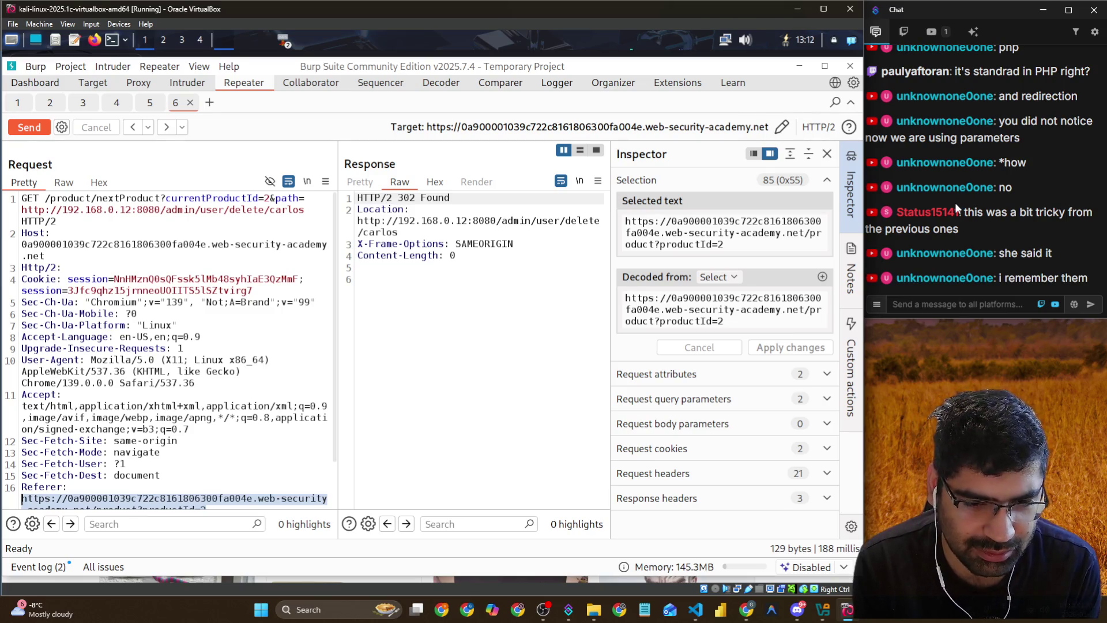
scroll(113, 405, down, 1)
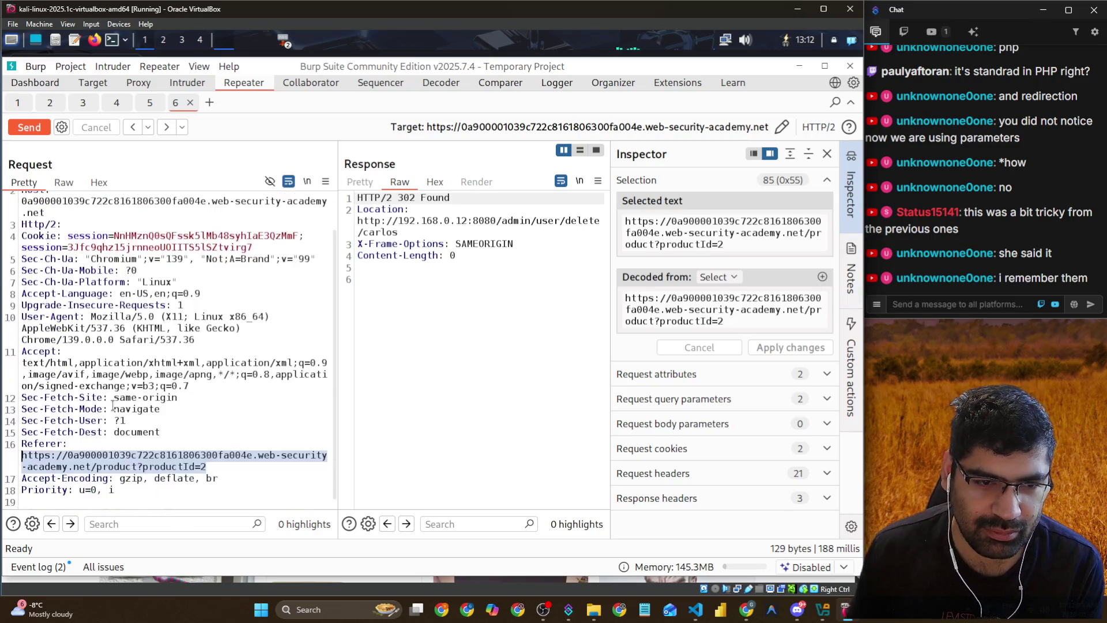
key(Right)
key(Down)
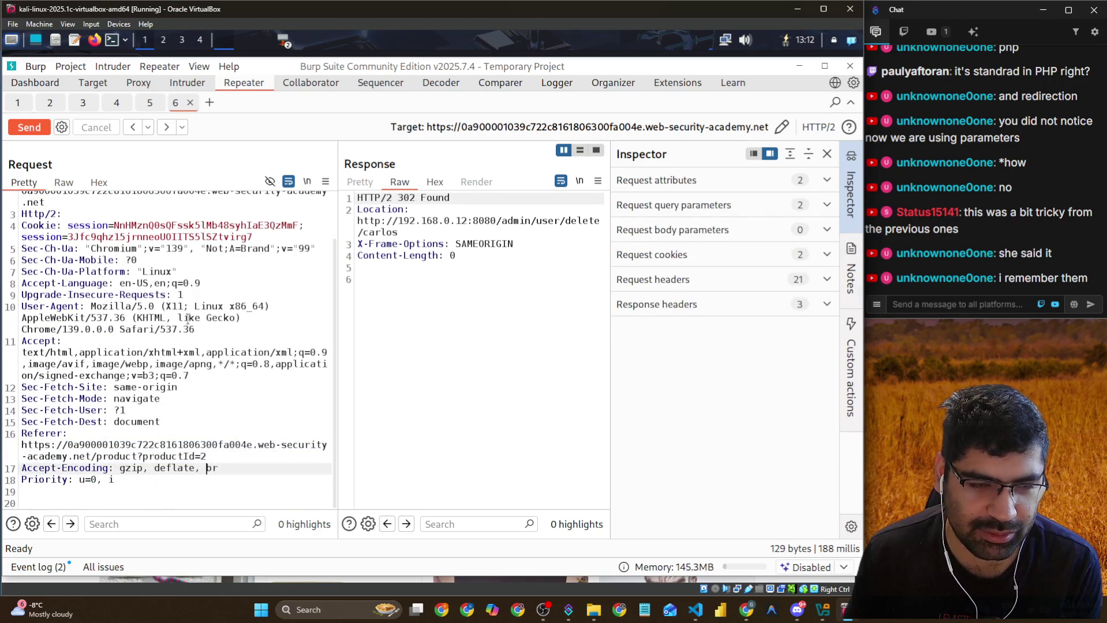
click(84, 104)
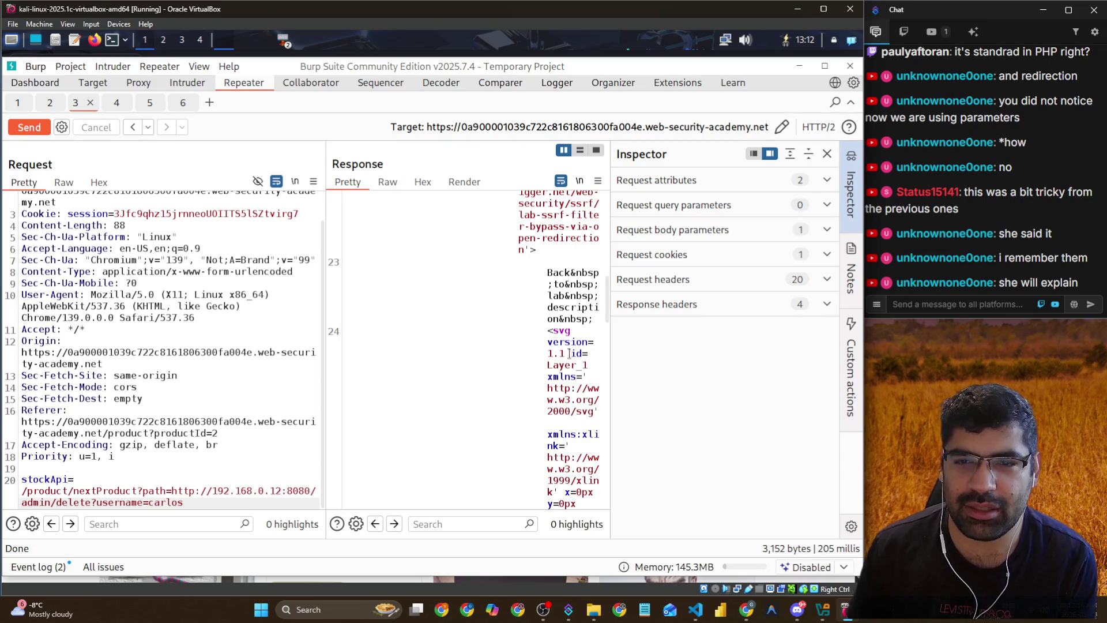
Review the 200 OK, 3,152-byte lab-page response to the admin delete request in tab 3
drag(574, 249, 555, 150)
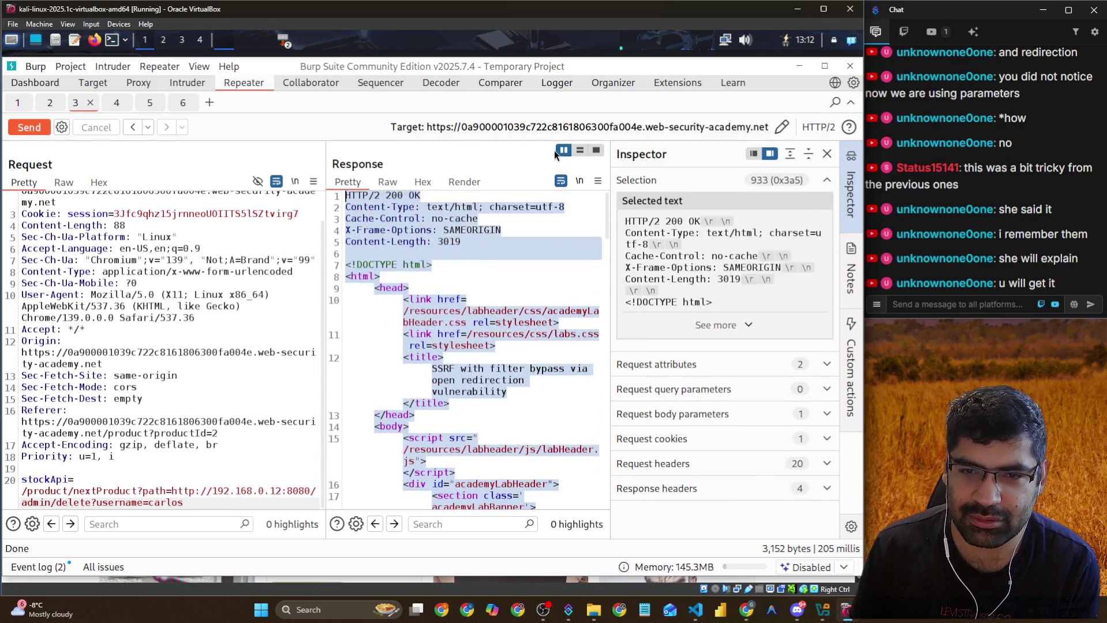
click(455, 312)
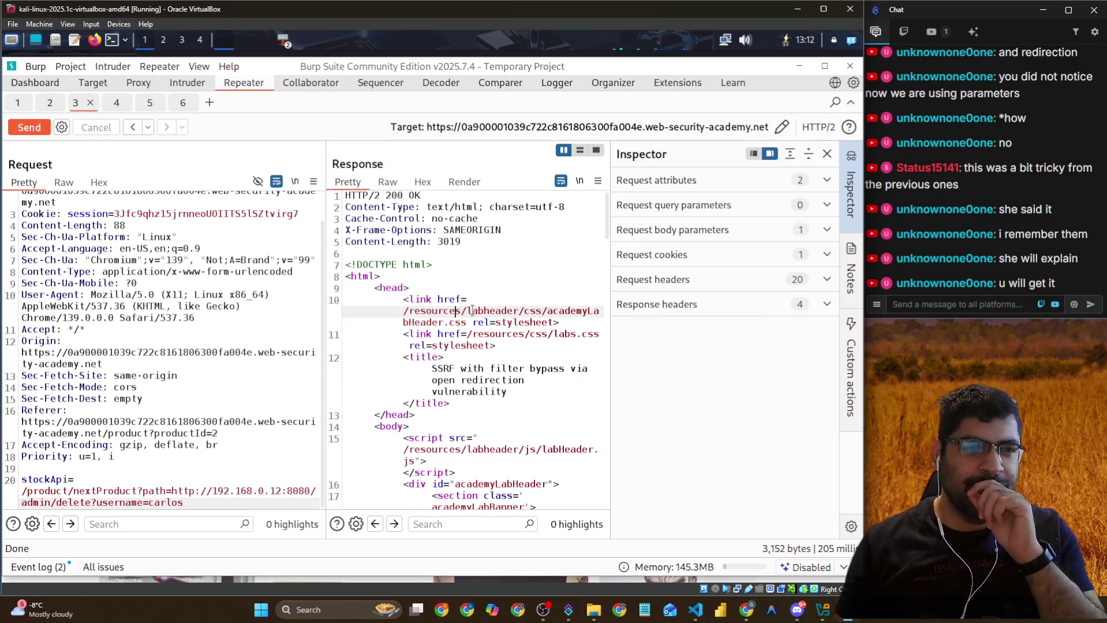
key(alt+Tab)
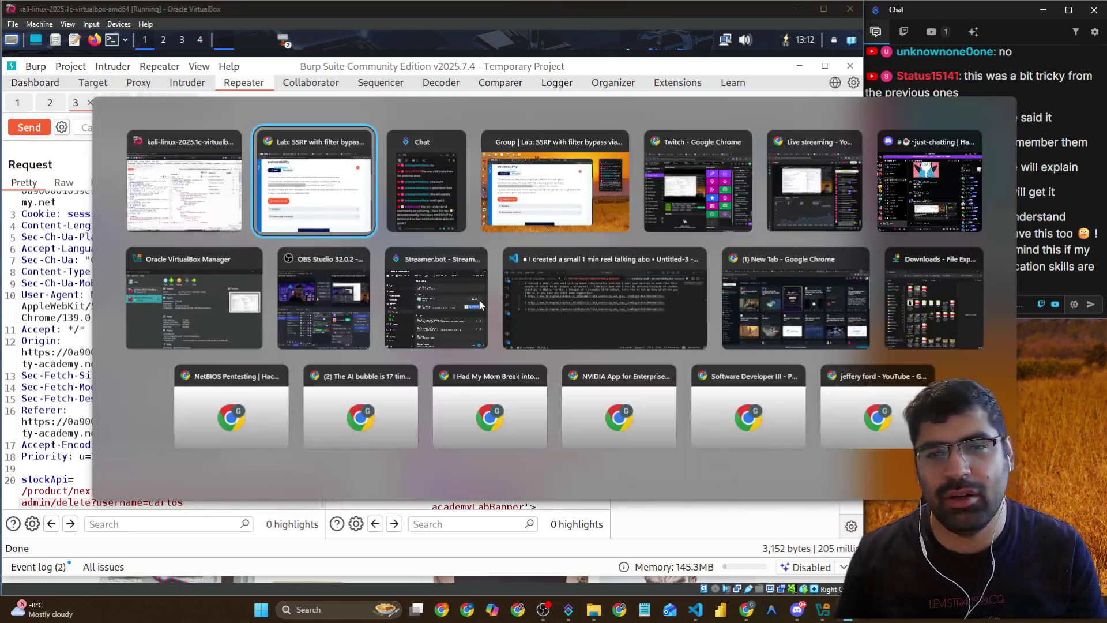
Bring the SSRF open-redirection lab page to the front and open the SSRF topics menu
click(354, 207)
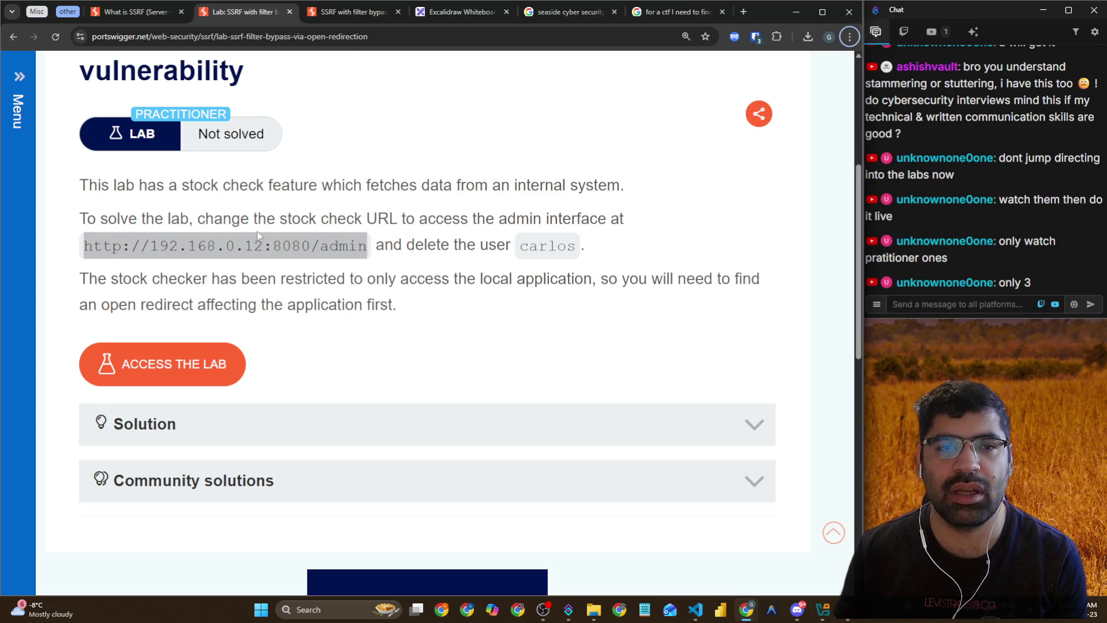
click(23, 103)
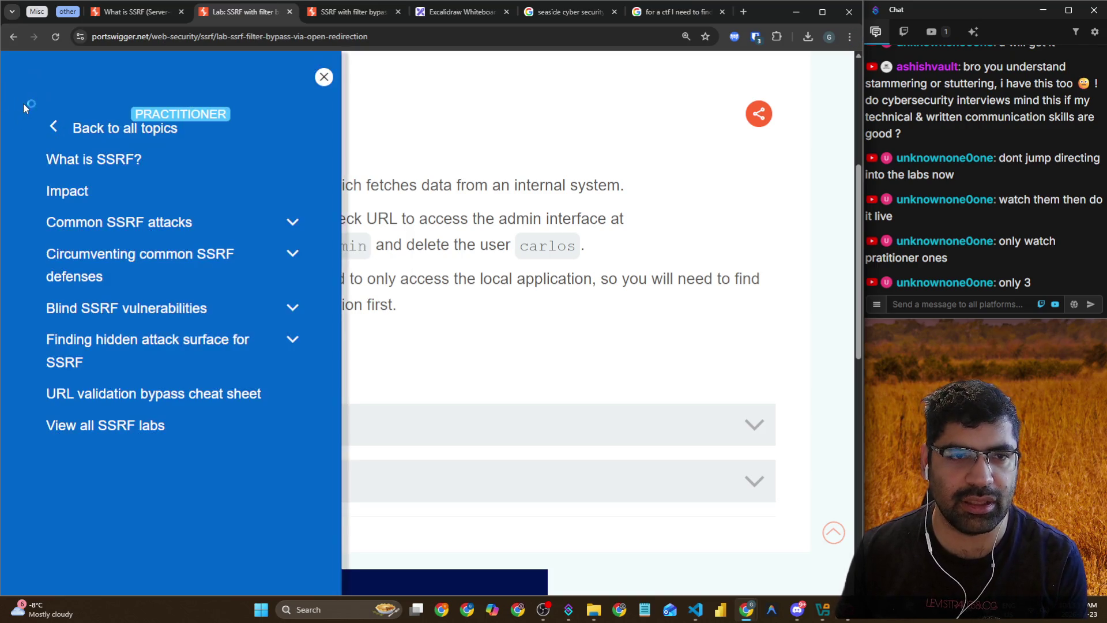
Browse the All topics vulnerability cards, then return to the What is SSRF article
click(69, 136)
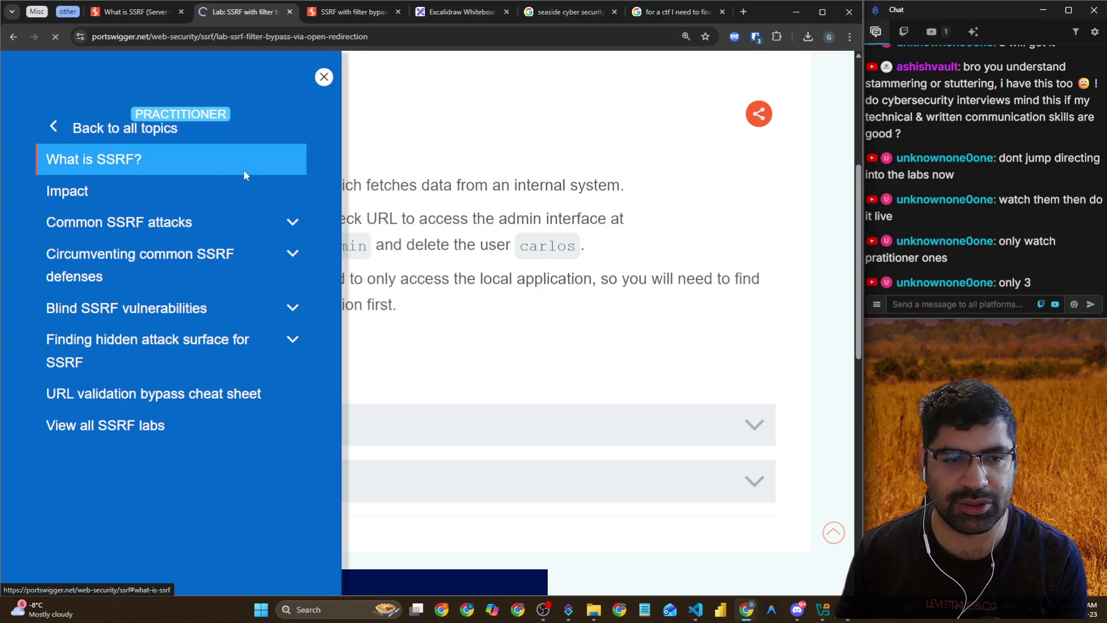
scroll(434, 330, down, 15)
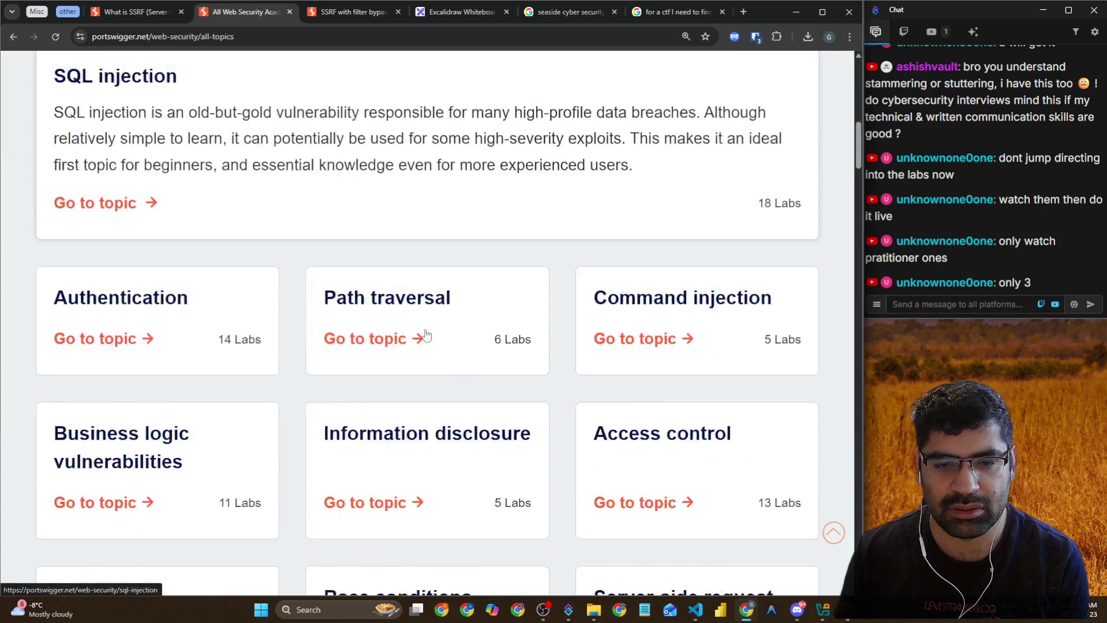
scroll(426, 335, up, 4)
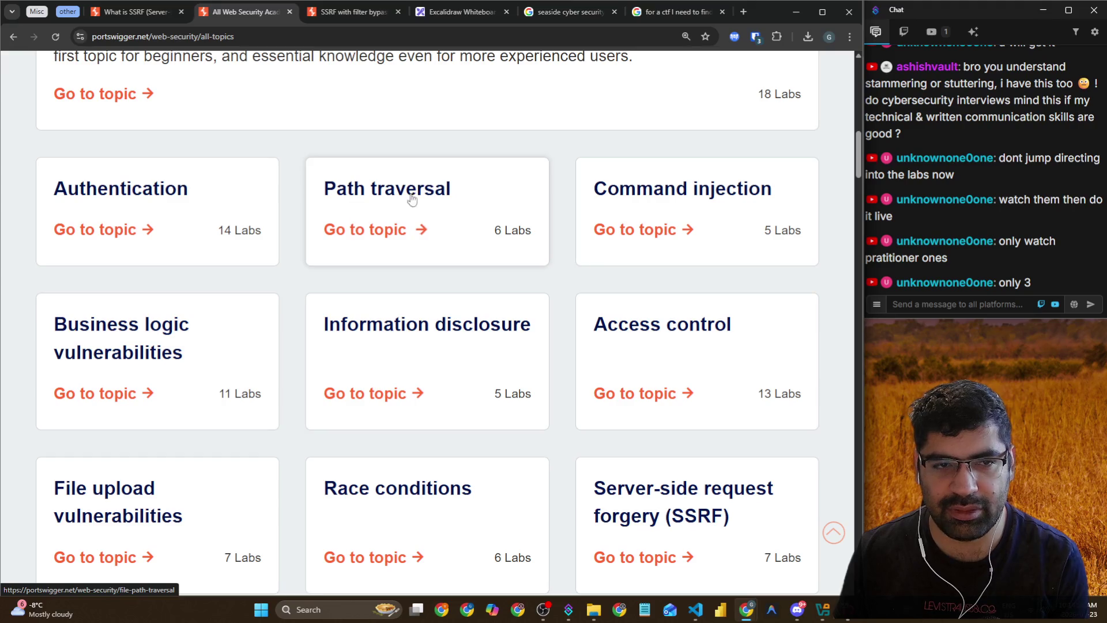
scroll(537, 338, down, 4)
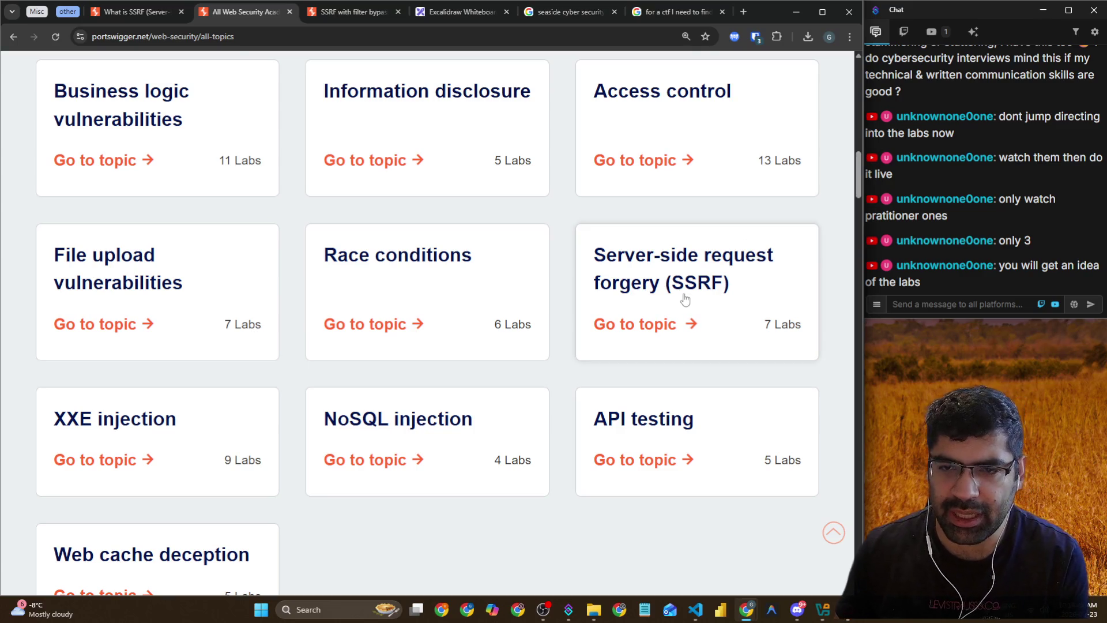
click(134, 12)
scroll(174, 419, down, 8)
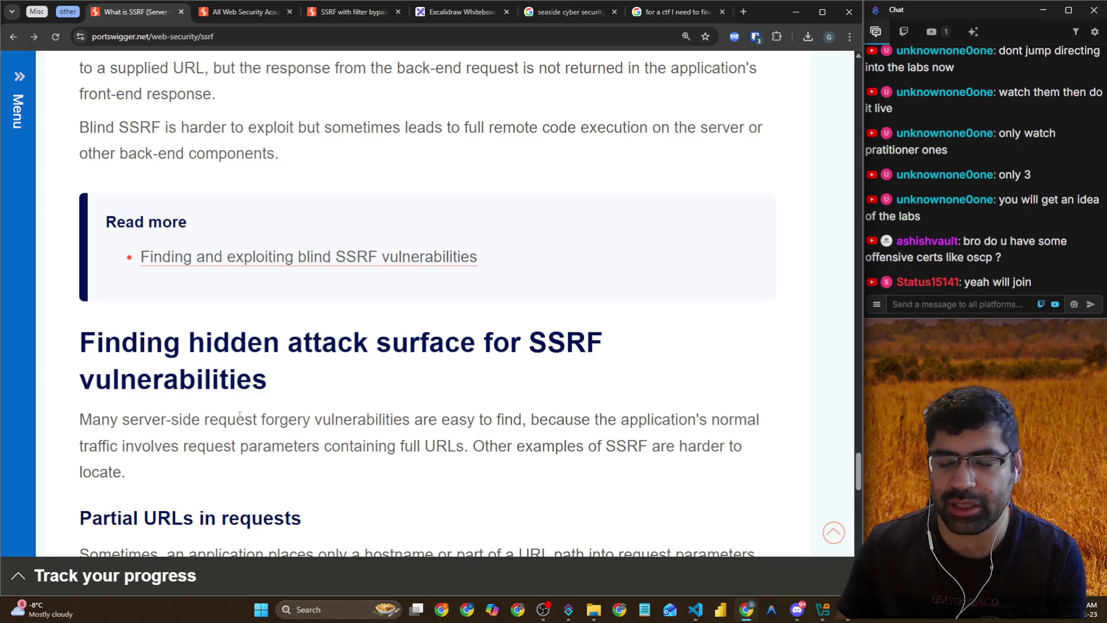
Post the message 'wellfound' in the stream chat
scroll(629, 323, up, 2)
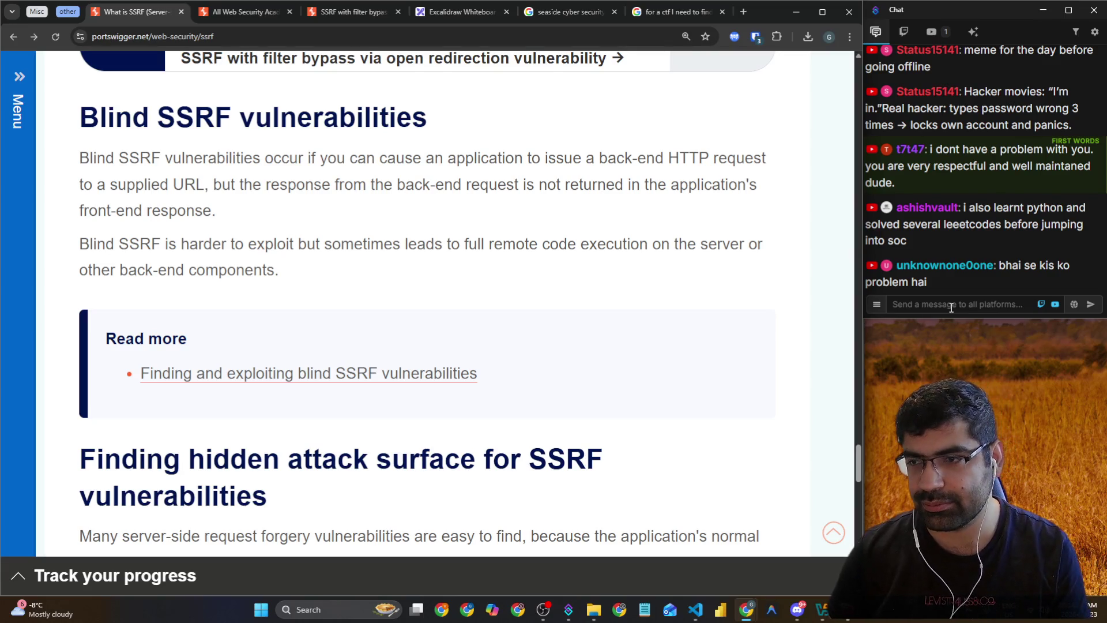
click(951, 308)
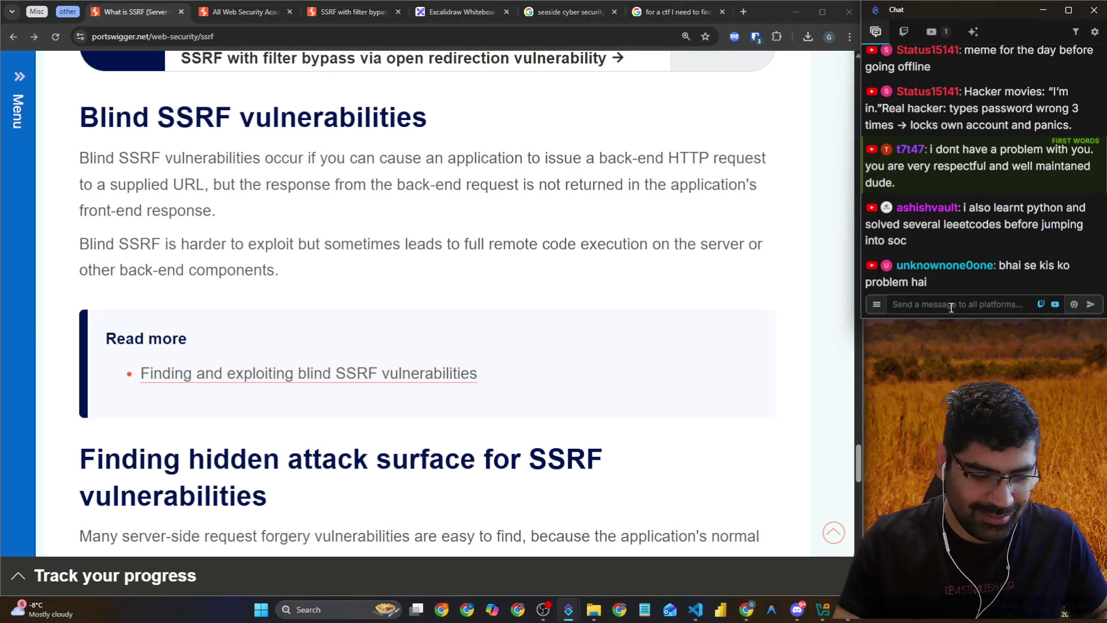
text(wellfound)
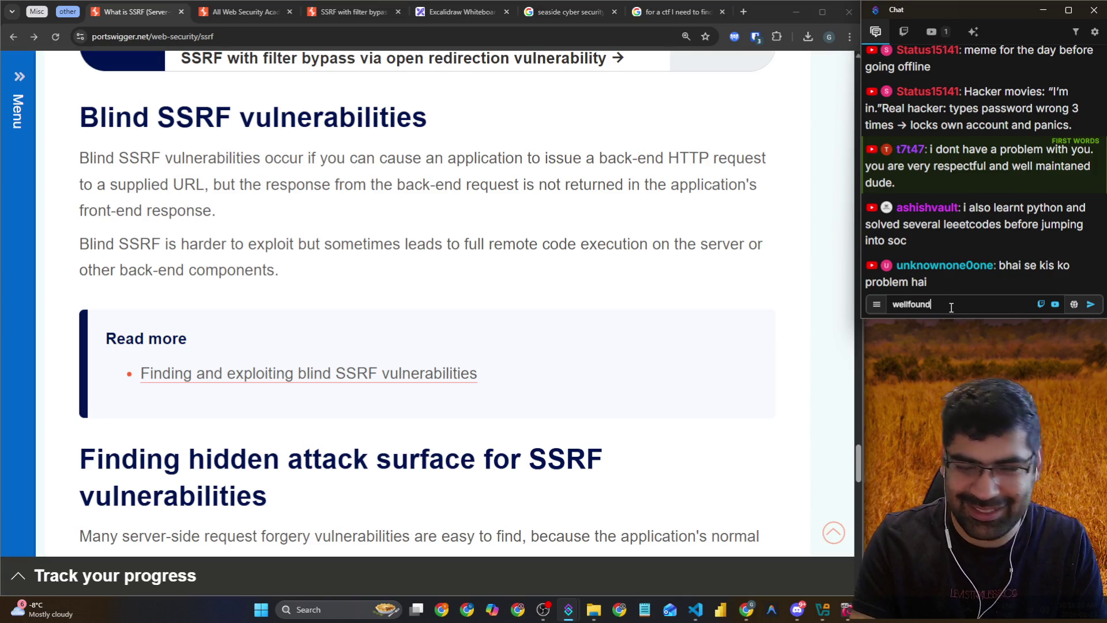
key(Return)
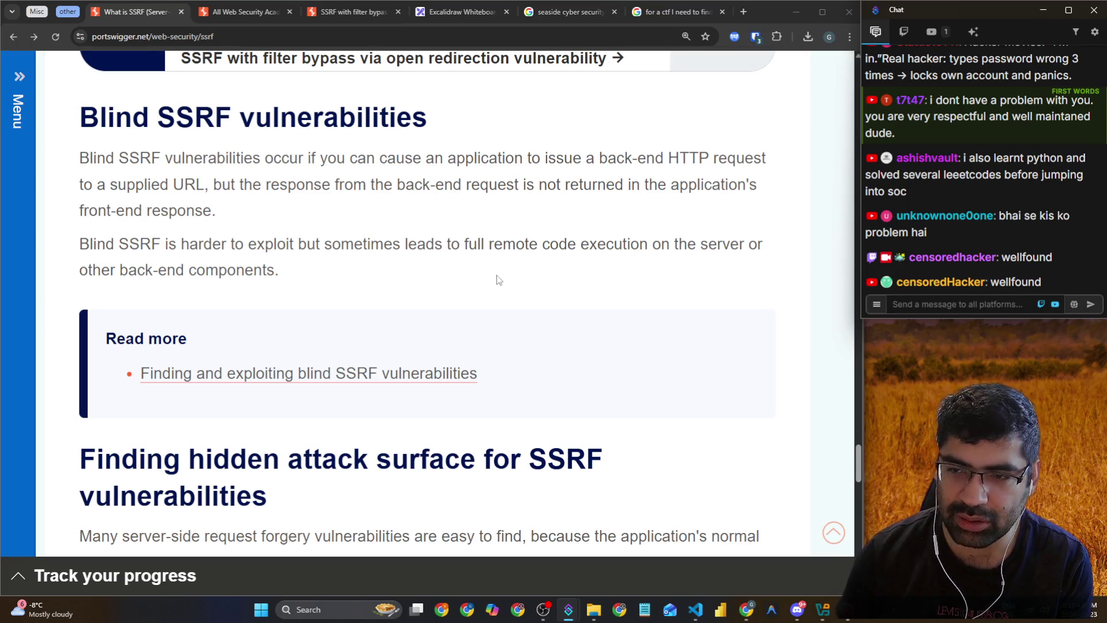
Scroll further through the SSRF article and start a new browser tab
scroll(476, 252, down, 10)
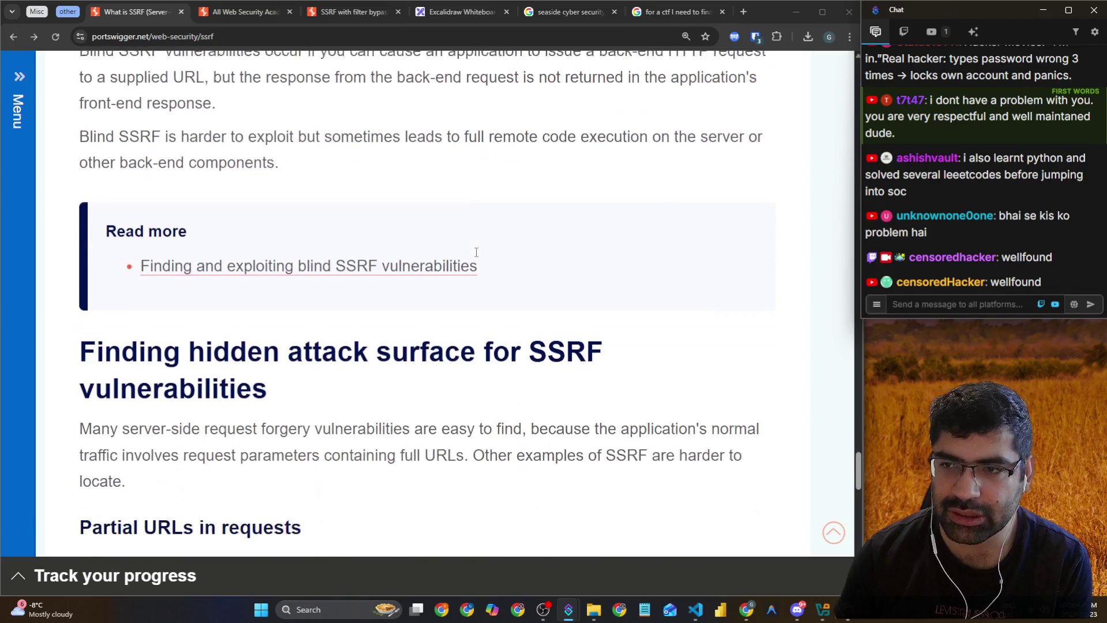
scroll(531, 276, down, 4)
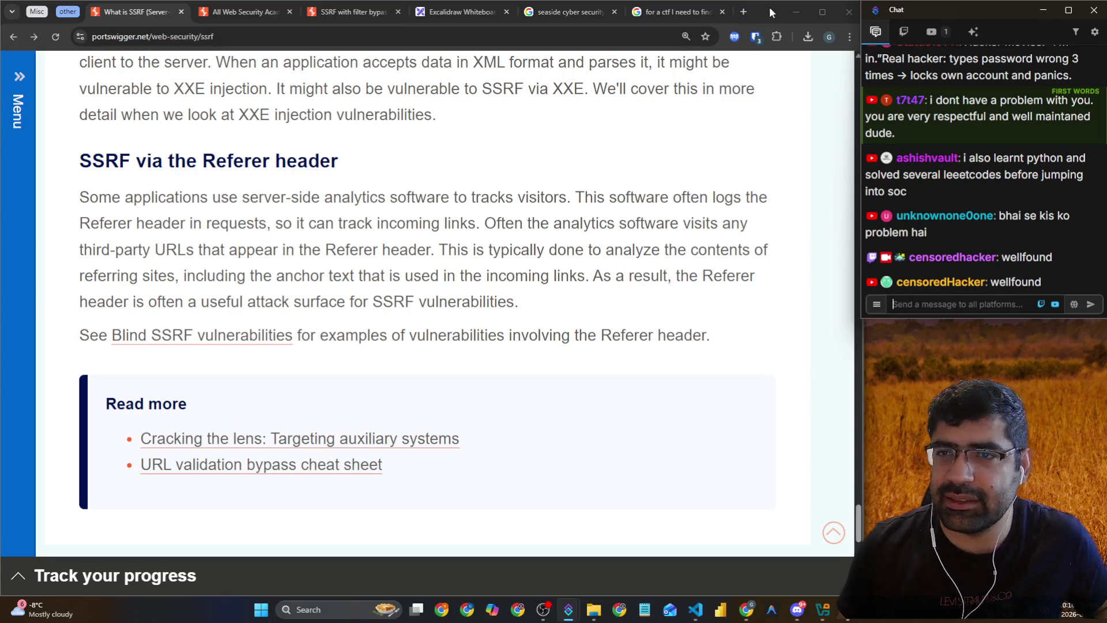
click(746, 13)
Search for YouTube from the new tab's address bar and open the YouTube site
text(google)
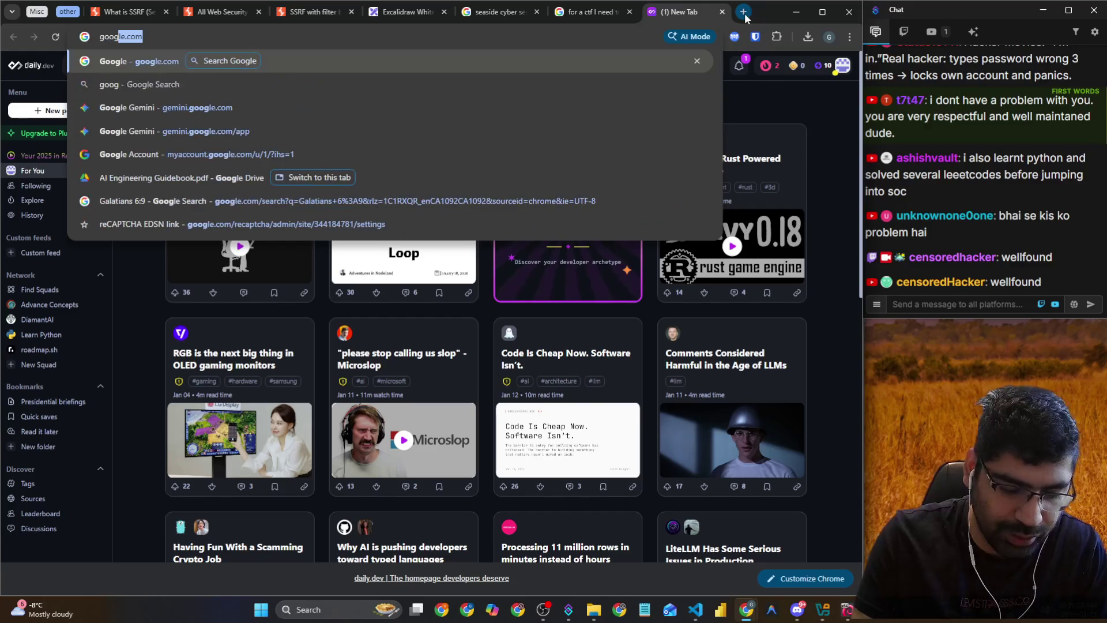
key(BackSpace)
key(BackSpace)
key(BackSpace)
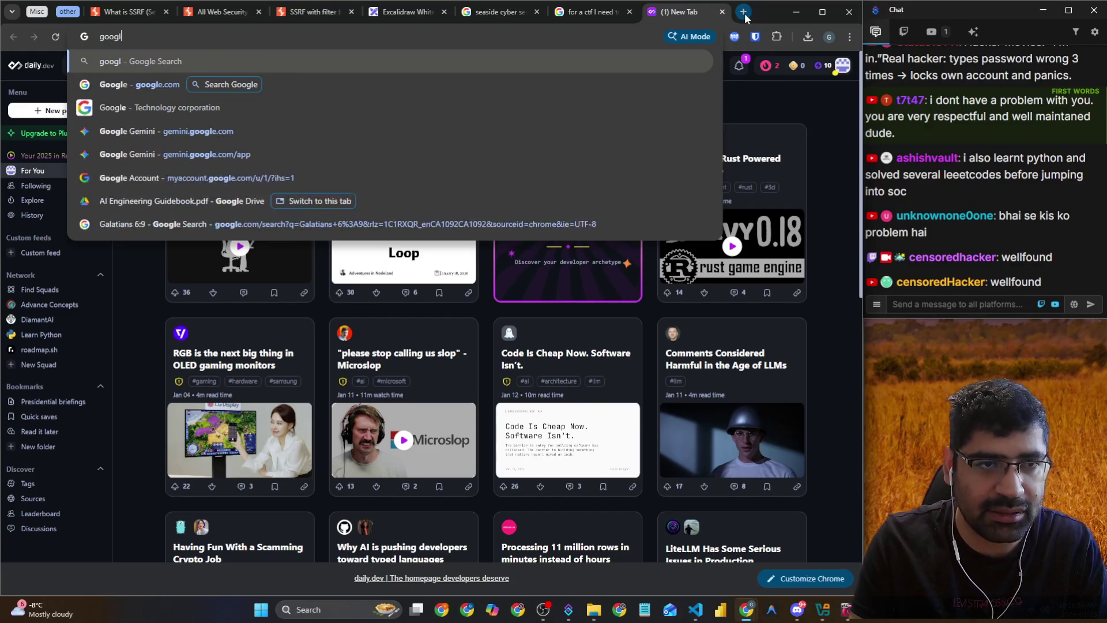
key(BackSpace)
key(BackSpace)
text(yo)
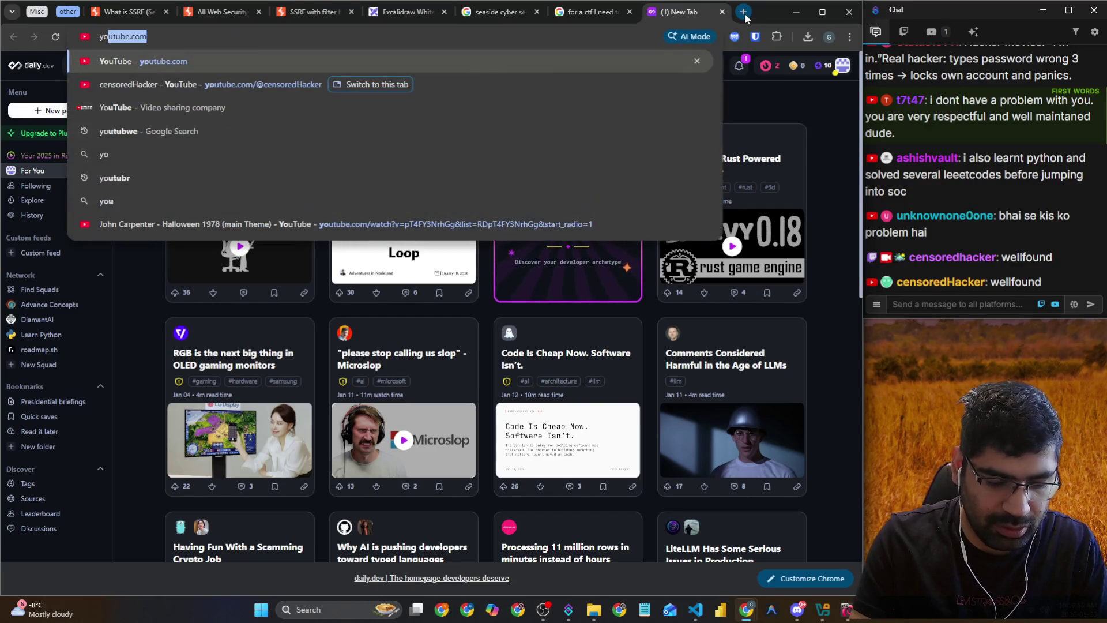
text(utubew)
key(Return)
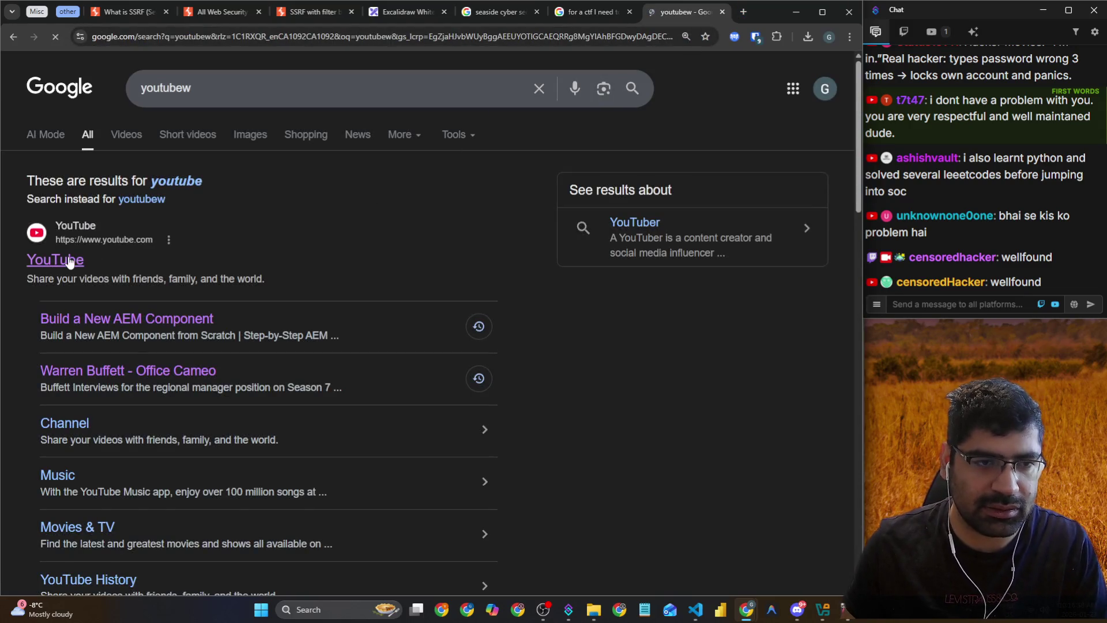
click(55, 260)
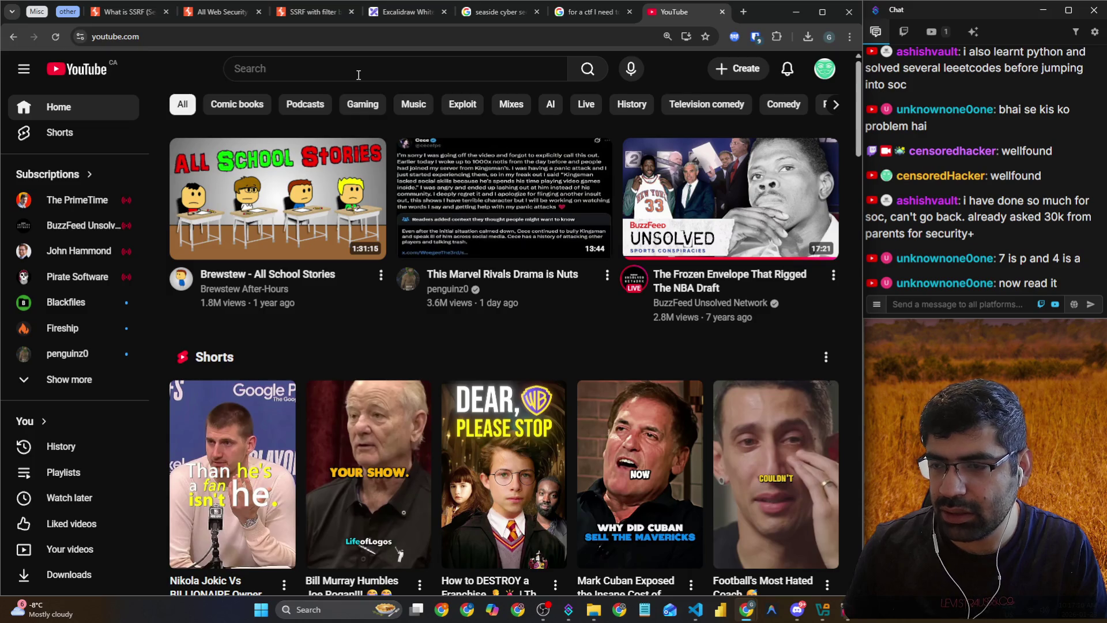
Search YouTube for 'google resume'
scroll(996, 199, up, 1)
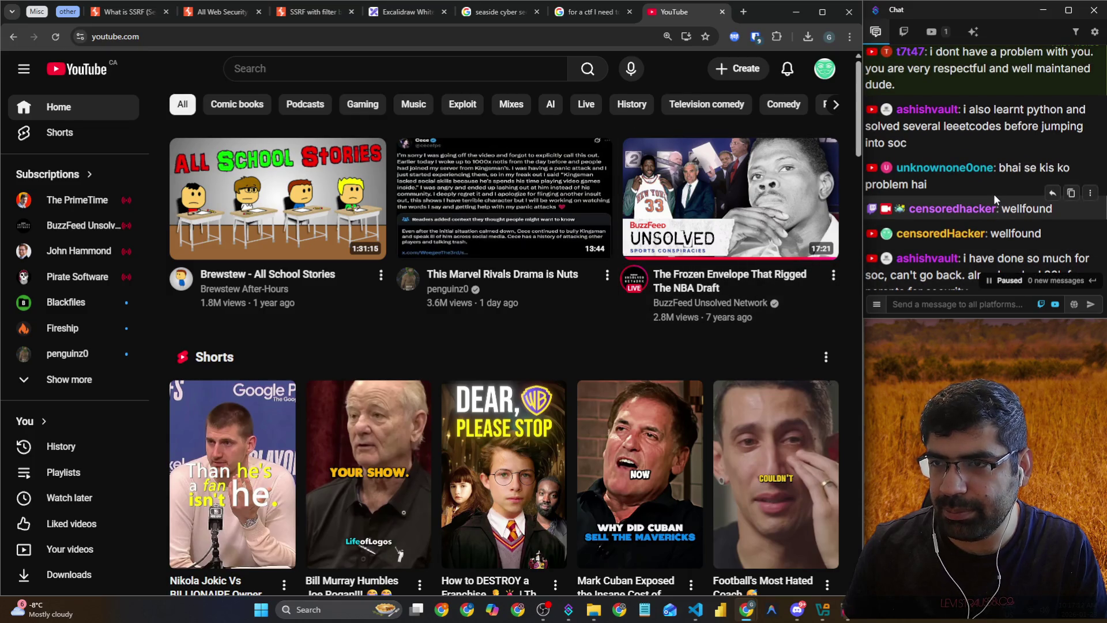
scroll(992, 192, down, 1)
scroll(993, 196, up, 2)
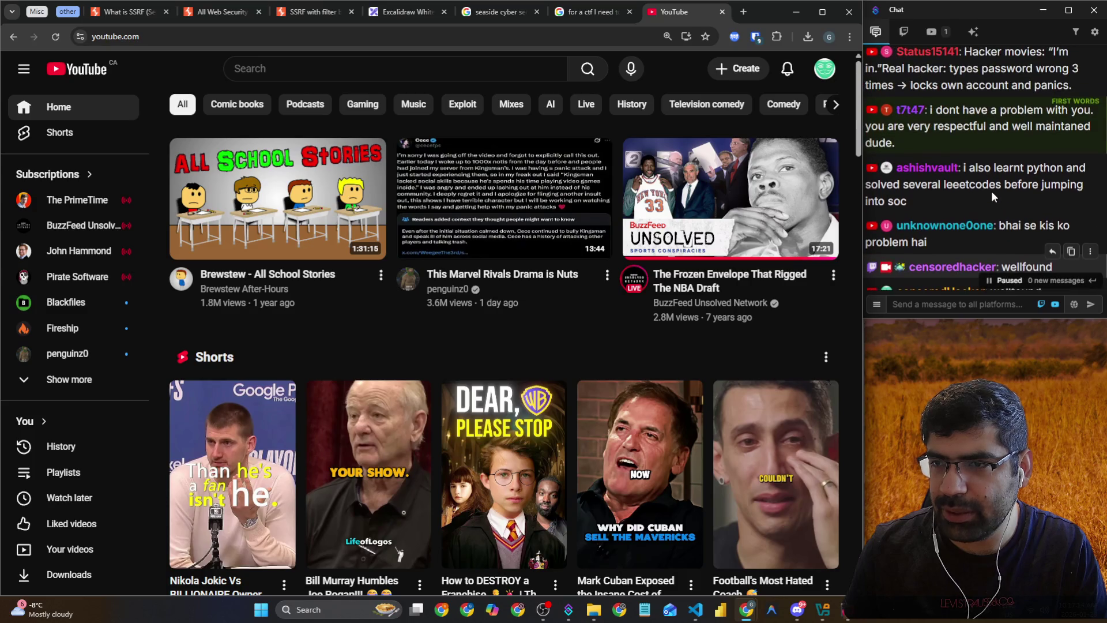
scroll(991, 191, down, 2)
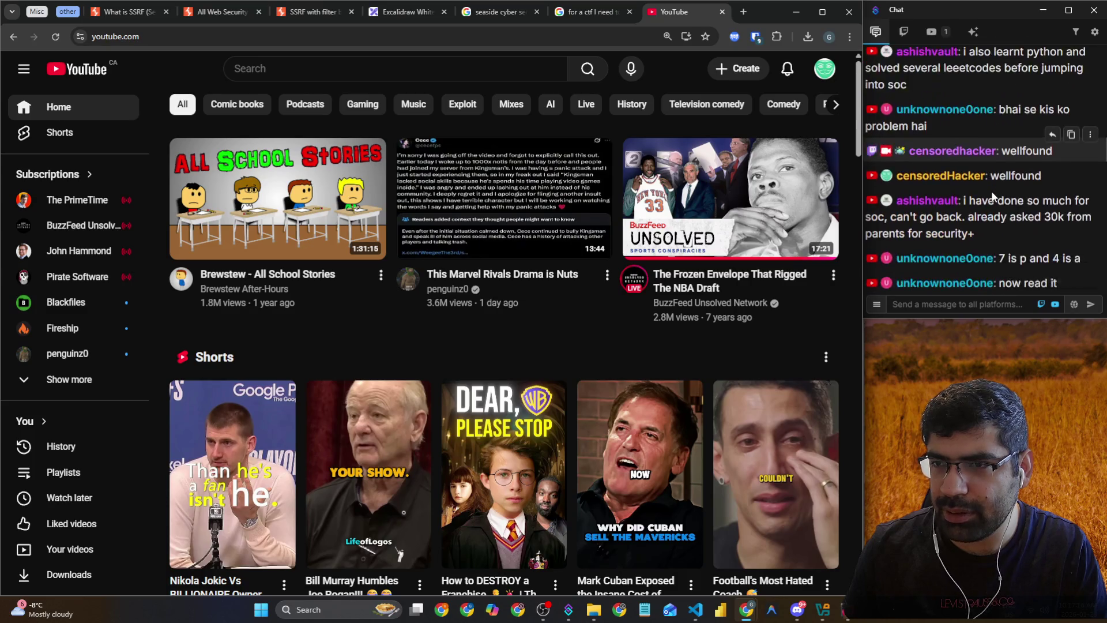
click(308, 65)
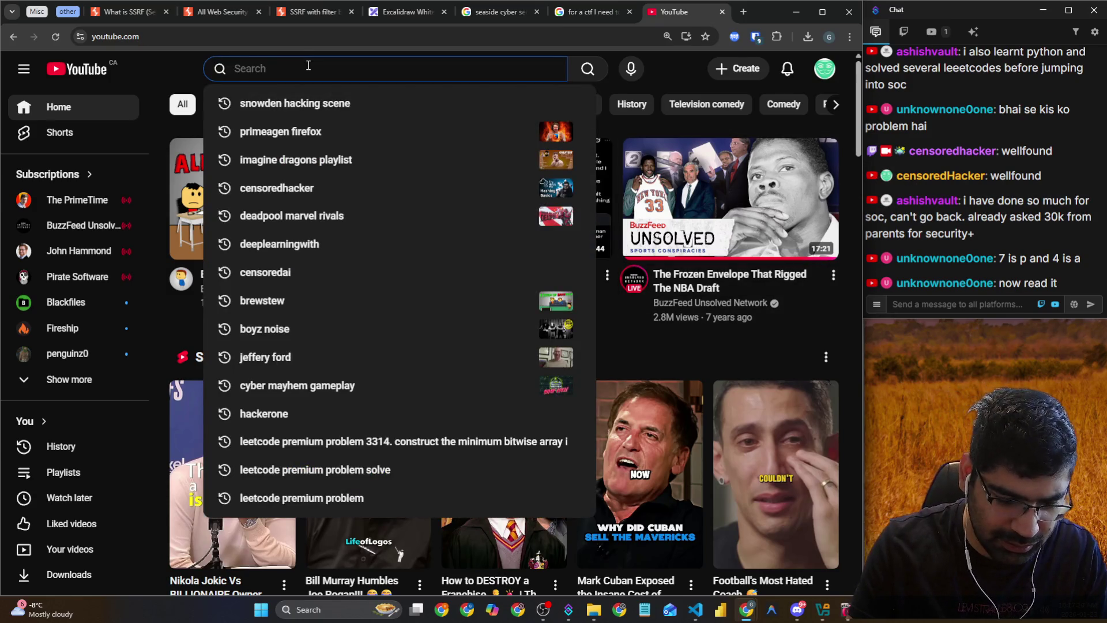
text(google resume)
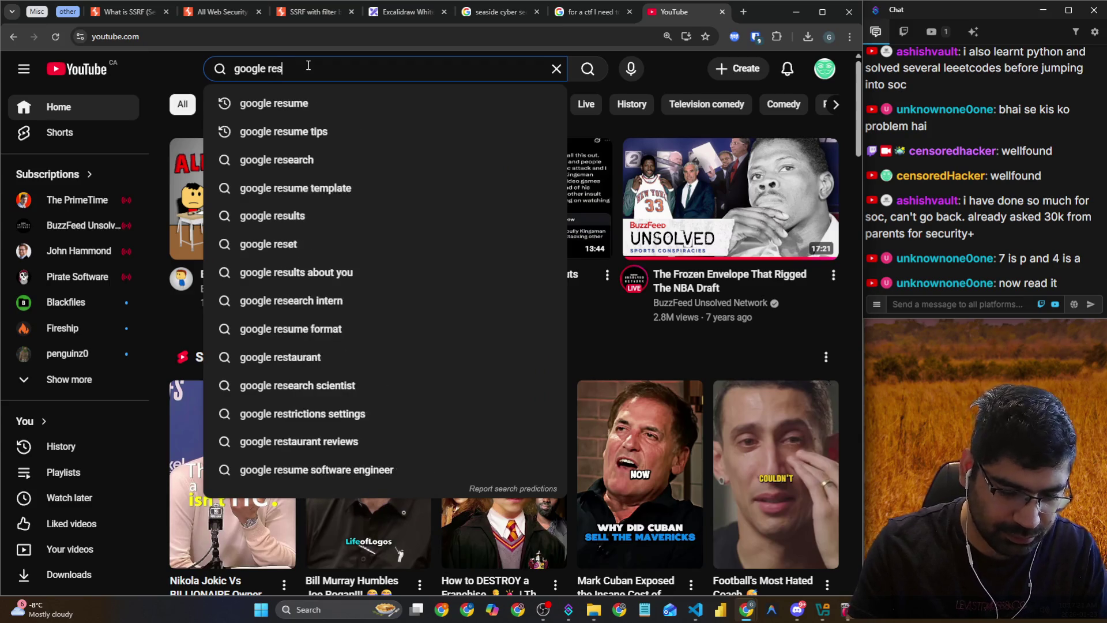
key(Return)
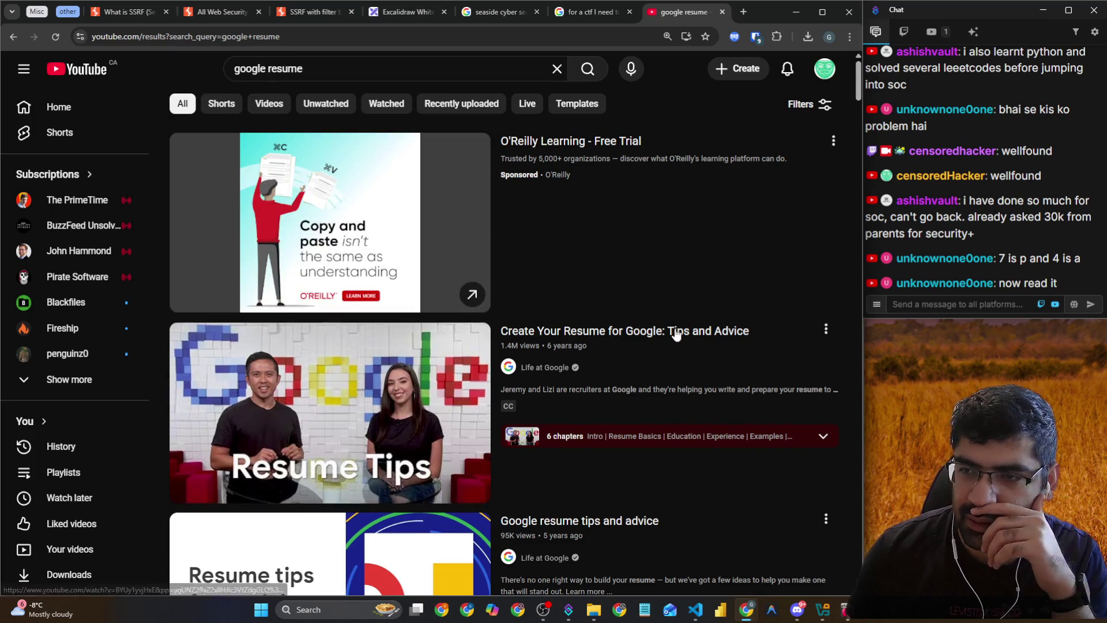
Open and pause the 'Create Your Resume for Google' video, then post its share link in chat
click(699, 339)
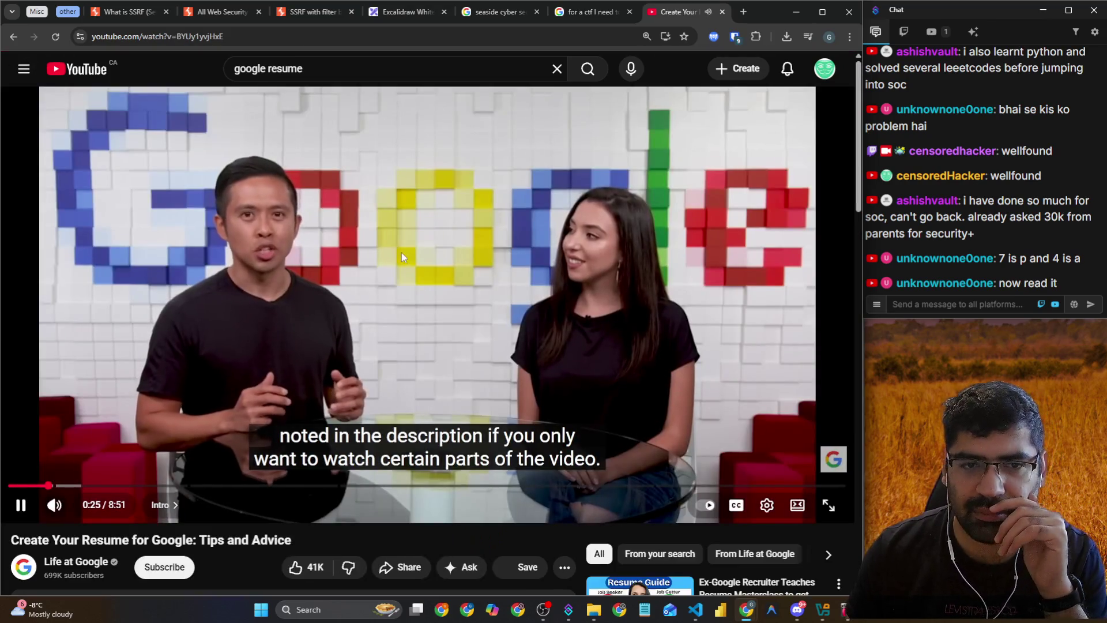
click(401, 252)
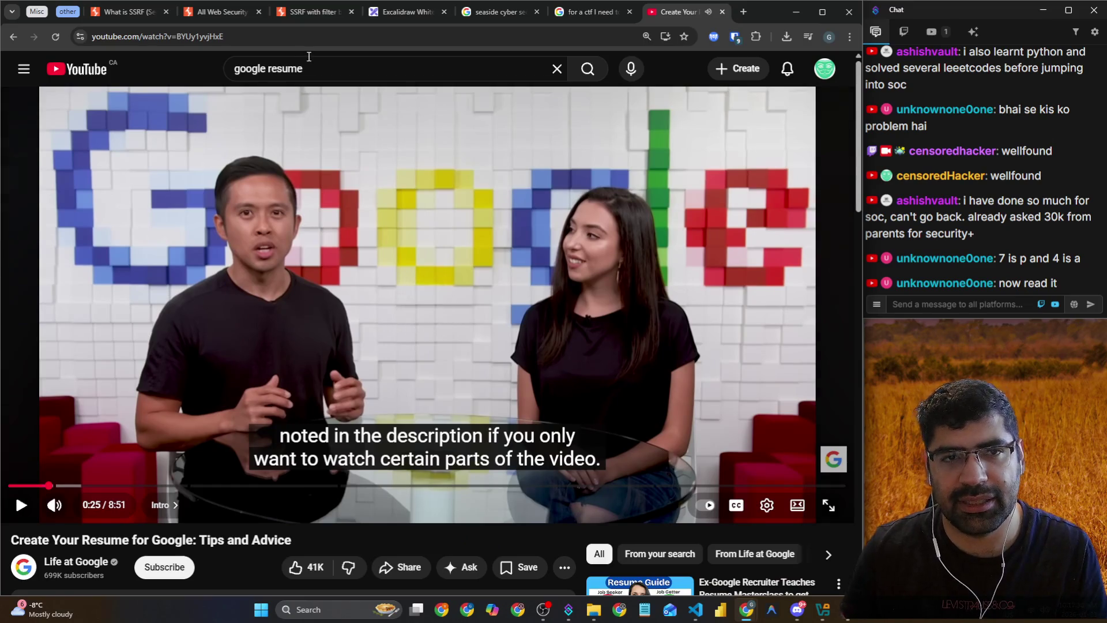
click(402, 567)
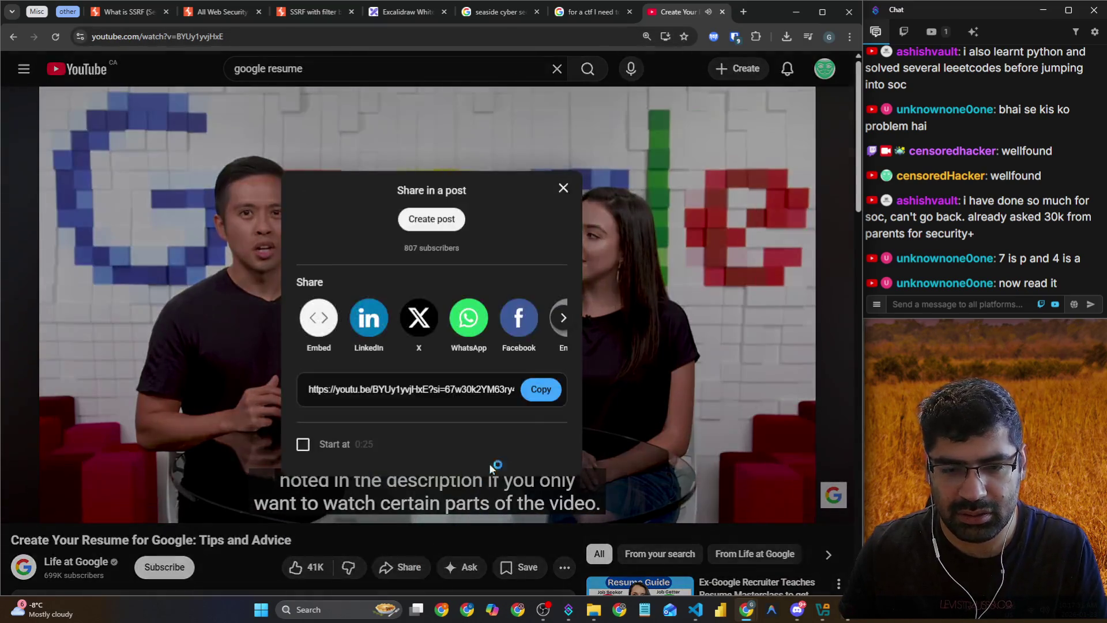
click(538, 402)
click(951, 300)
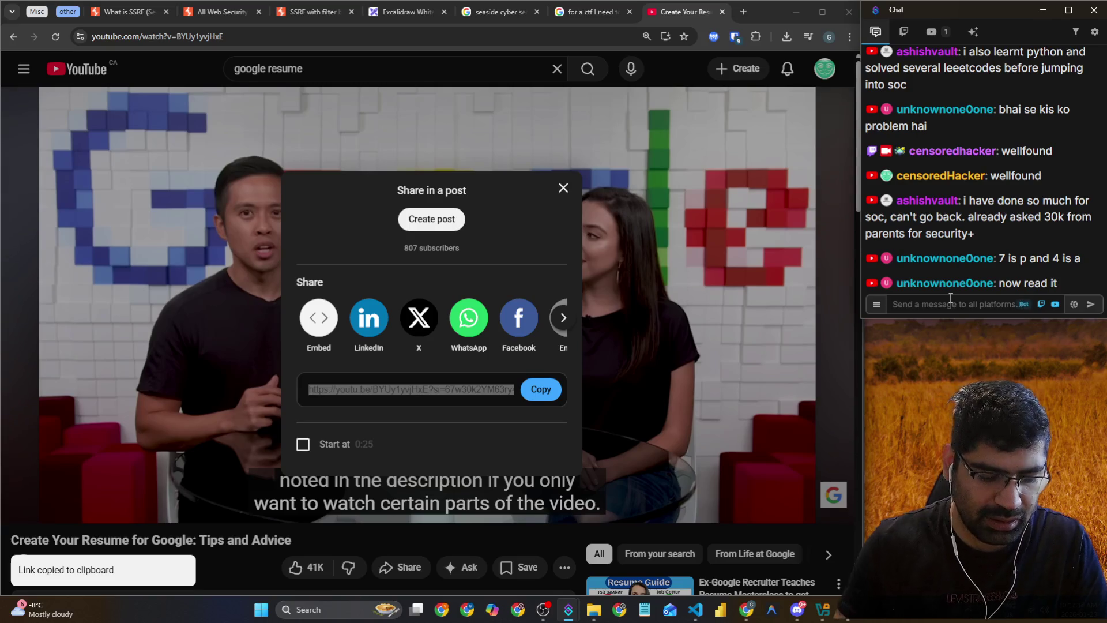
key(ctrl+v)
key(Return)
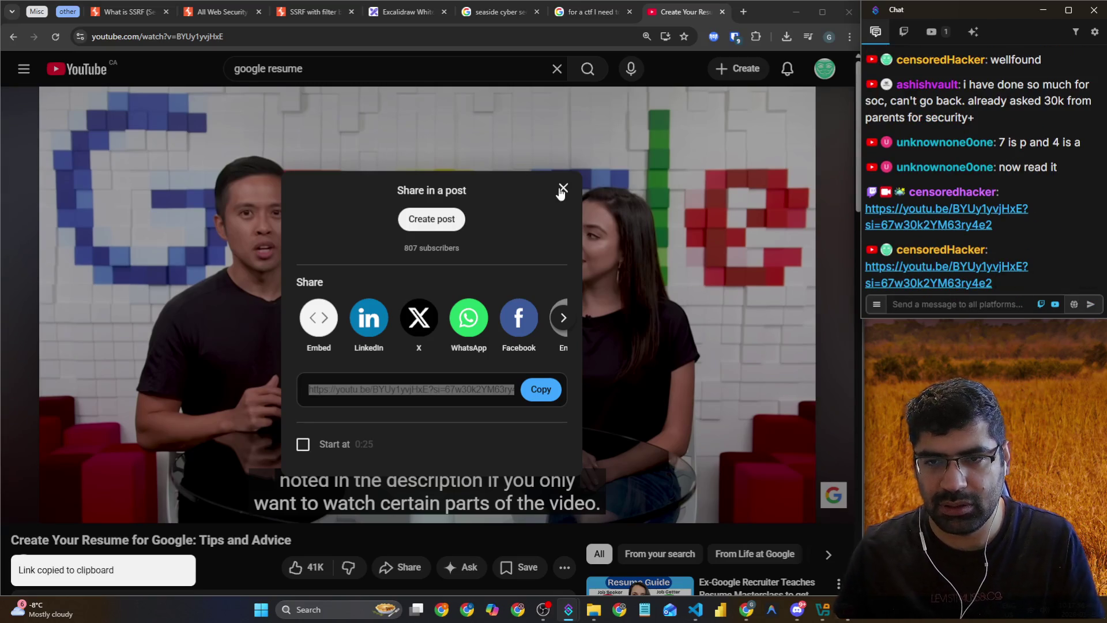
click(563, 188)
Scroll the video page, preview the taskbar chat windows, and open Windows search
scroll(417, 455, down, 8)
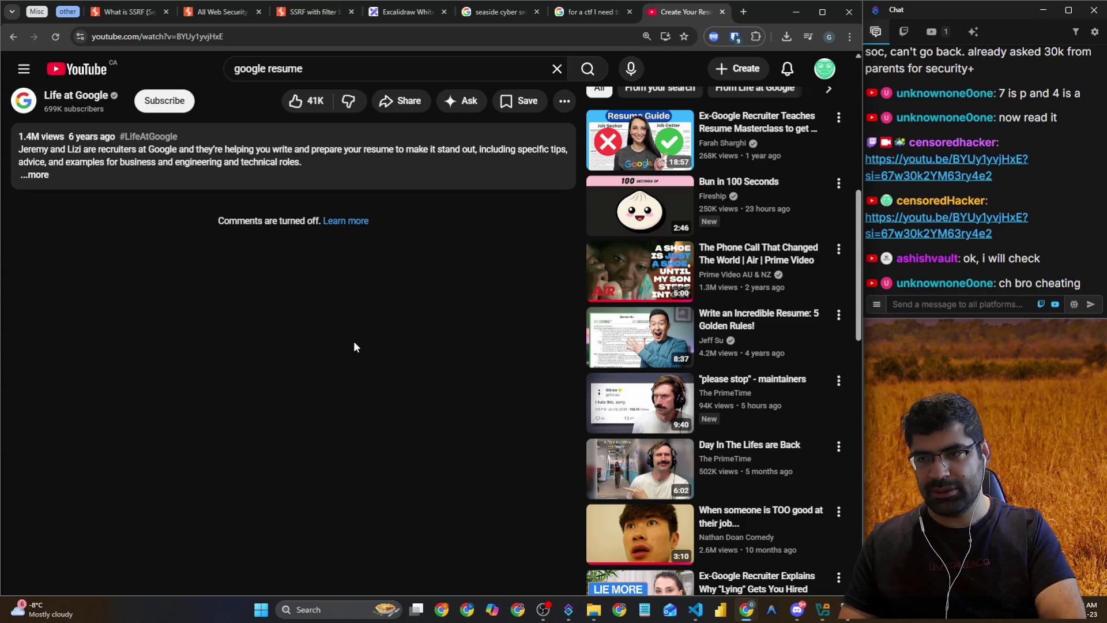
scroll(355, 341, up, 8)
scroll(354, 341, down, 9)
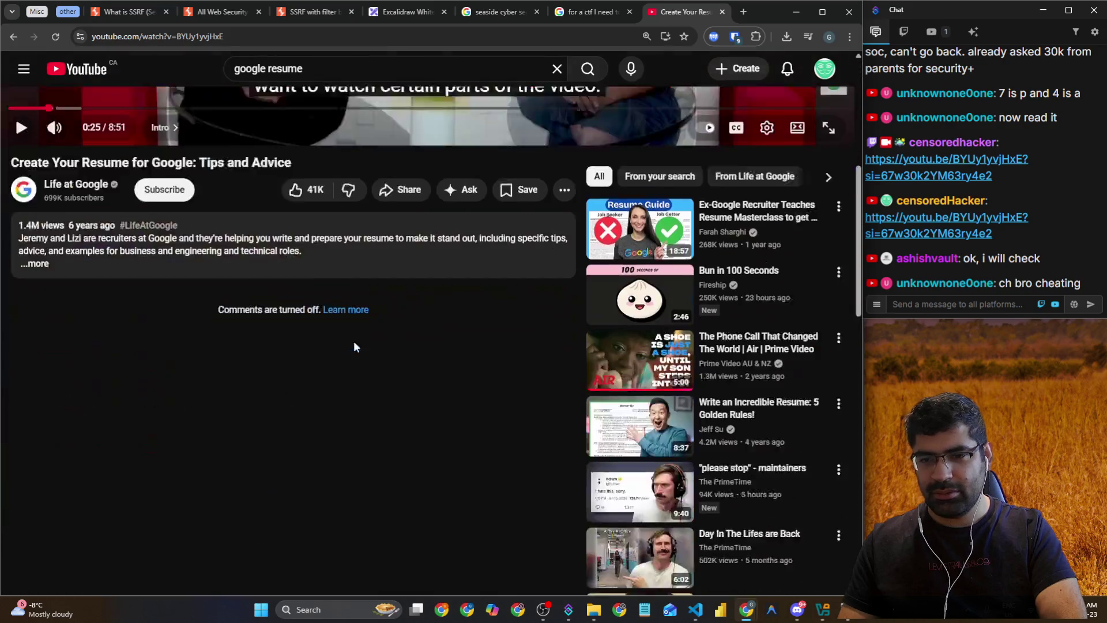
scroll(239, 337, down, 3)
scroll(240, 337, up, 12)
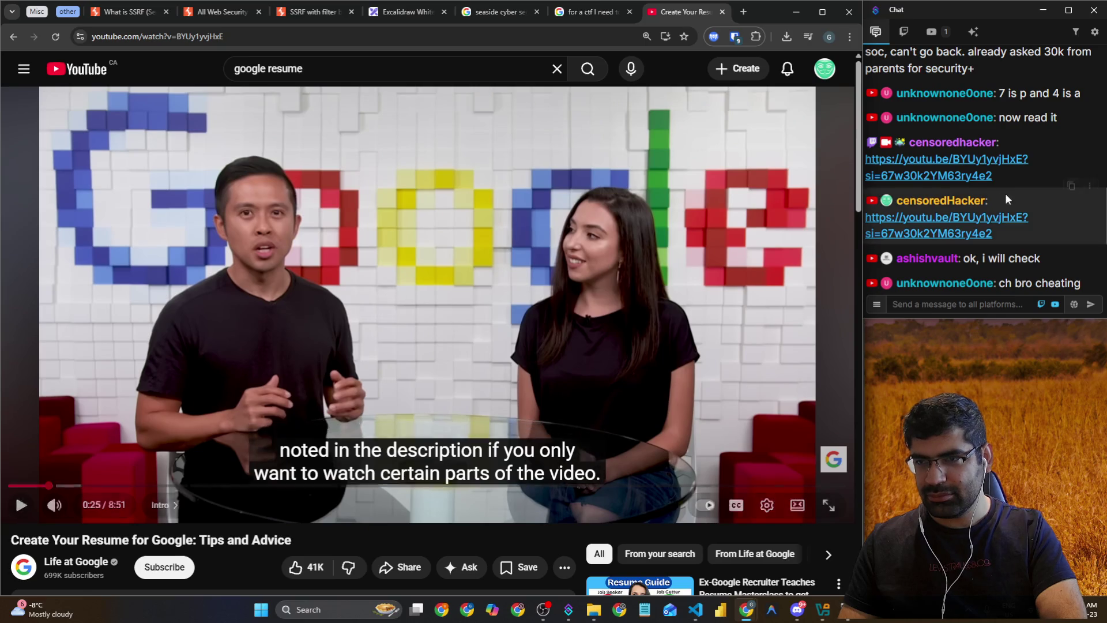
scroll(957, 130, up, 5)
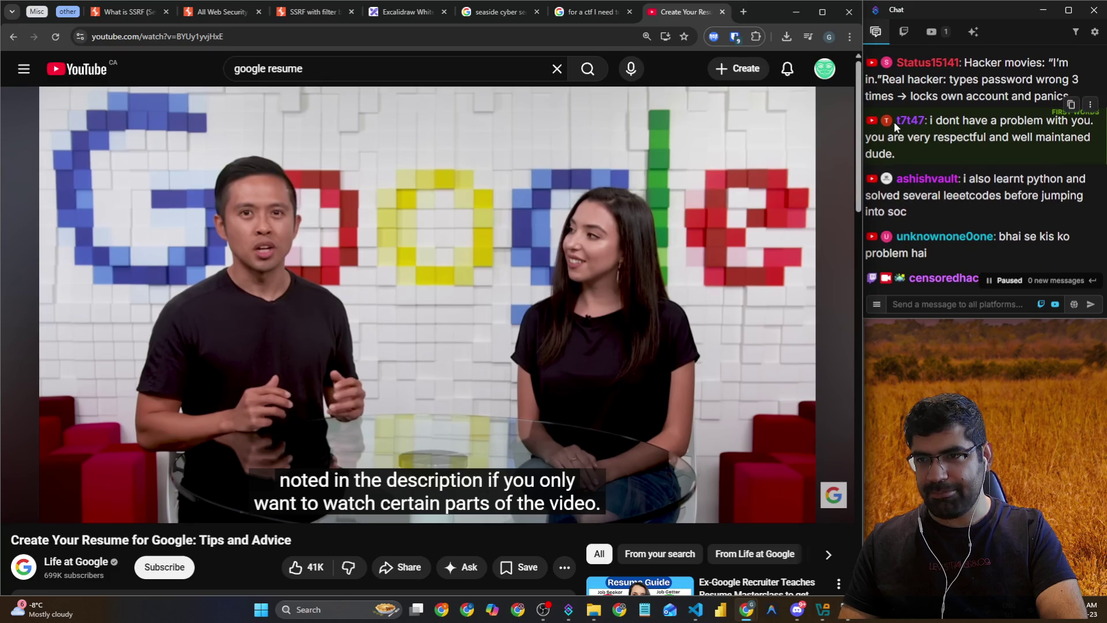
scroll(929, 154, down, 5)
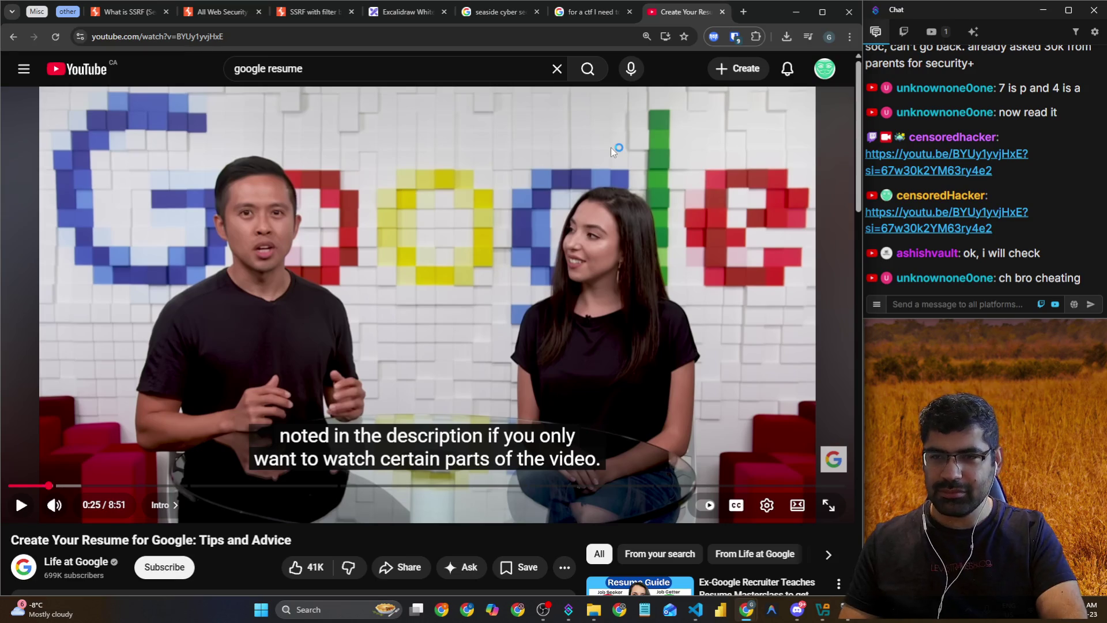
scroll(405, 474, down, 15)
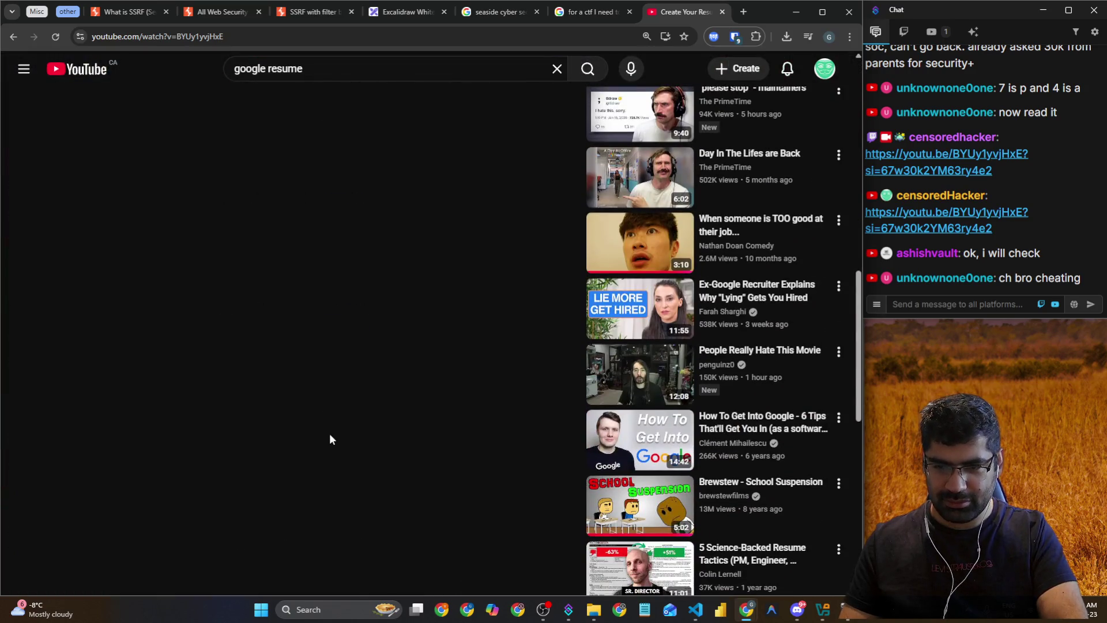
scroll(330, 440, down, 6)
scroll(330, 440, up, 2)
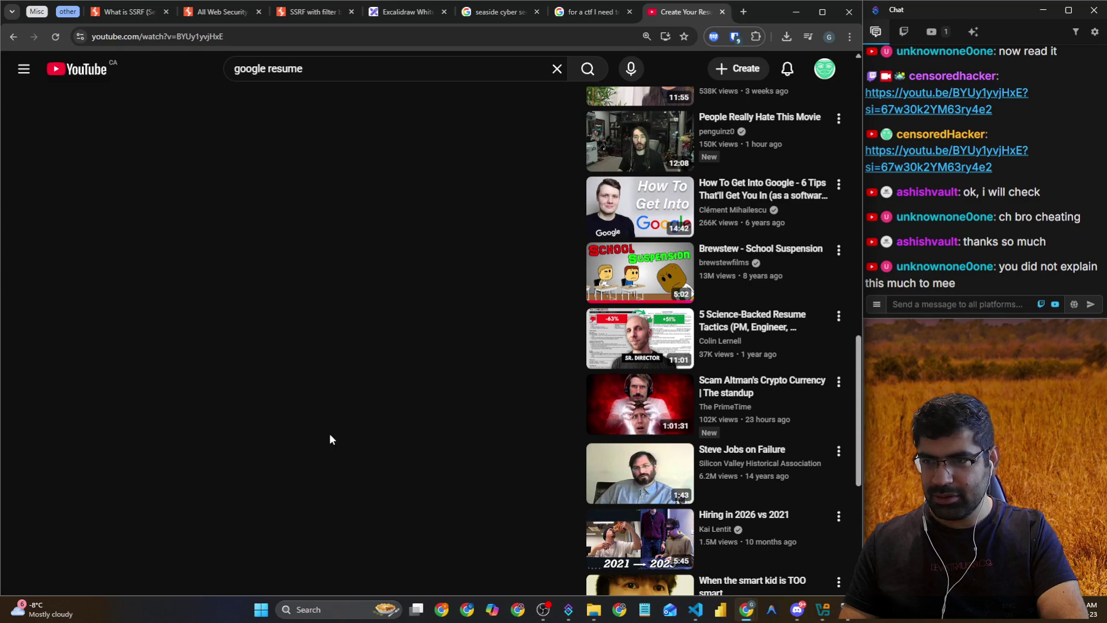
scroll(334, 430, up, 15)
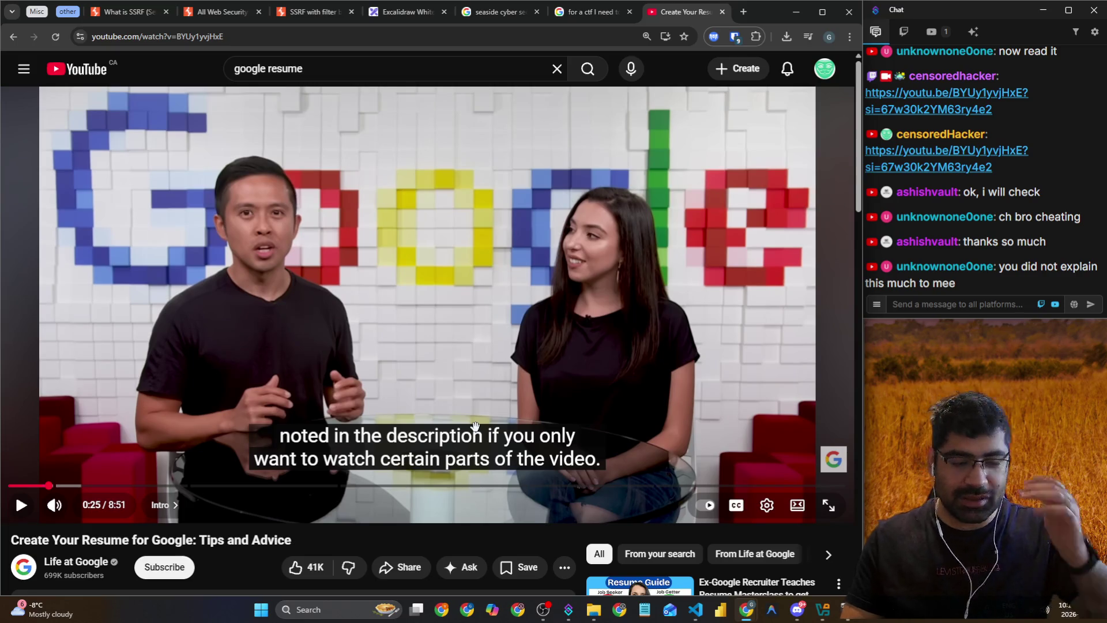
click(569, 610)
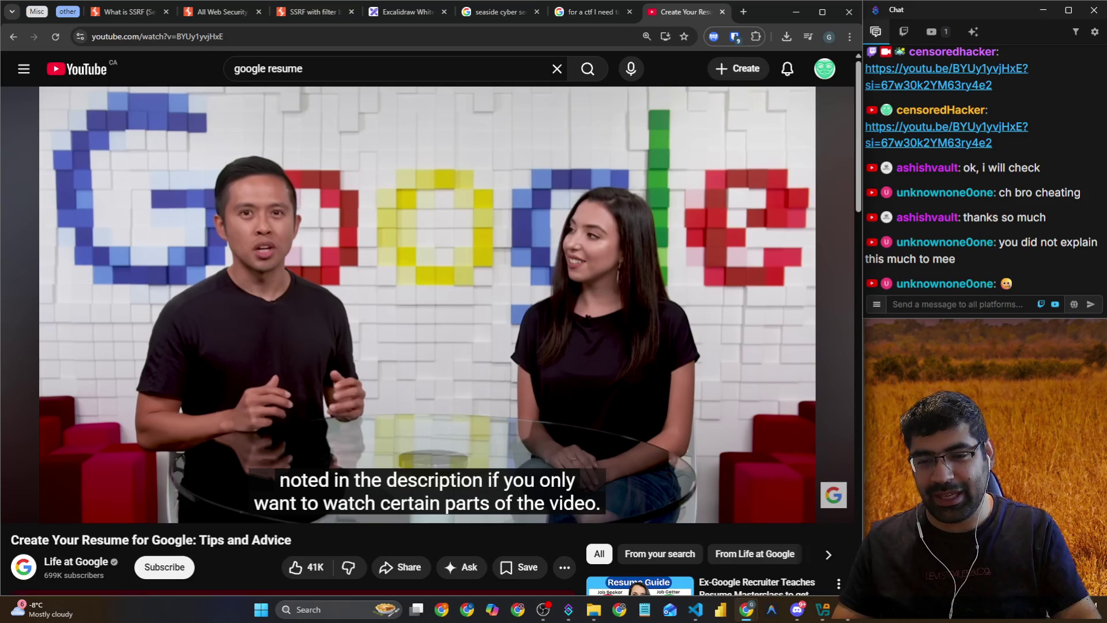
click(377, 610)
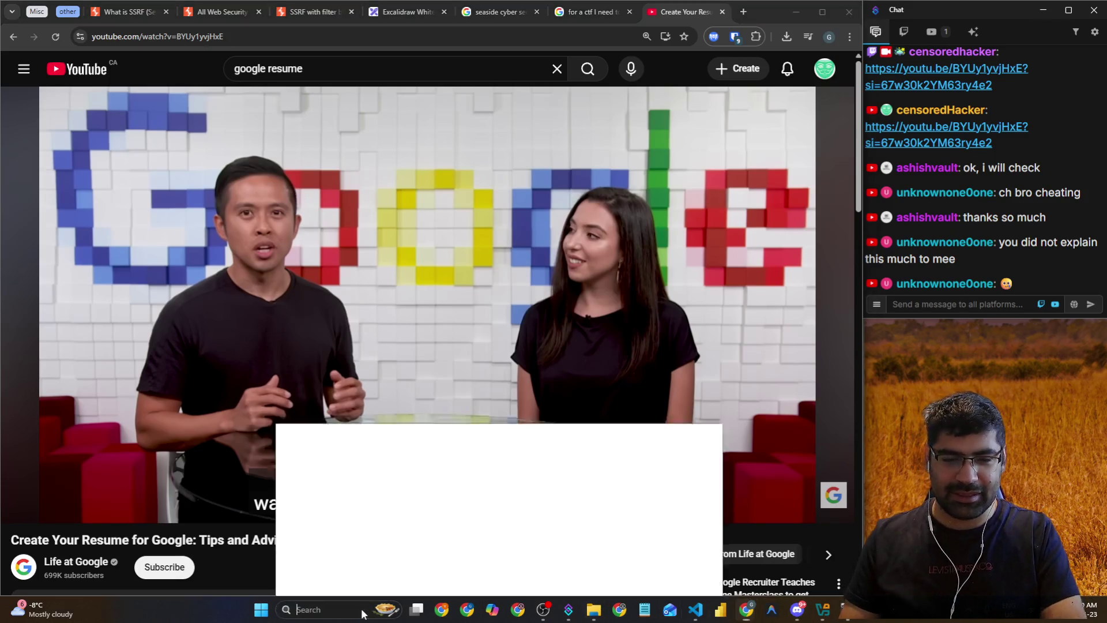
Launch Obsidian, expand 2 - Source Material in the file list, and open the Guide note
click(343, 241)
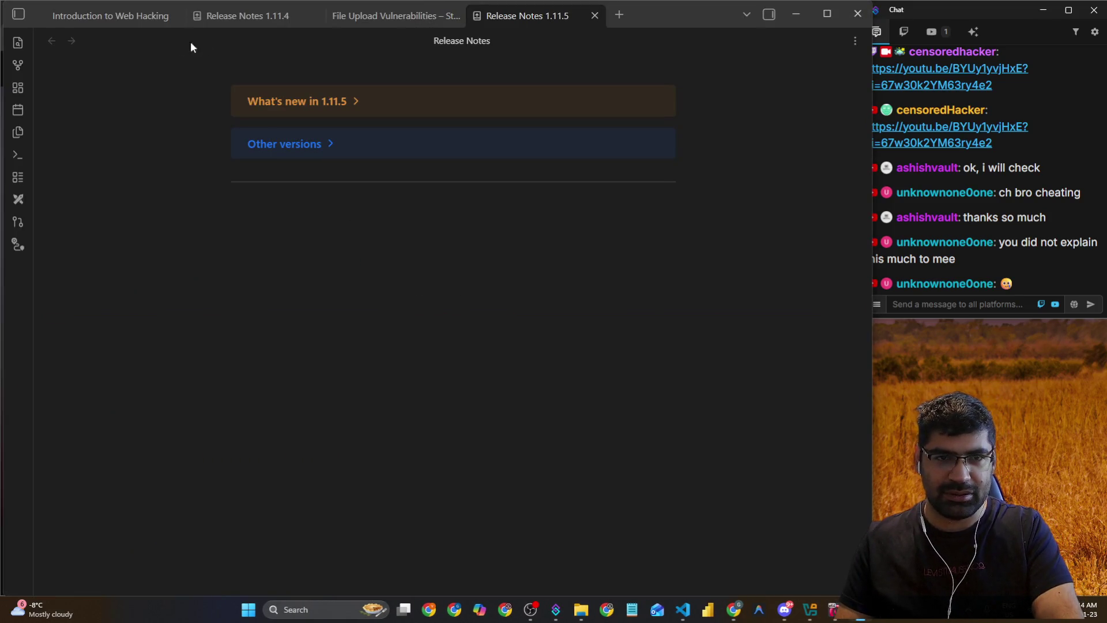
click(22, 16)
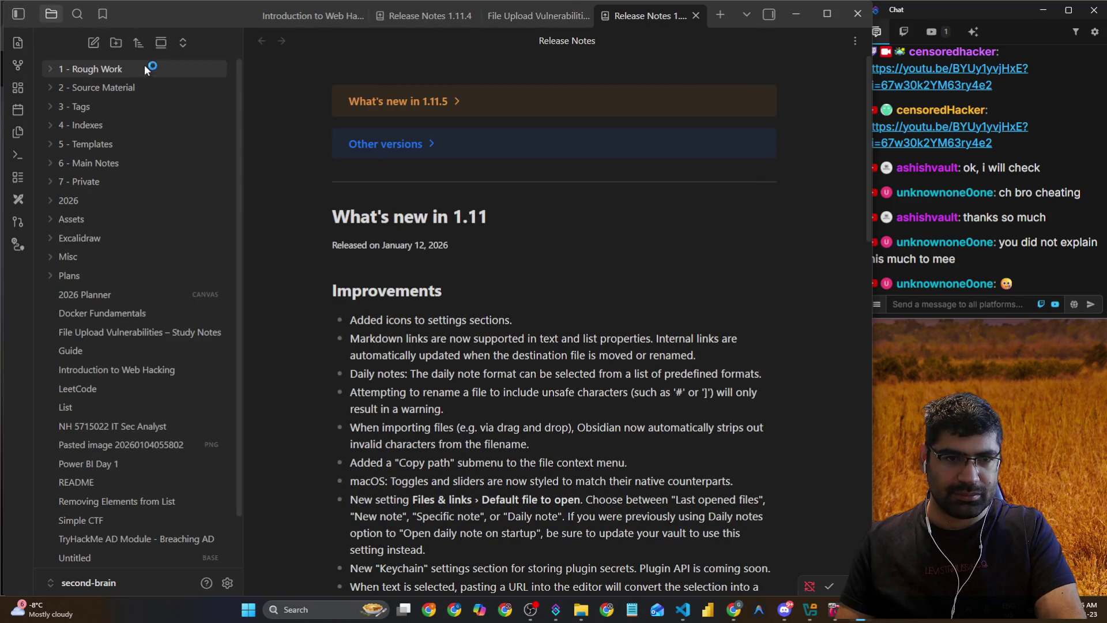
click(49, 163)
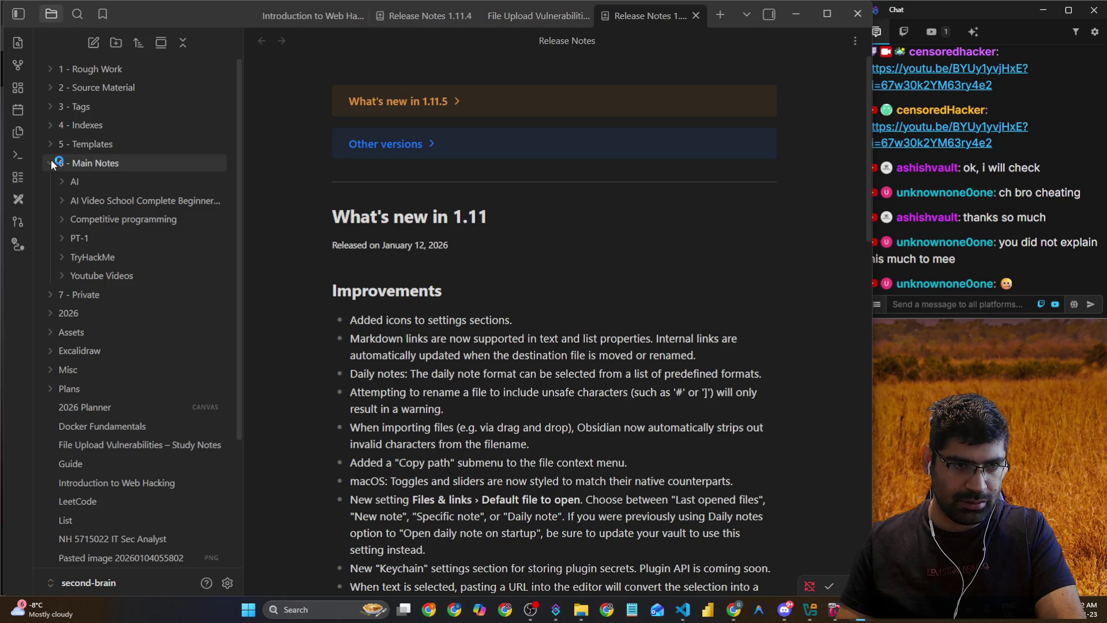
click(51, 162)
click(55, 83)
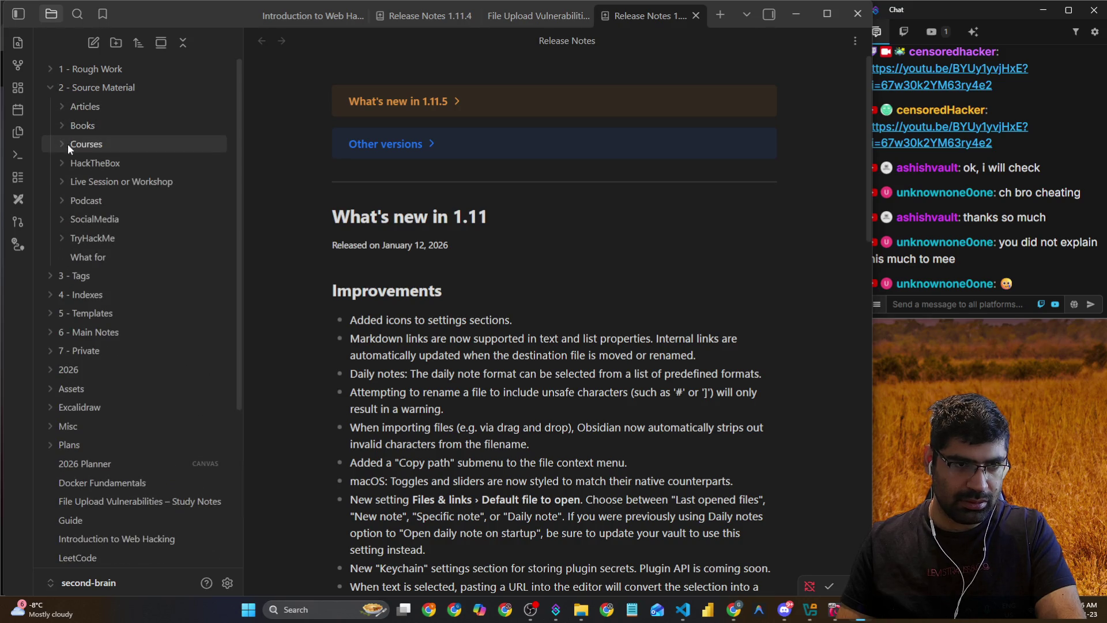
scroll(96, 268, down, 5)
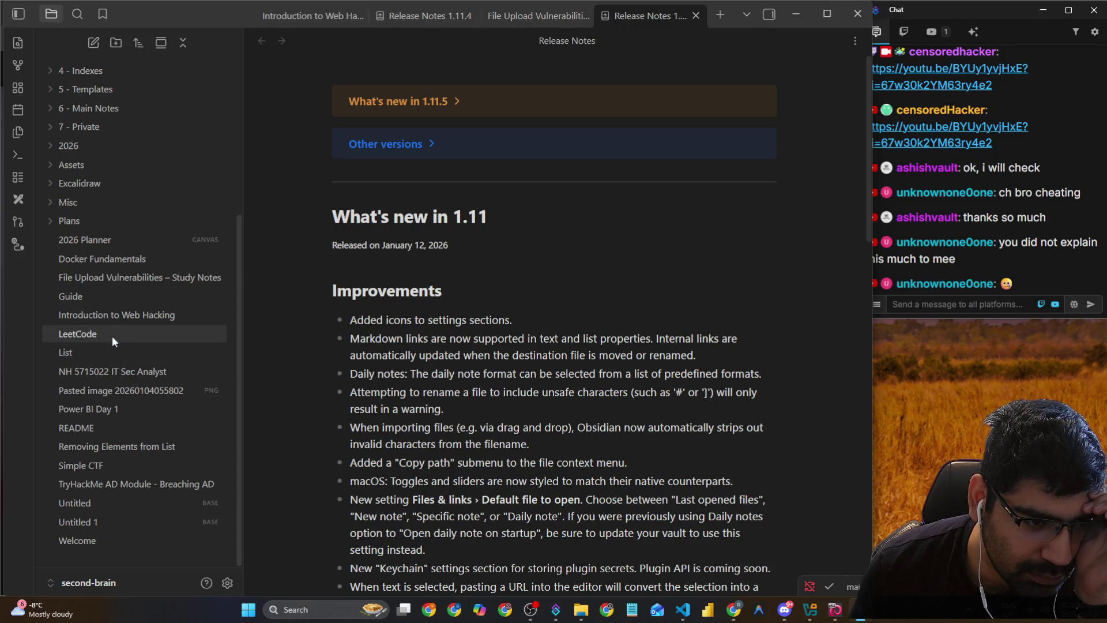
click(111, 300)
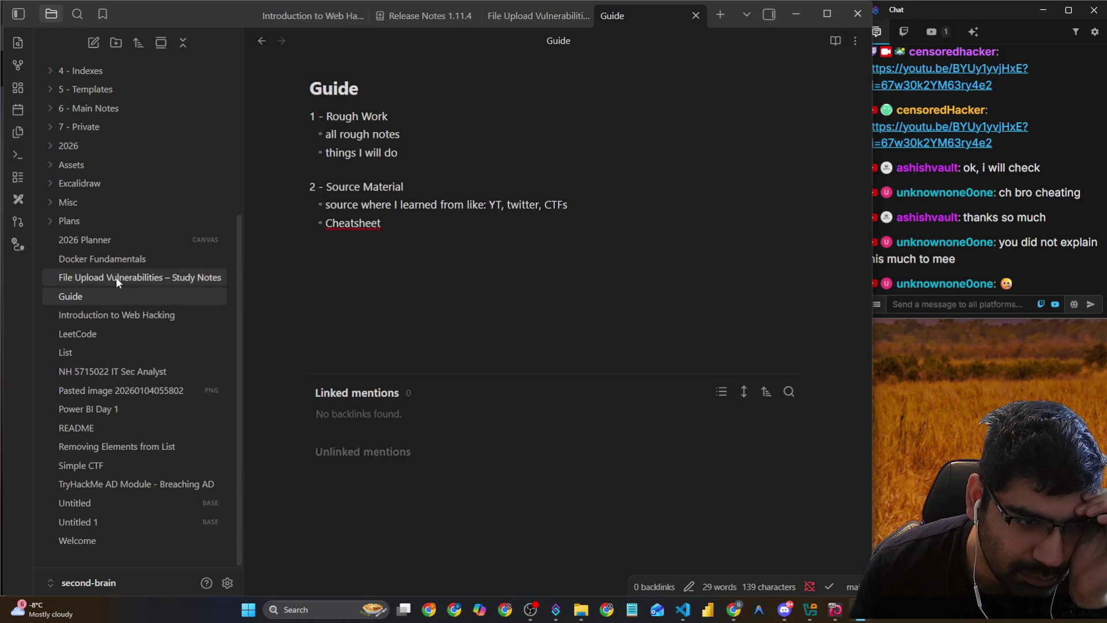
Expand the Plans, Misc, Excalidraw, Assets and 2026 folders in the Obsidian file list
click(52, 221)
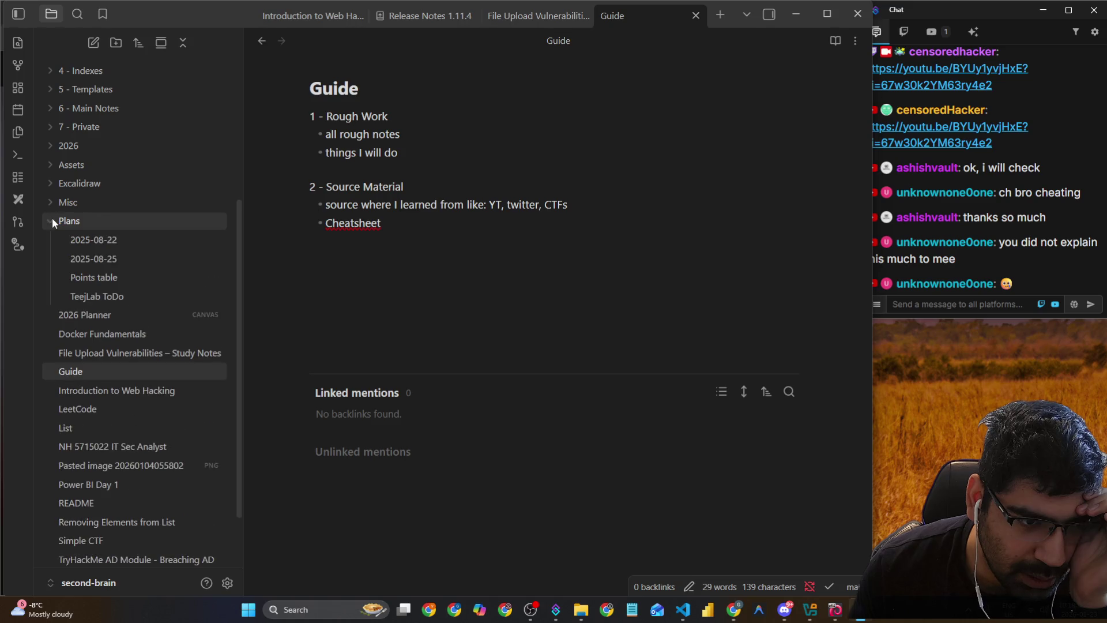
click(58, 202)
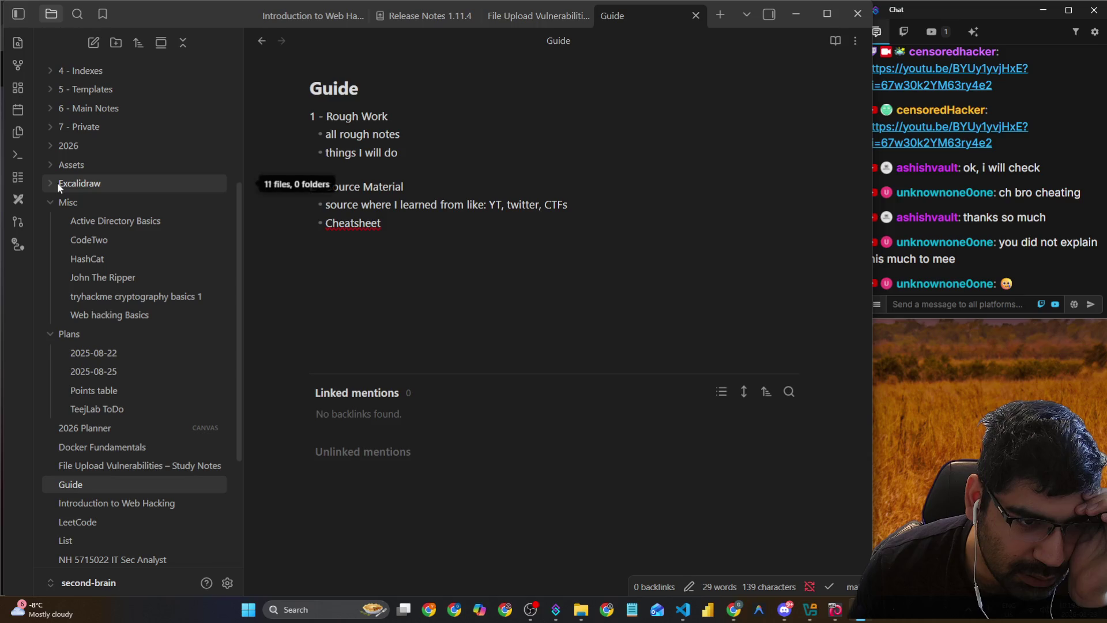
click(58, 182)
click(51, 163)
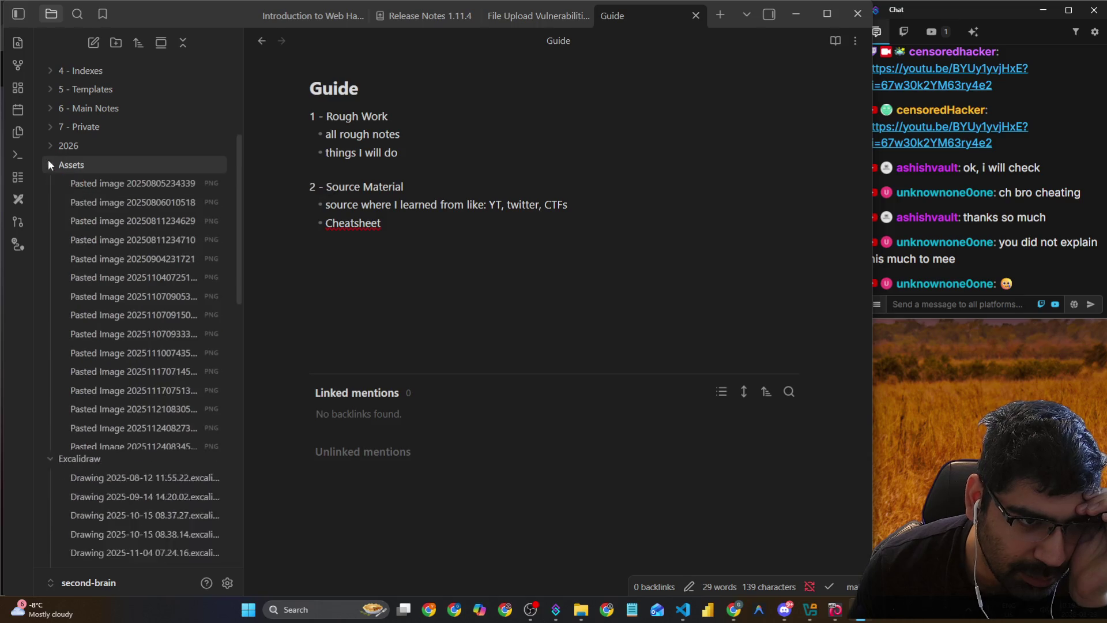
scroll(87, 226, down, 5)
scroll(88, 226, up, 4)
scroll(87, 227, down, 4)
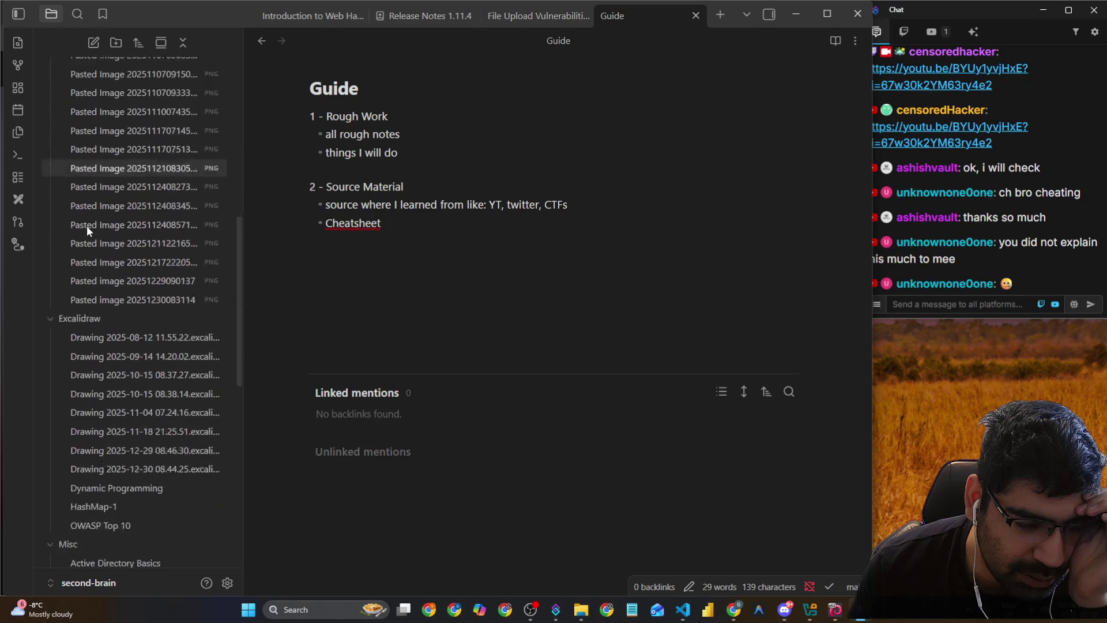
scroll(86, 226, up, 7)
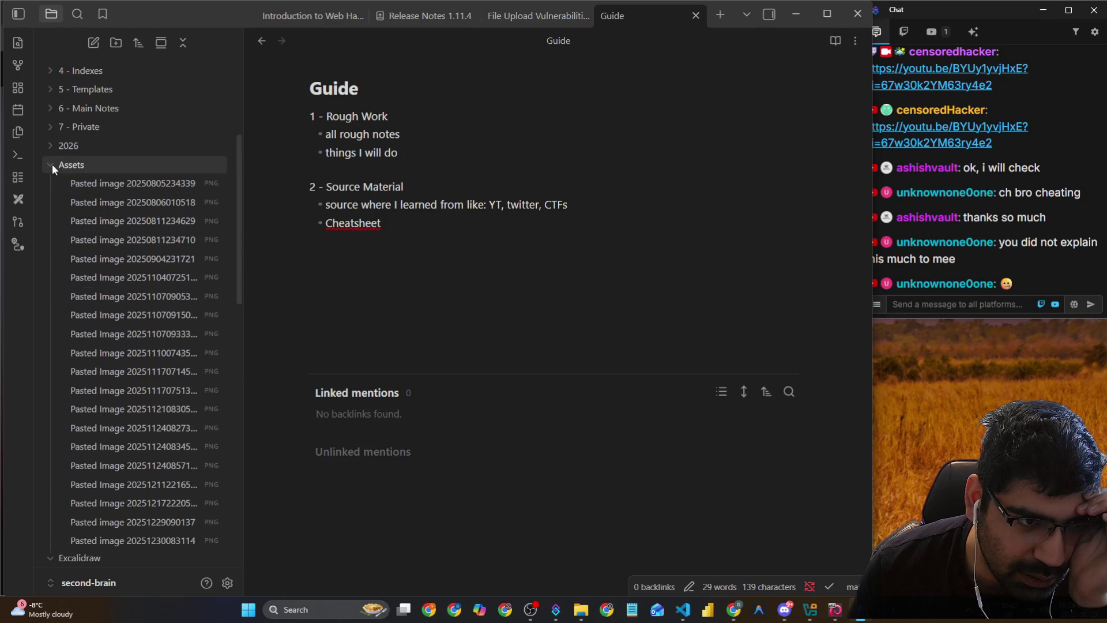
click(51, 164)
click(49, 146)
click(47, 128)
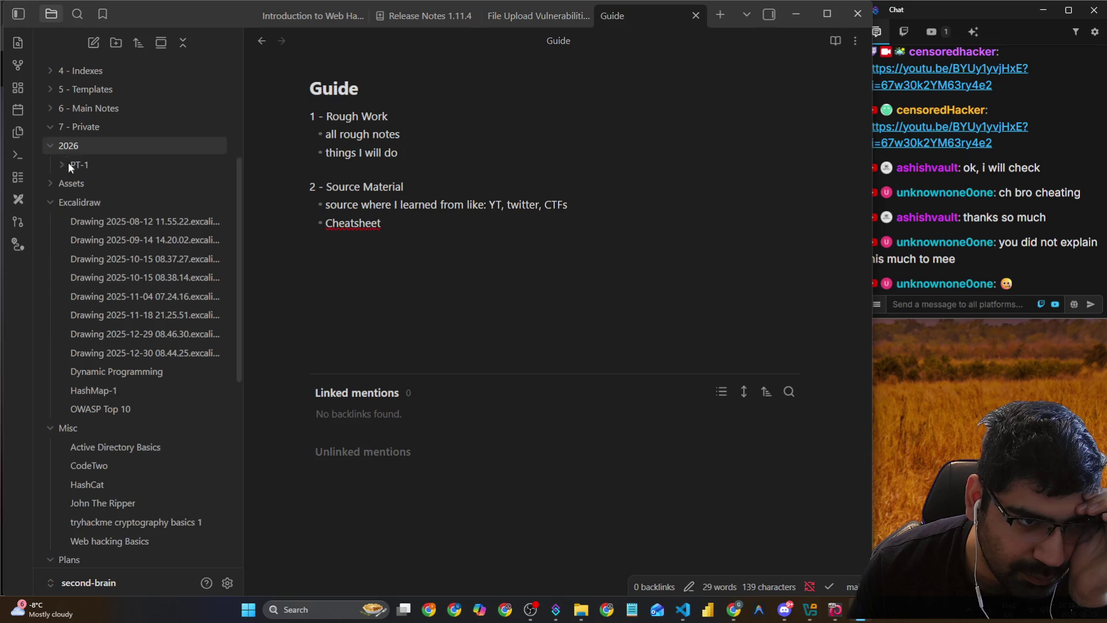
scroll(71, 203, up, 2)
Open 'Get a job in Tech and cyber-security' from 6 - Main Notes > Youtube Videos and hide the file list
click(50, 222)
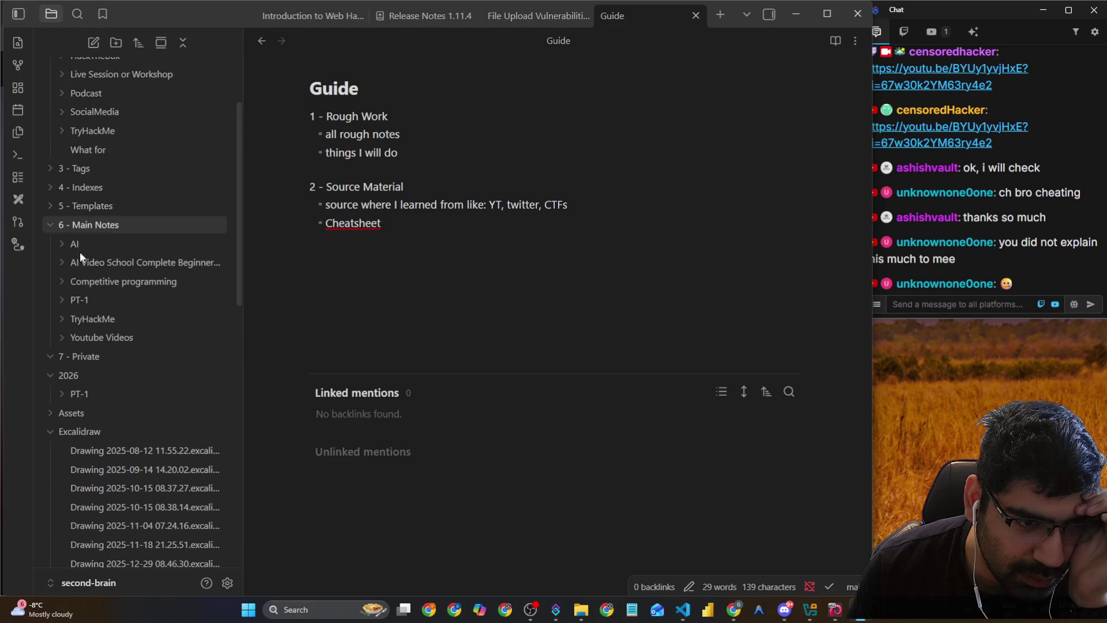
click(60, 281)
click(59, 281)
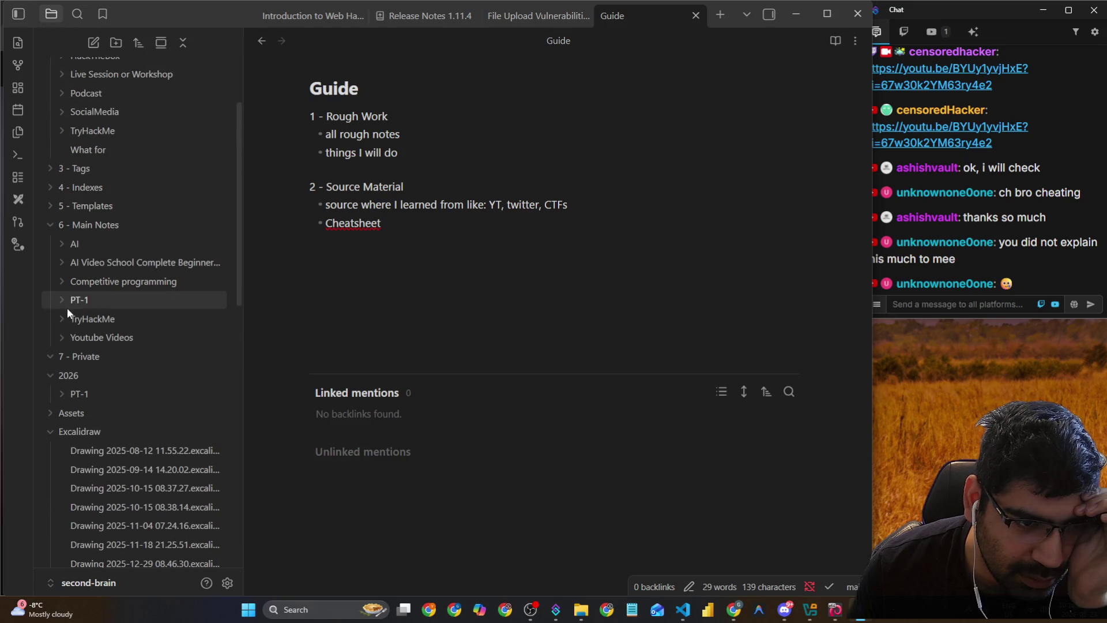
click(65, 338)
click(106, 356)
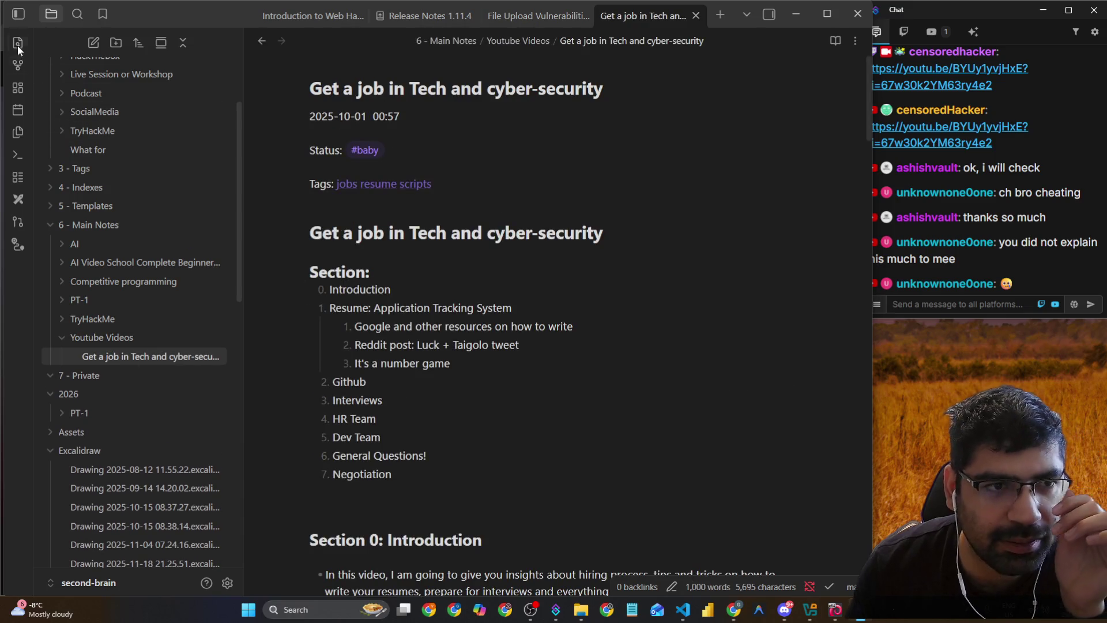
click(25, 20)
Read through the note's Section list and gatekeepers paragraph, narrowing the window beside the chat
scroll(402, 289, down, 3)
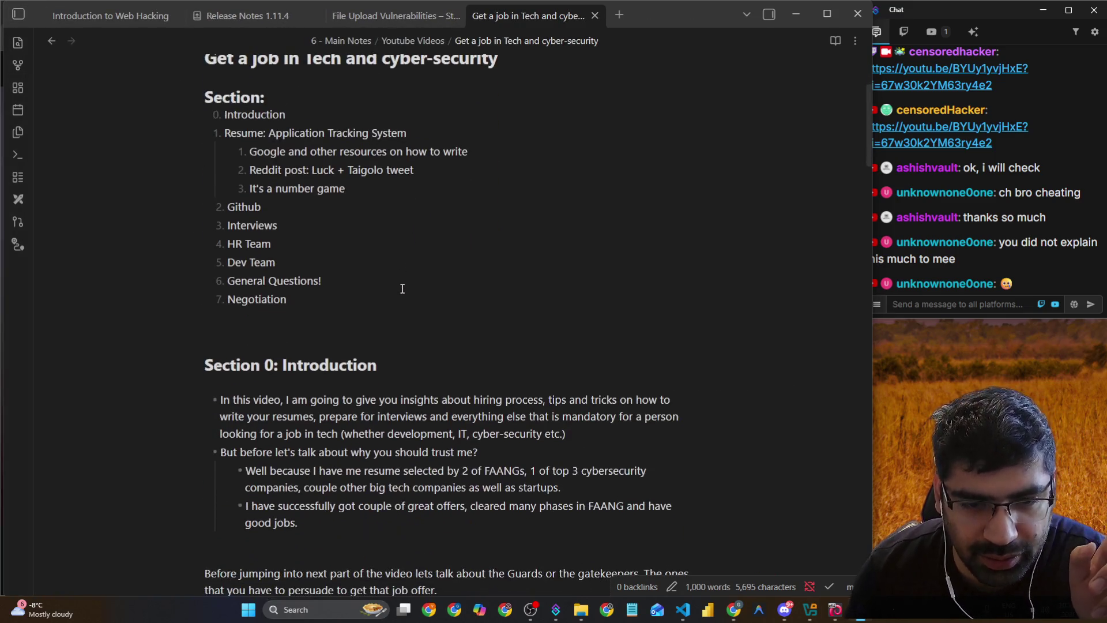
mouse_move(209, 116)
mouse_down()
mouse_move(358, 152)
mouse_move(397, 320)
mouse_up()
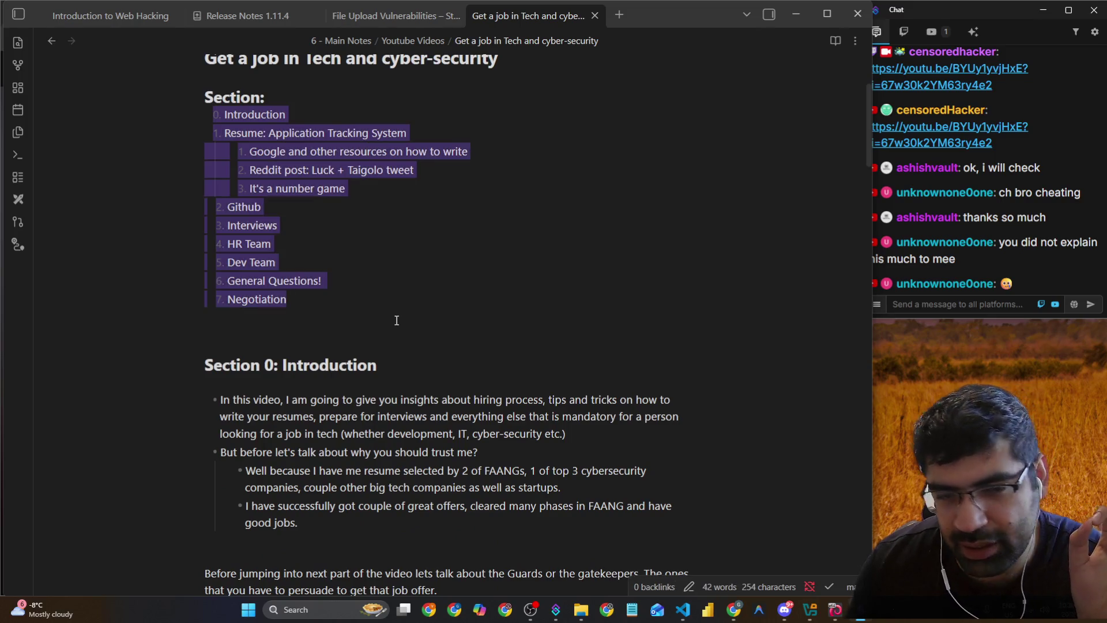
click(482, 306)
scroll(478, 323, down, 4)
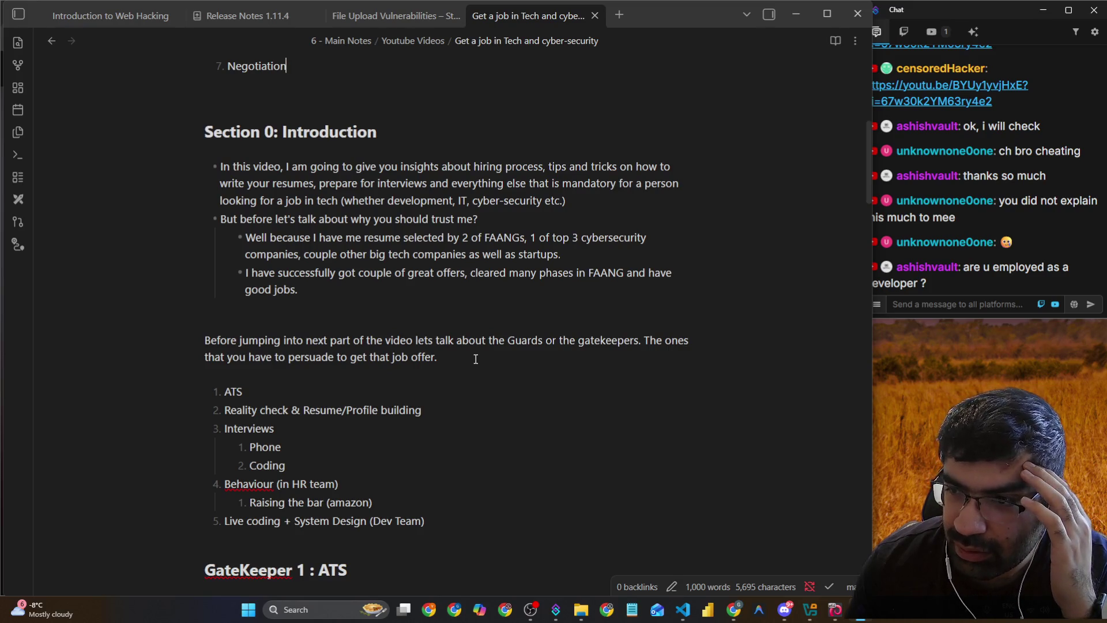
click(667, 340)
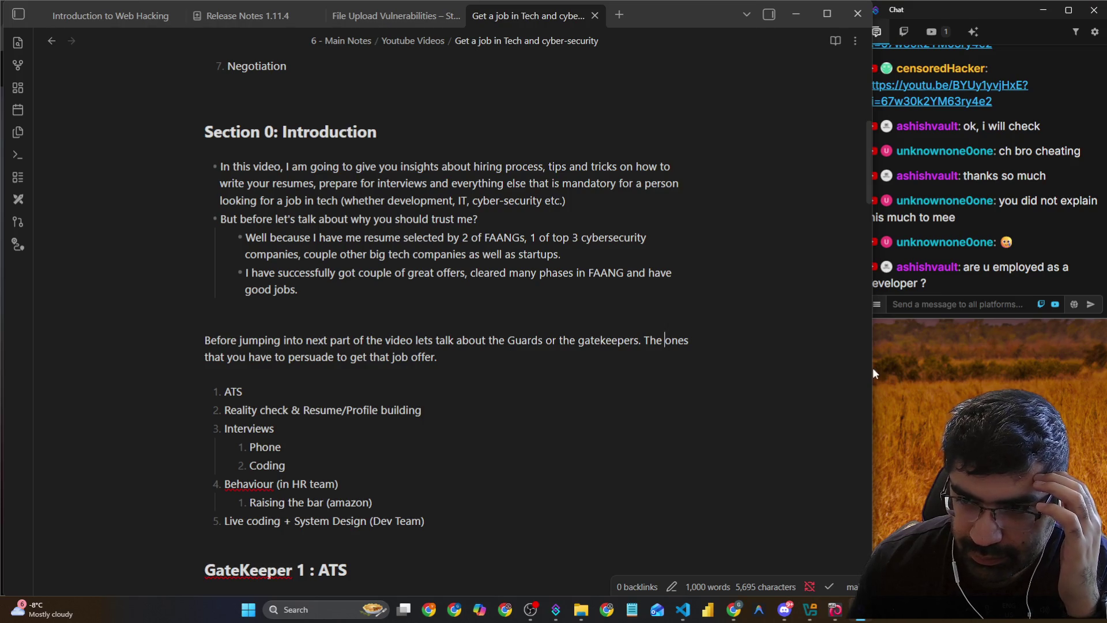
drag(868, 374, 862, 375)
scroll(577, 390, down, 10)
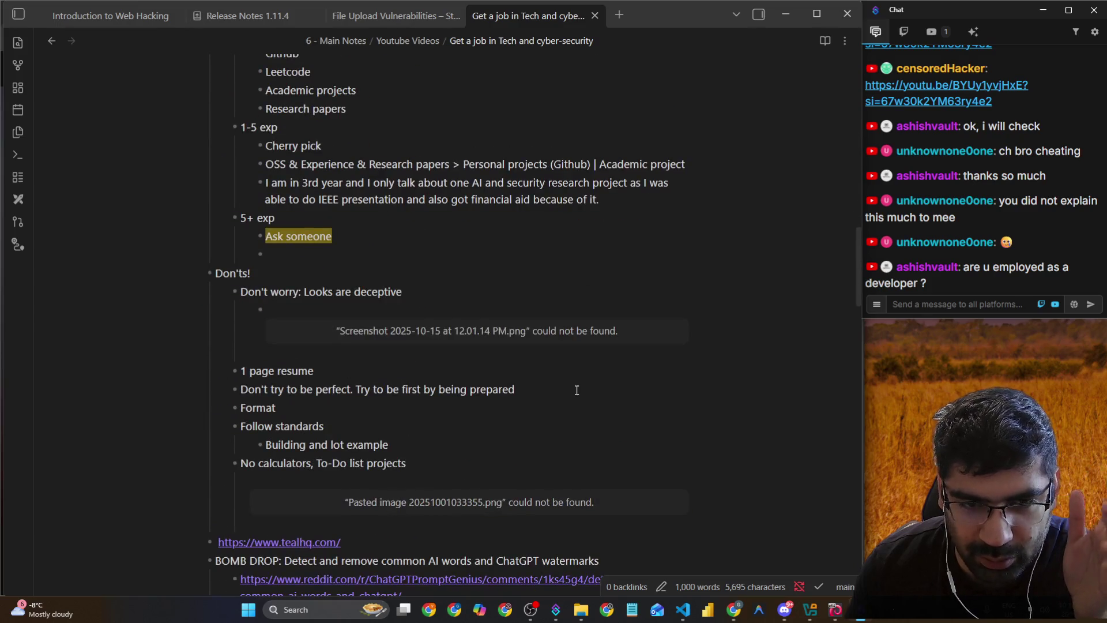
scroll(577, 390, down, 20)
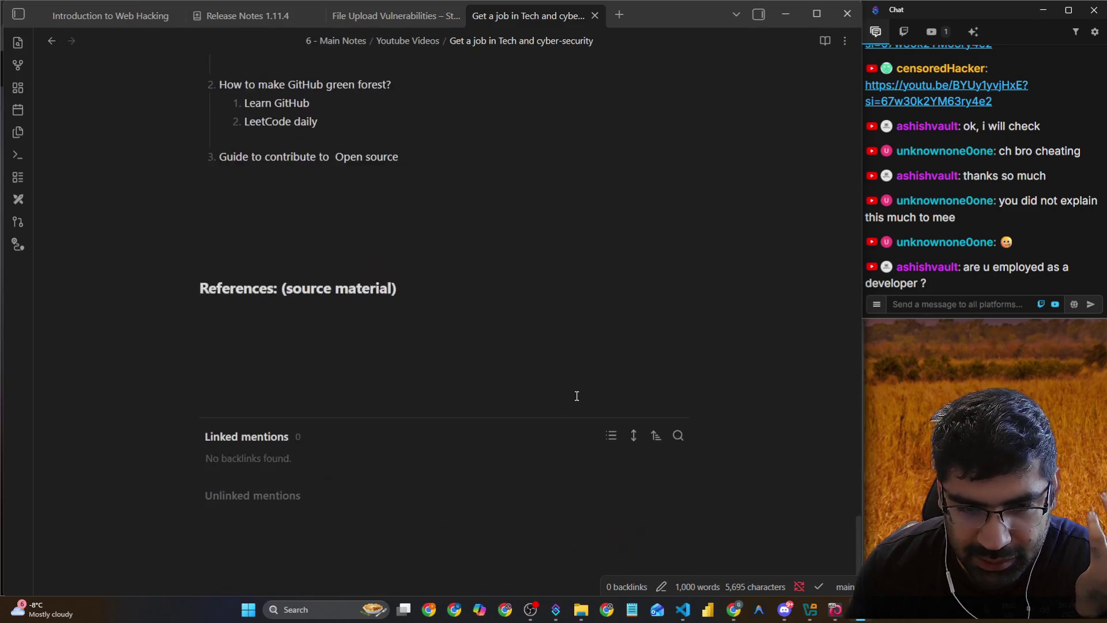
scroll(577, 395, up, 20)
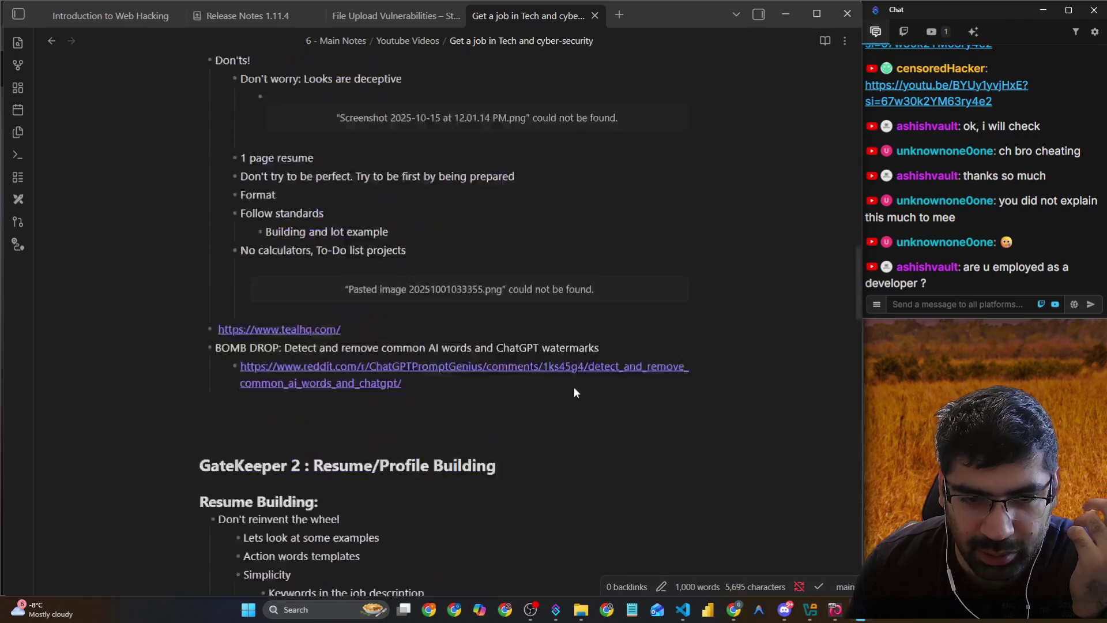
scroll(574, 393, up, 20)
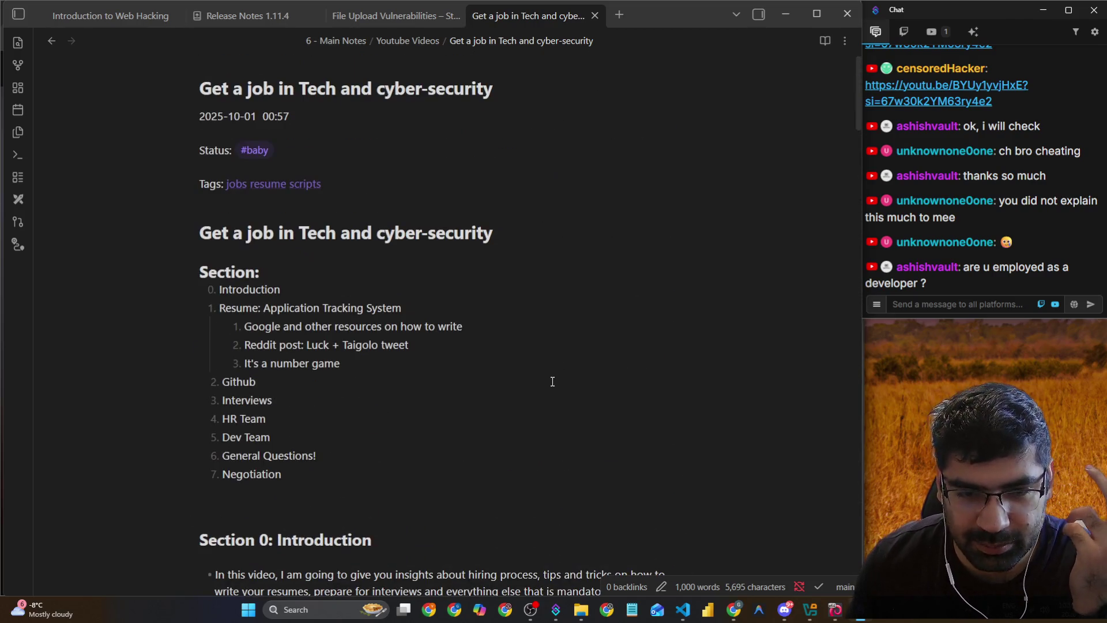
click(842, 44)
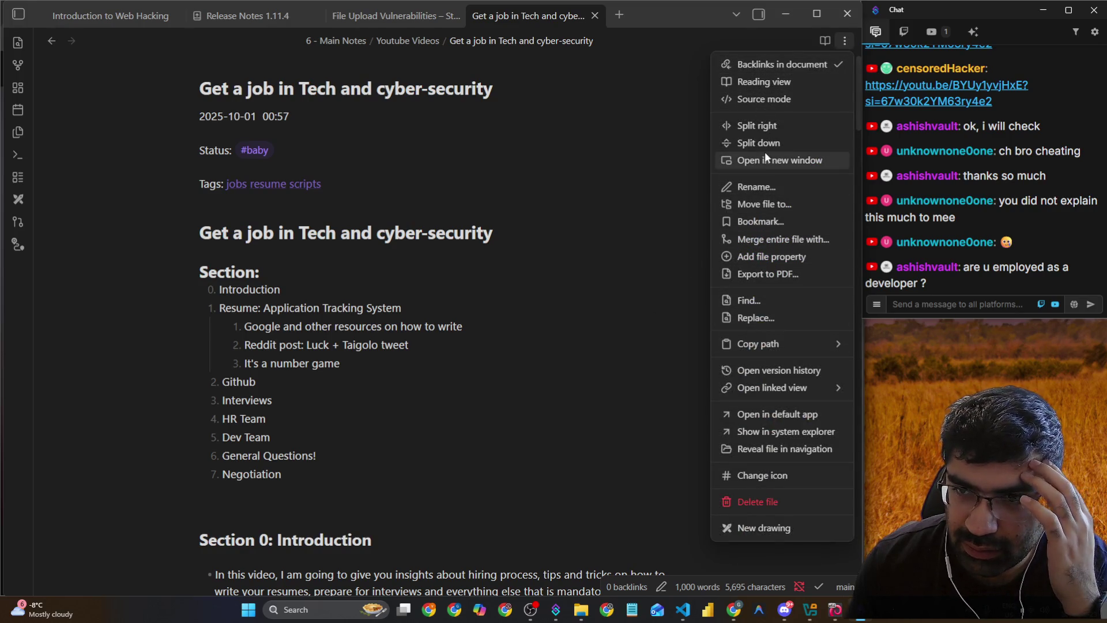
Export the note to PDF with default settings, saving it to the Desktop
click(774, 272)
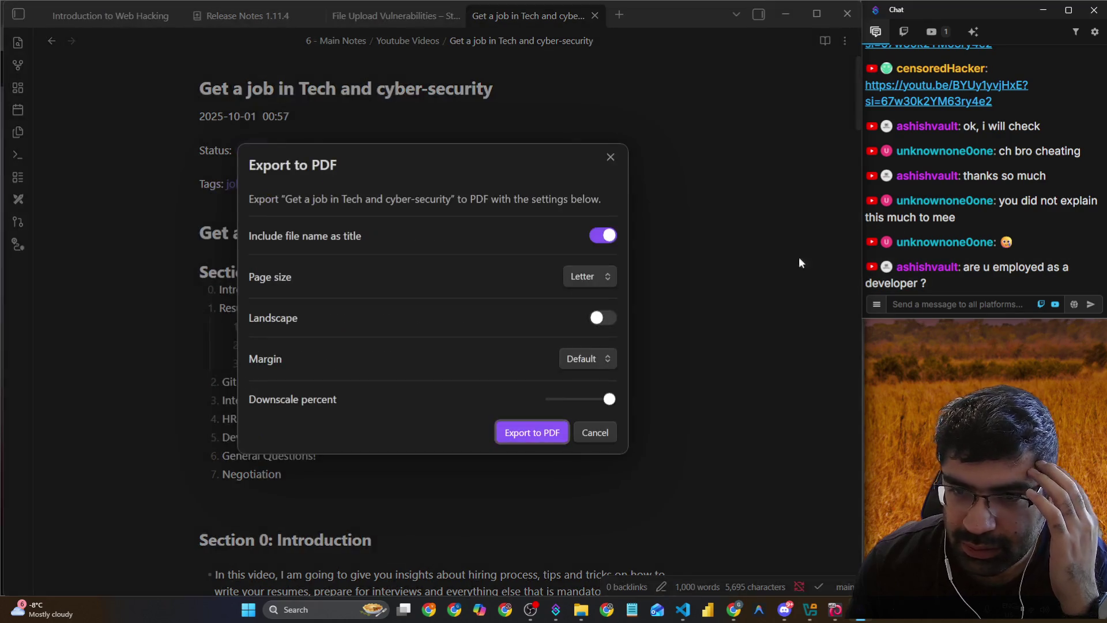
click(530, 432)
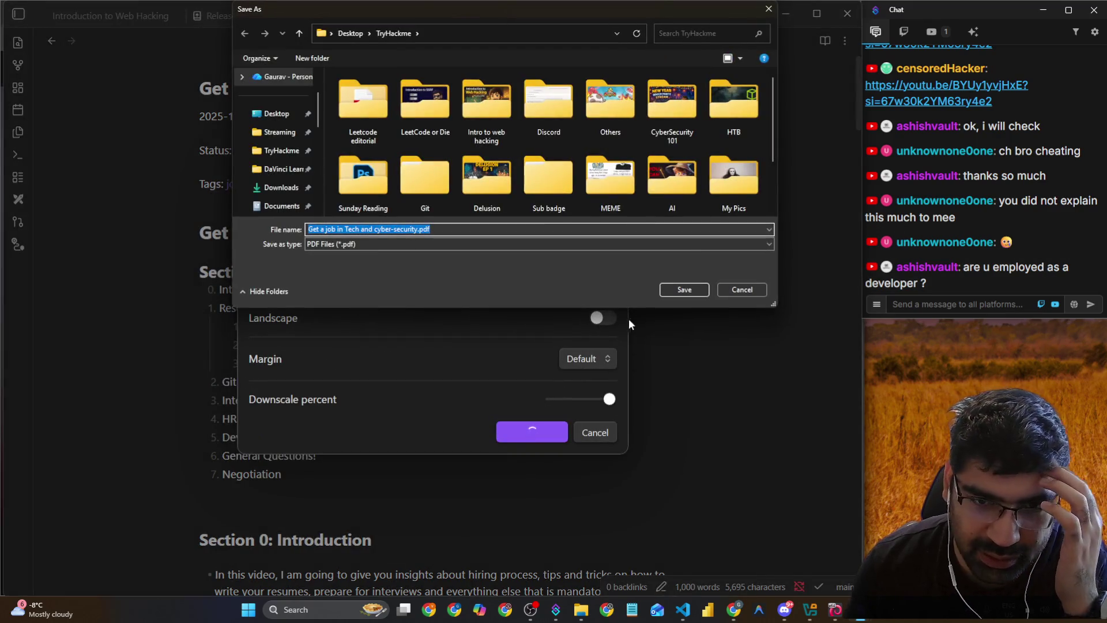
click(287, 122)
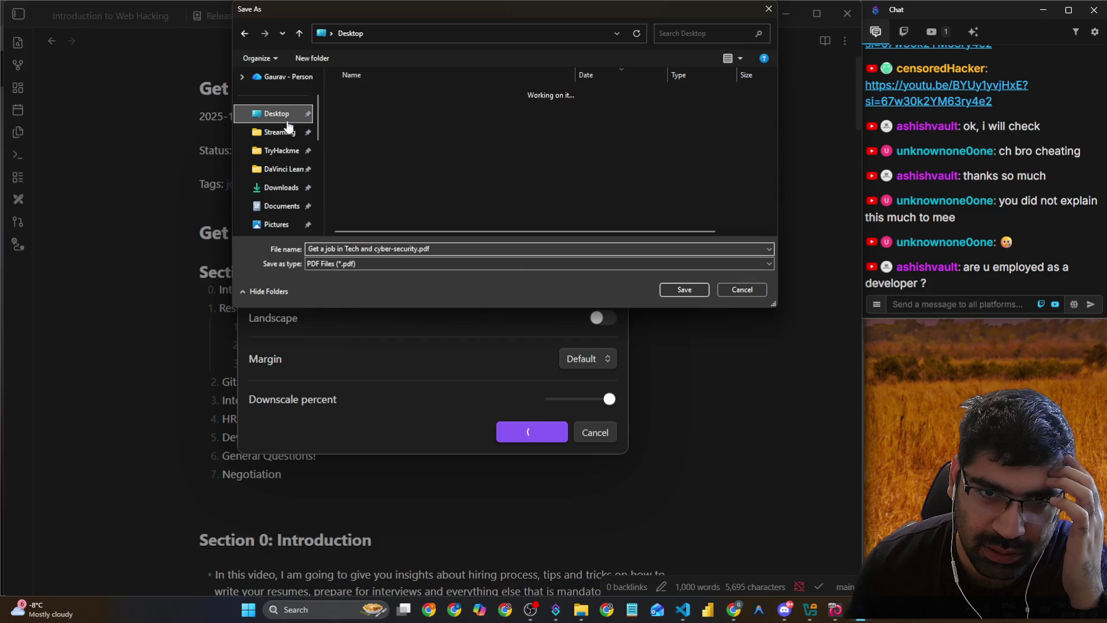
click(701, 289)
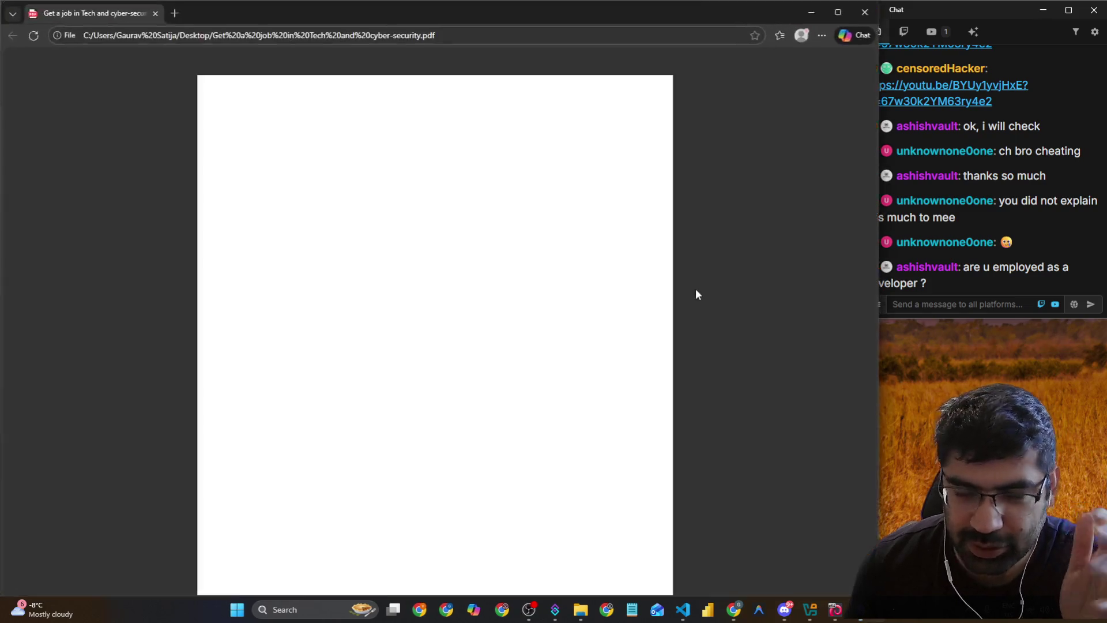
Close the Edge window showing the exported PDF
click(866, 13)
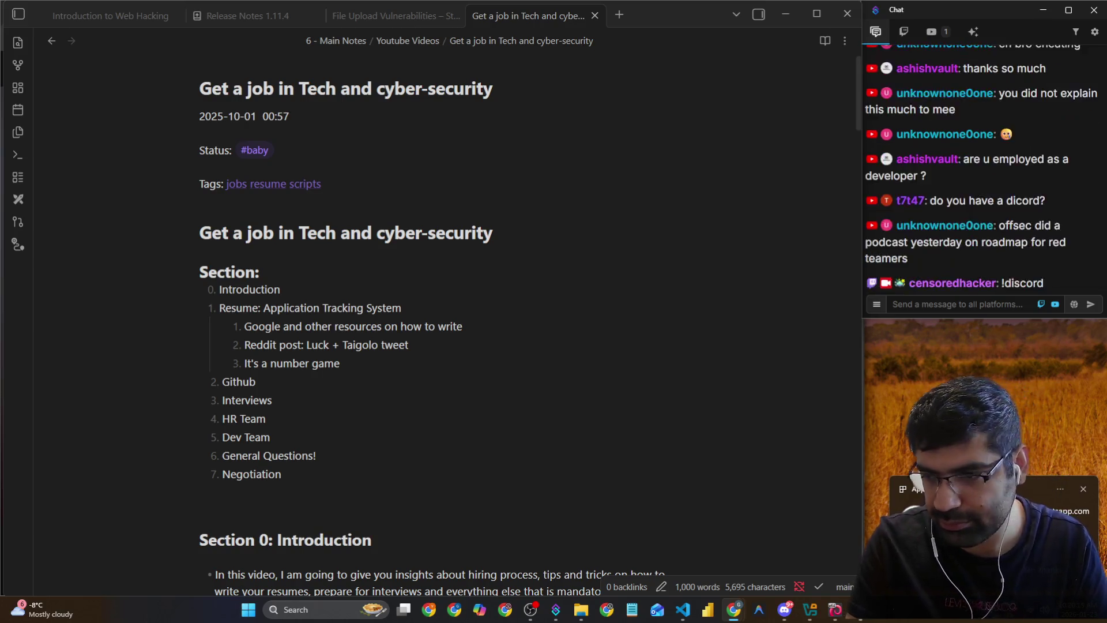
Dismiss the WhatsApp popup, repost the Discord invite message in stream chat, and bring up Discord
click(1085, 489)
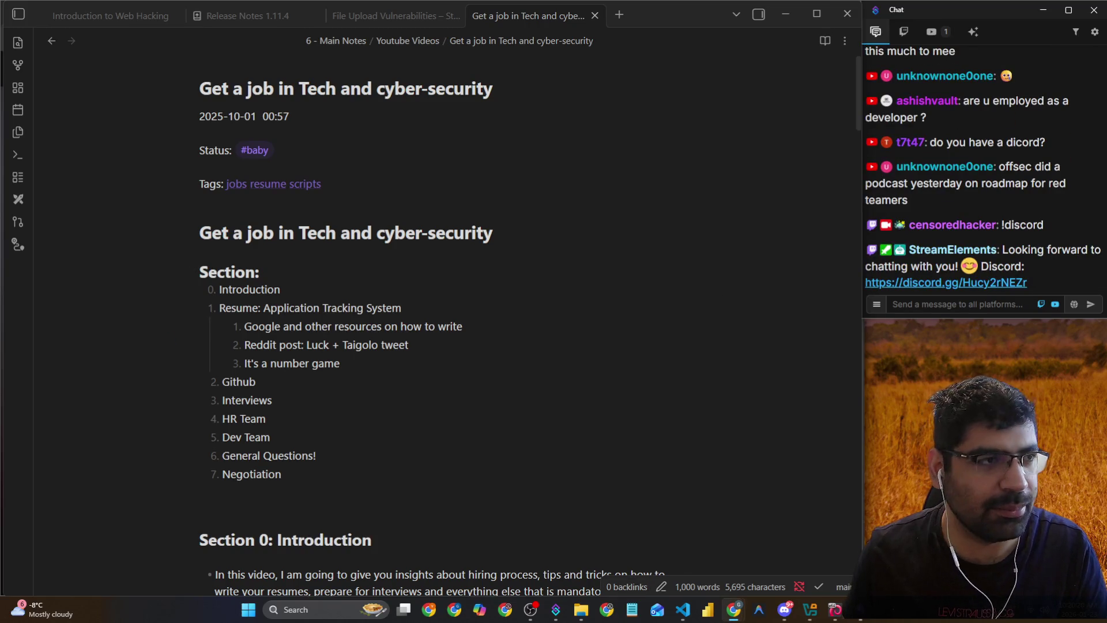
drag(1029, 283, 997, 255)
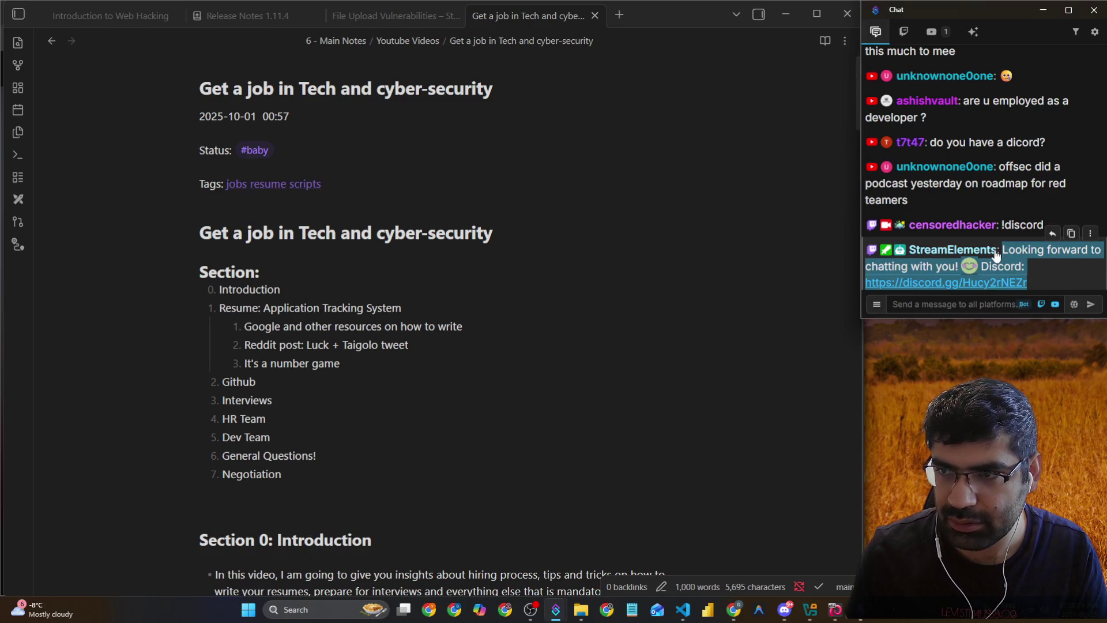
key(ctrl+c)
click(940, 305)
key(ctrl+v)
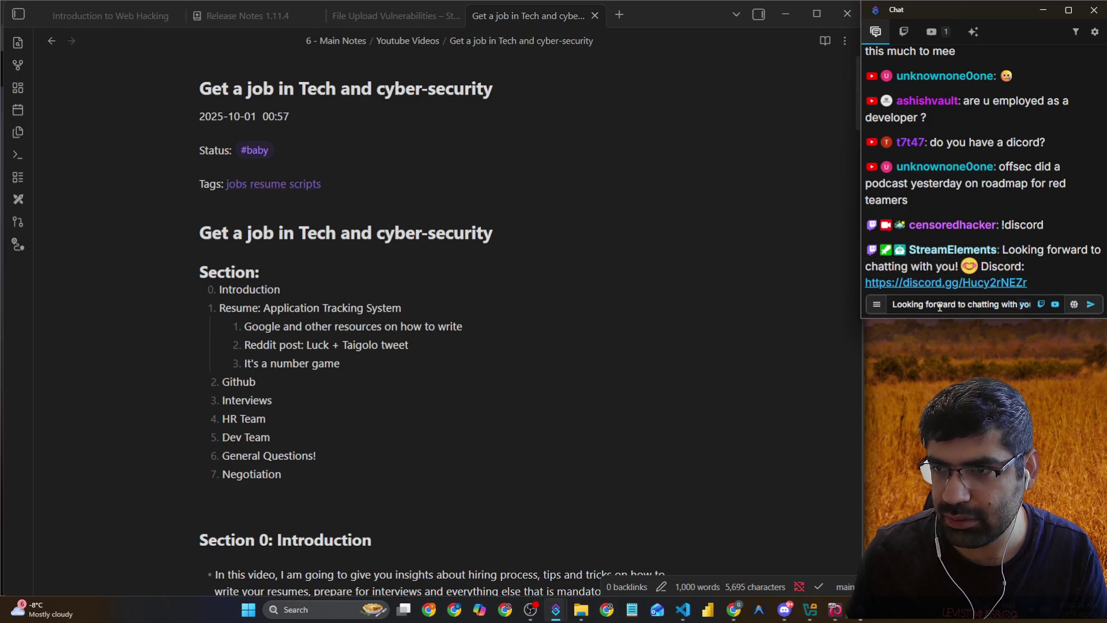
key(Return)
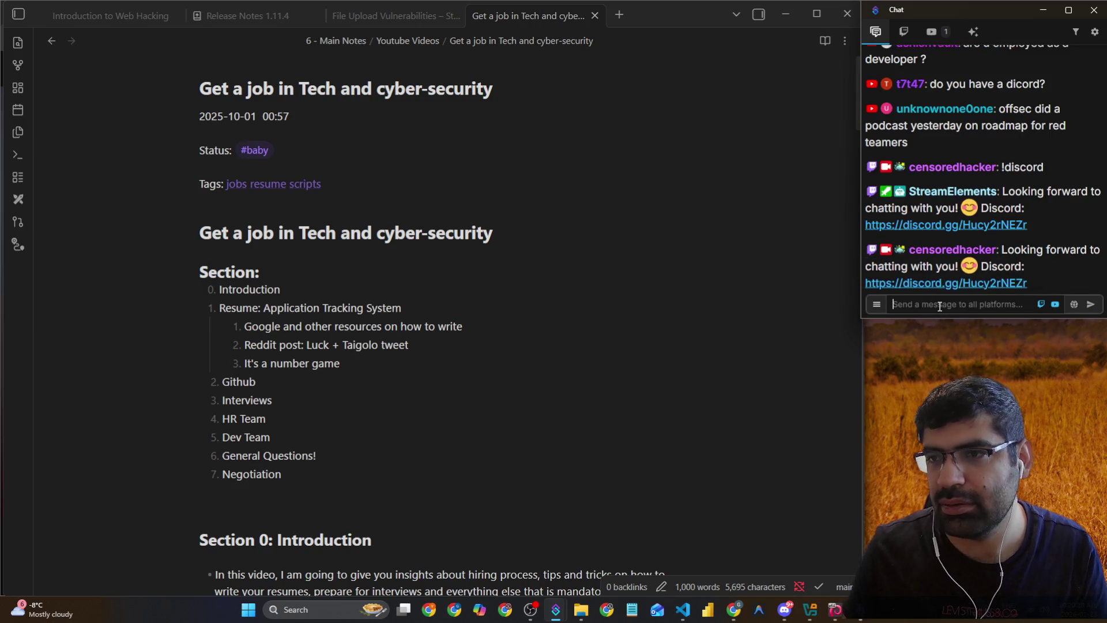
scroll(1046, 213, up, 2)
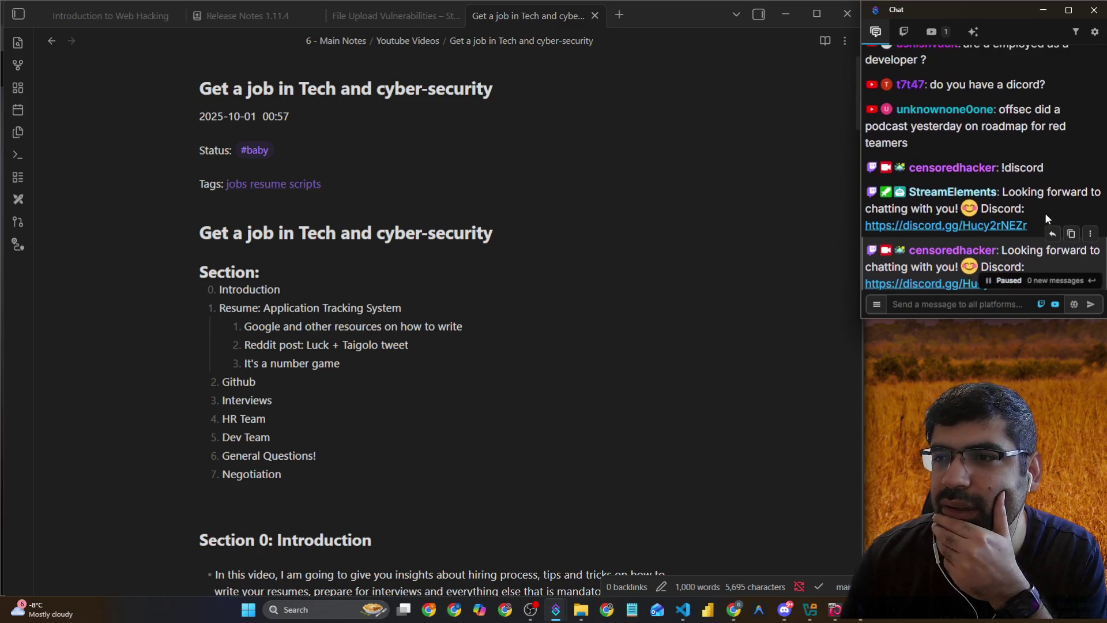
scroll(1045, 213, down, 3)
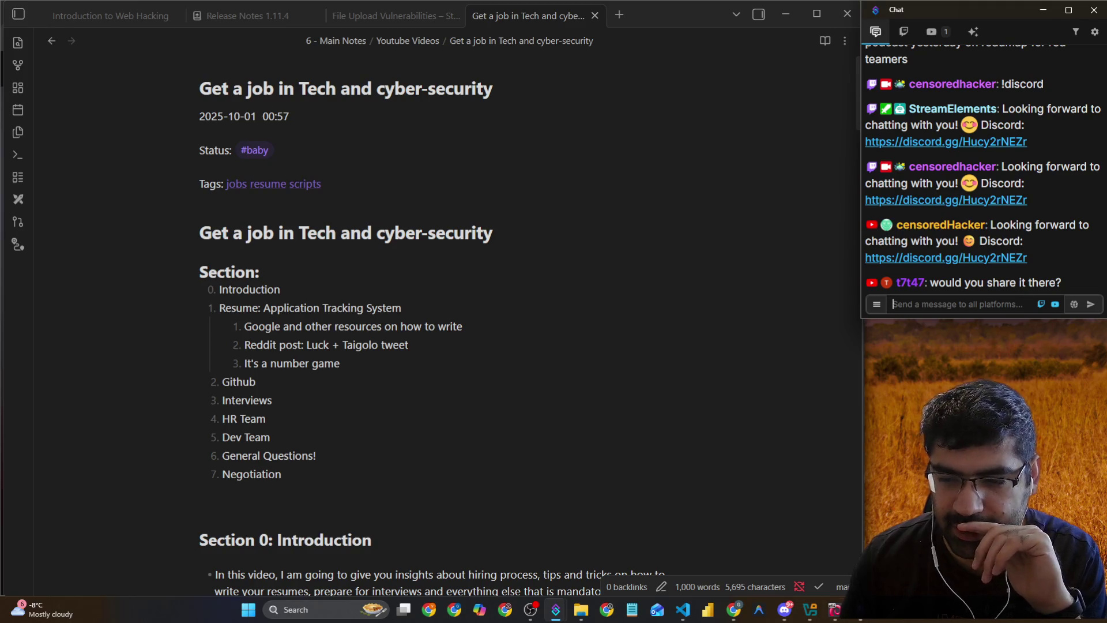
click(785, 609)
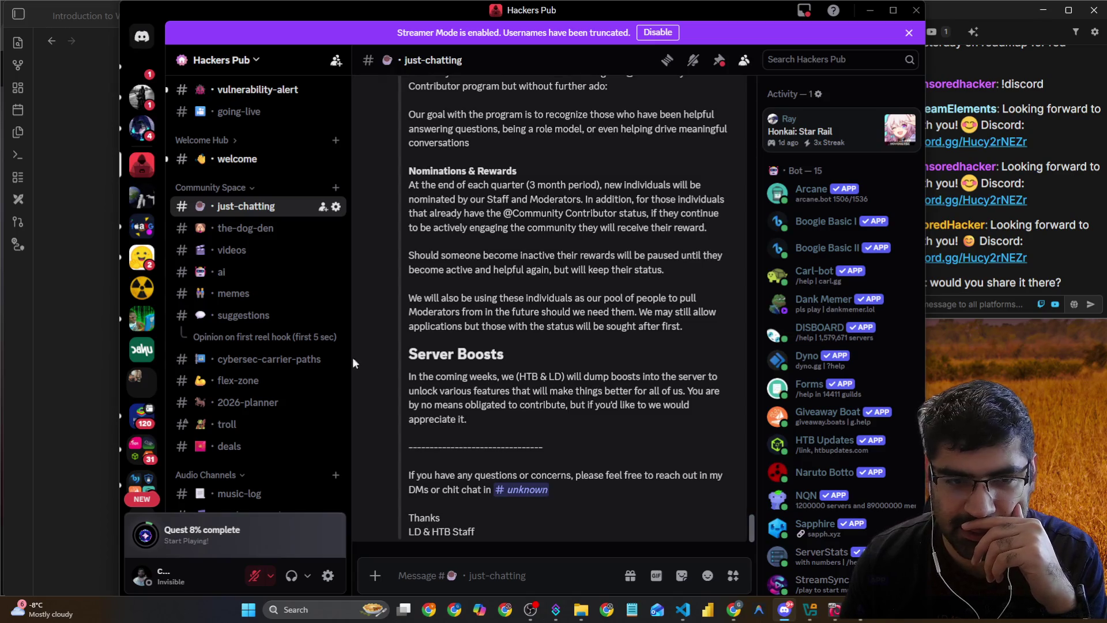
Highlight the Contributor Program post's opening line and stated goal, then return to the Obsidian note
scroll(480, 334, up, 3)
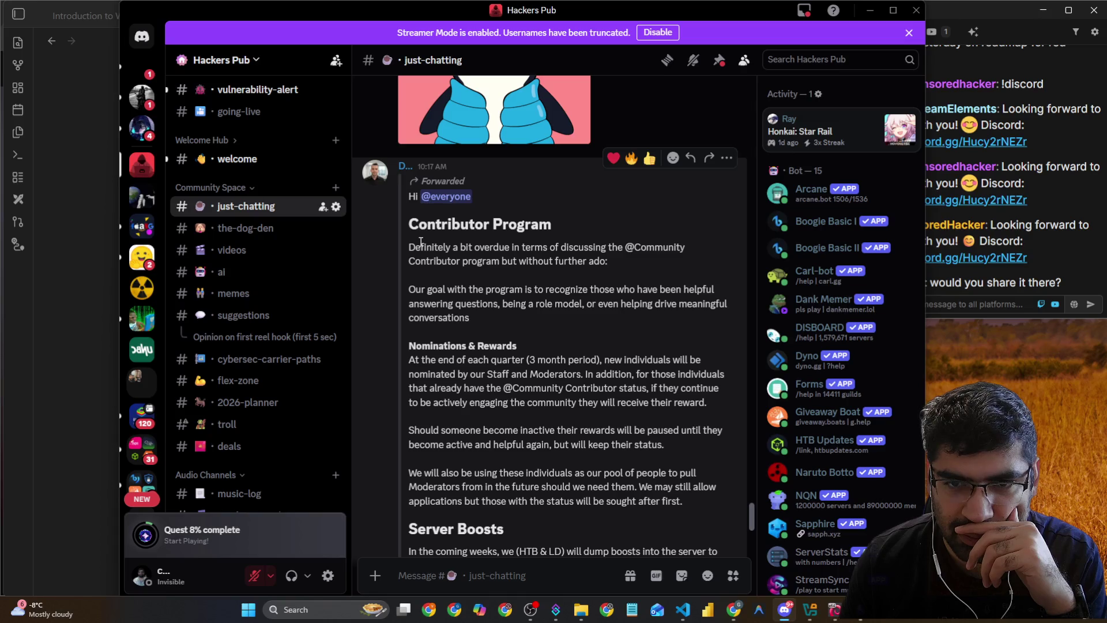
drag(421, 242, 522, 251)
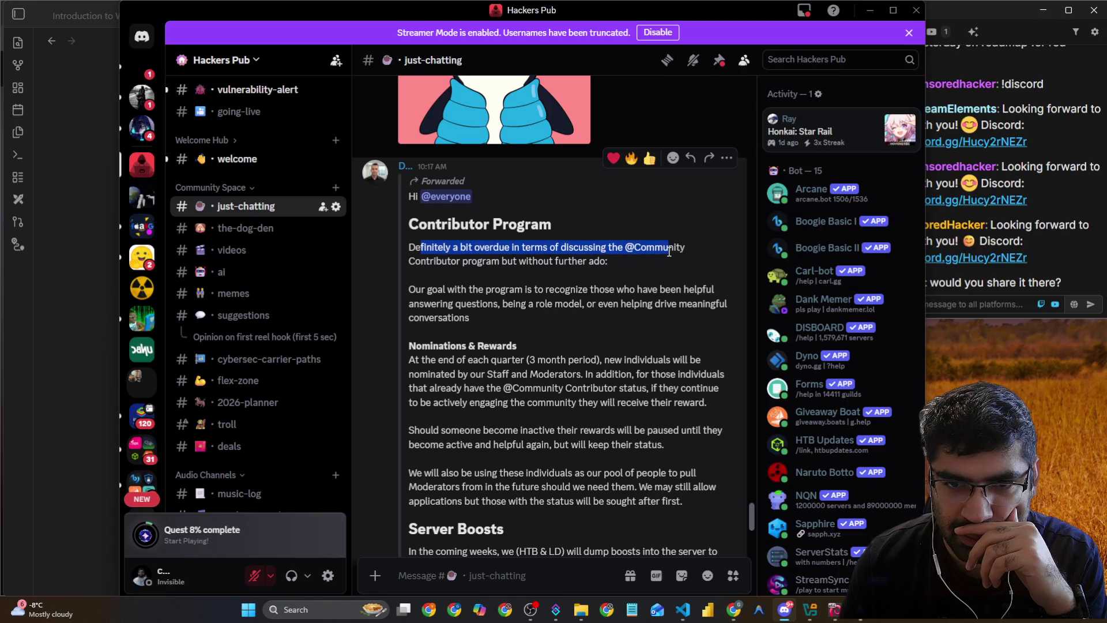
drag(427, 289, 627, 294)
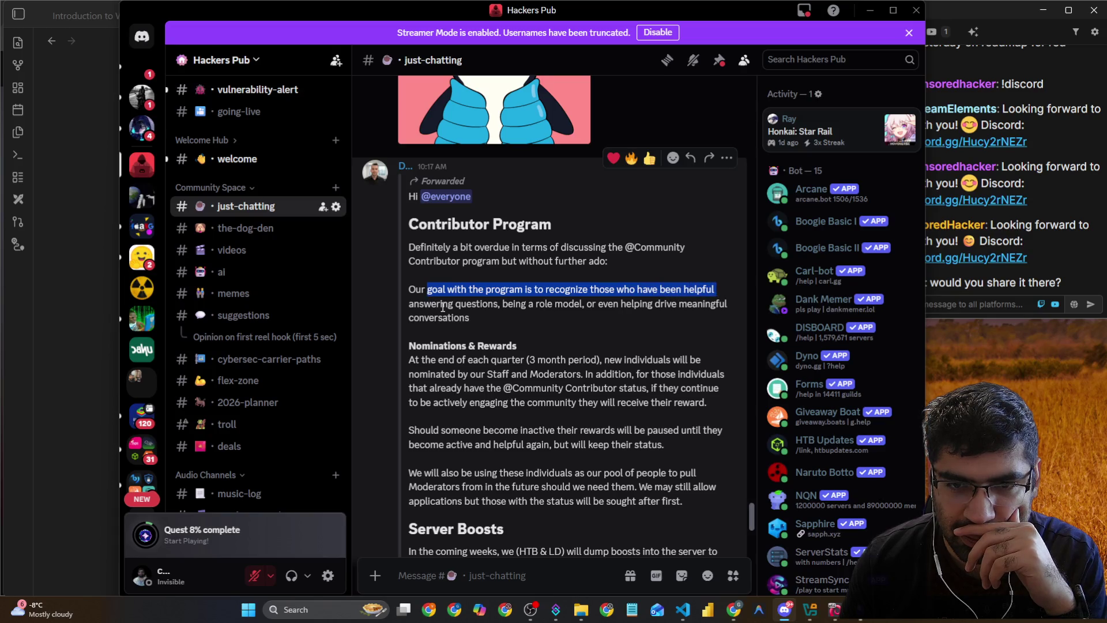
scroll(444, 309, down, 3)
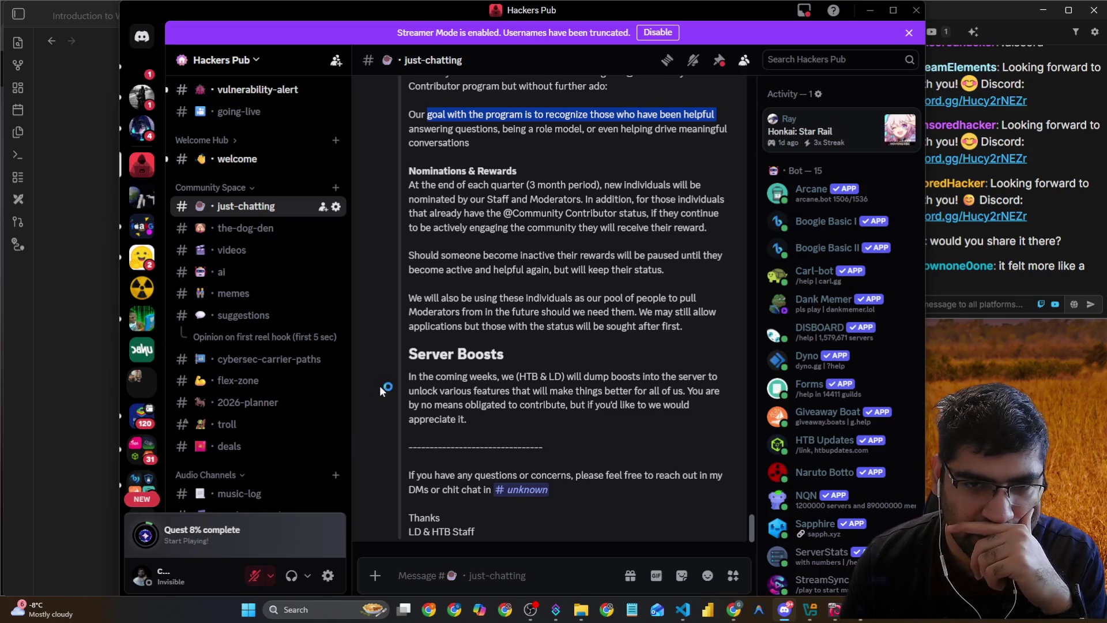
scroll(383, 379, up, 5)
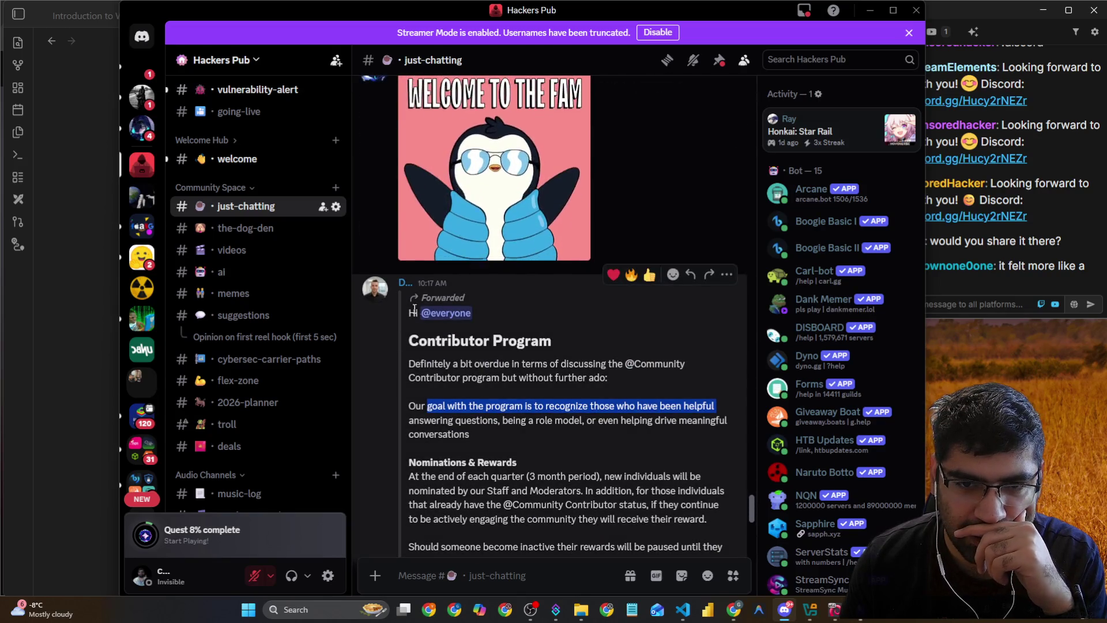
click(86, 315)
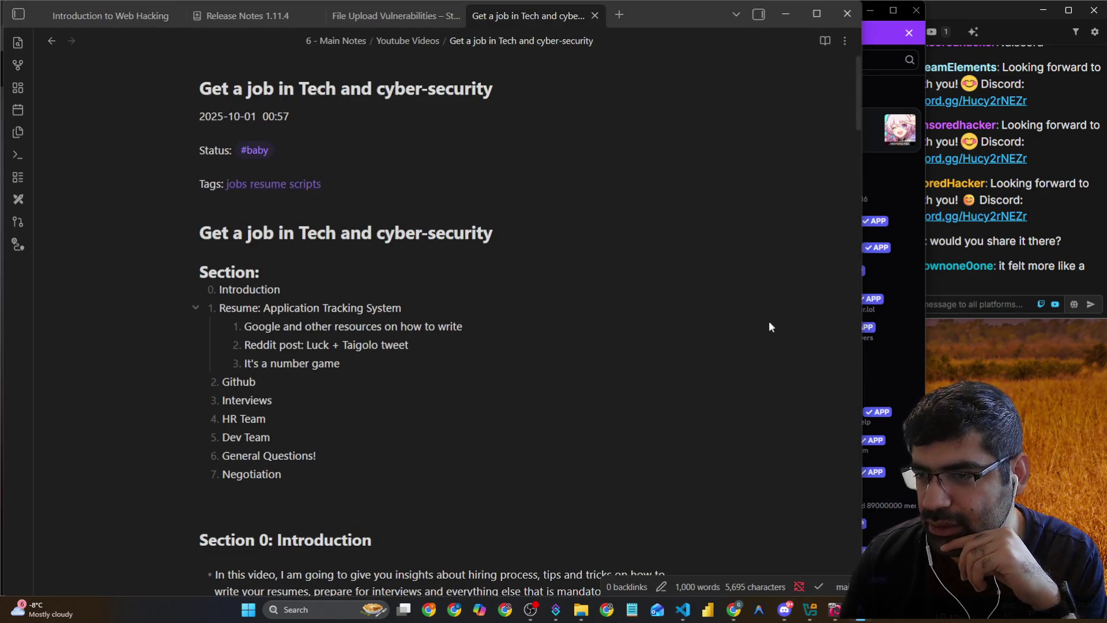
Bring the stream chat window forward, enlarge it, and highlight the message about other certs
click(1010, 302)
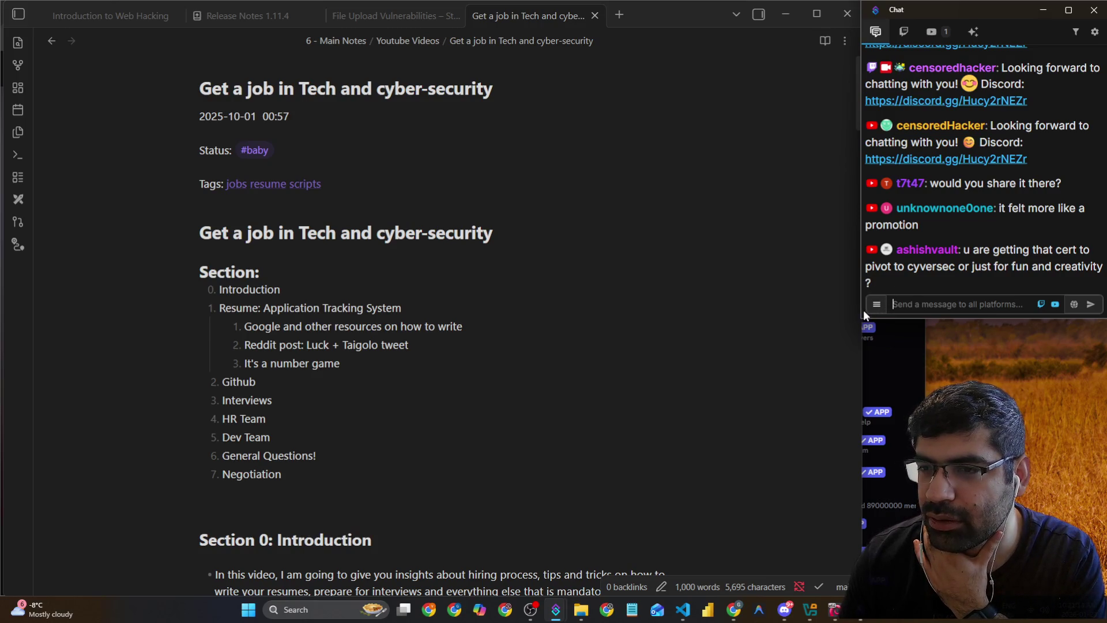
drag(864, 312, 777, 360)
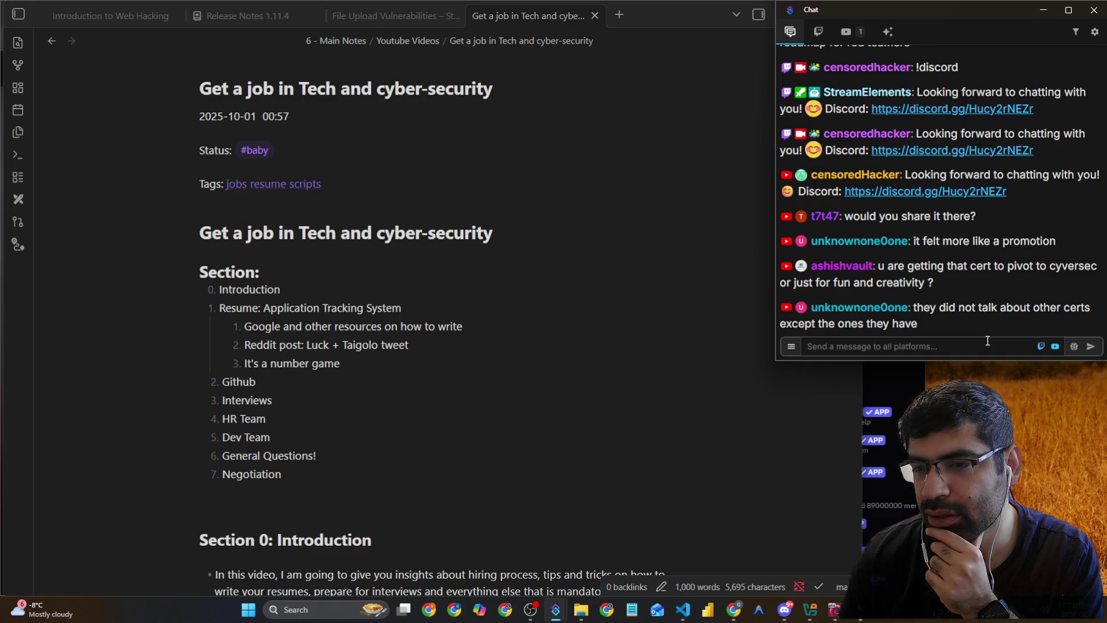
drag(928, 326, 915, 309)
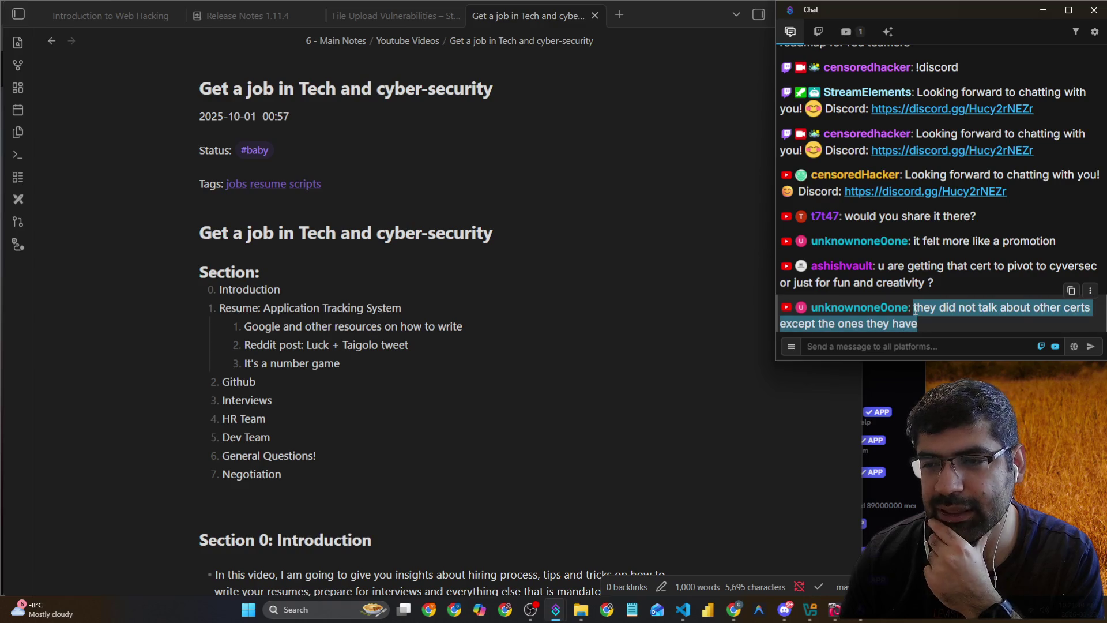
click(924, 345)
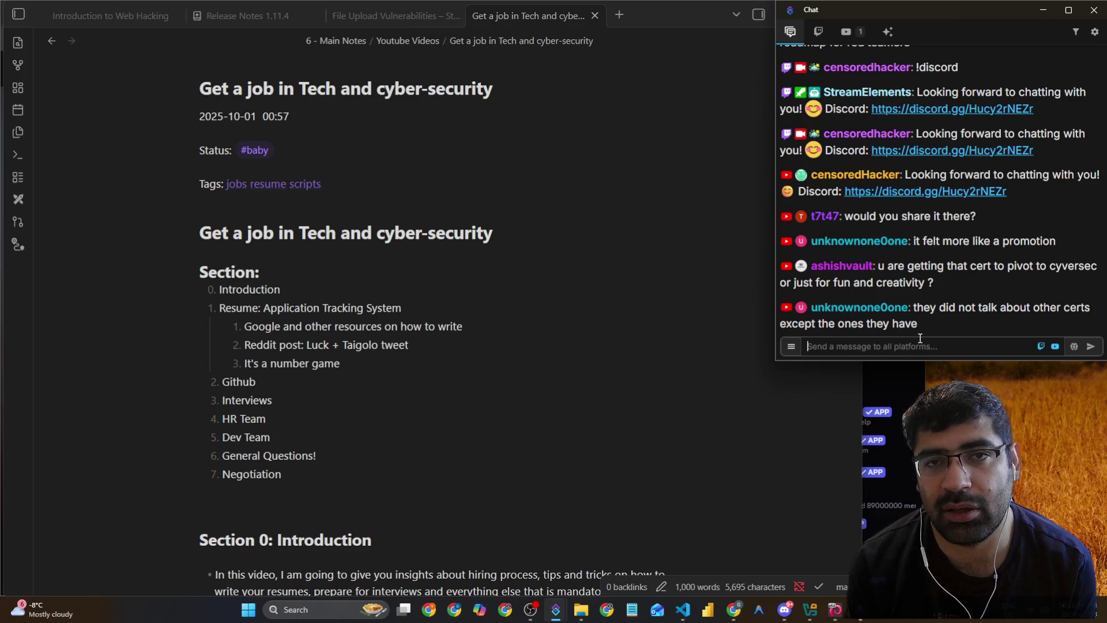
click(920, 339)
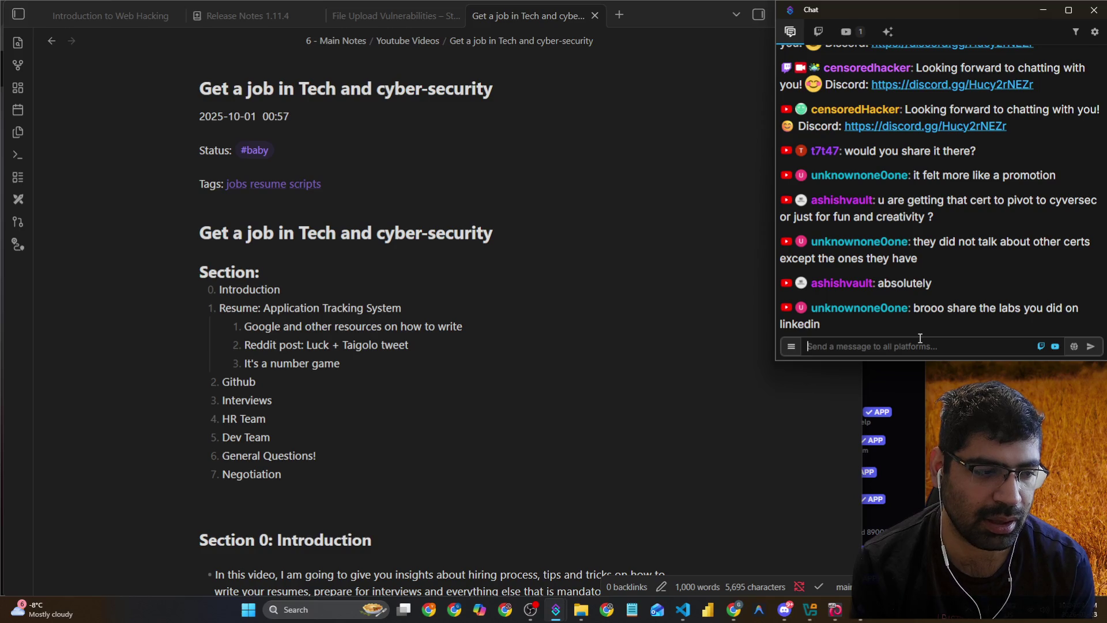
click(921, 339)
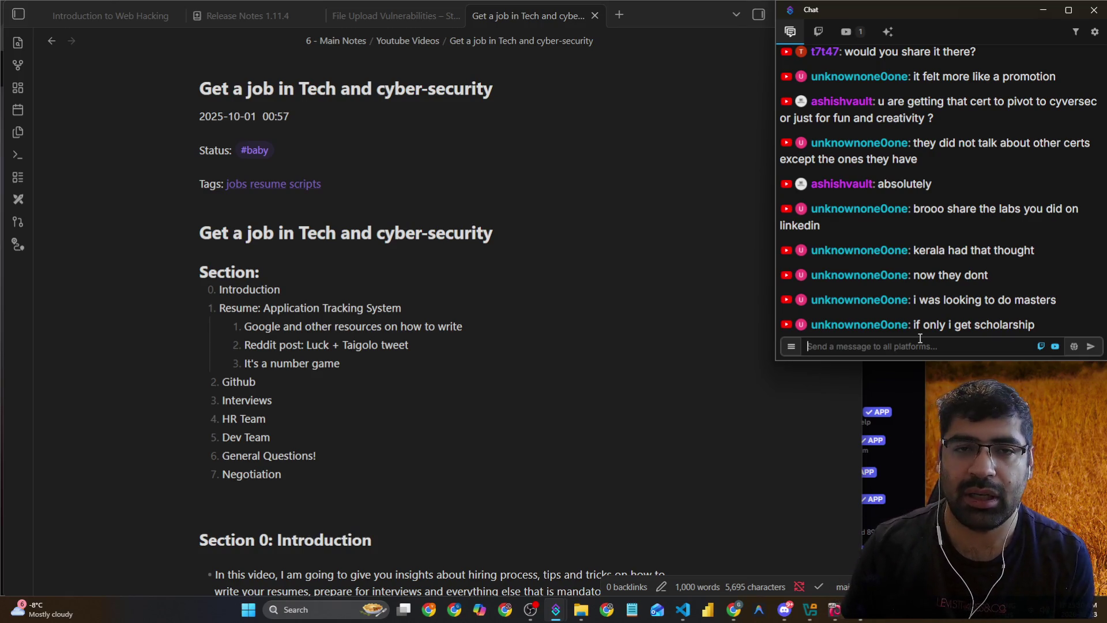
Minimize Obsidian and bring the Chrome YouTube window back to the front
click(715, 264)
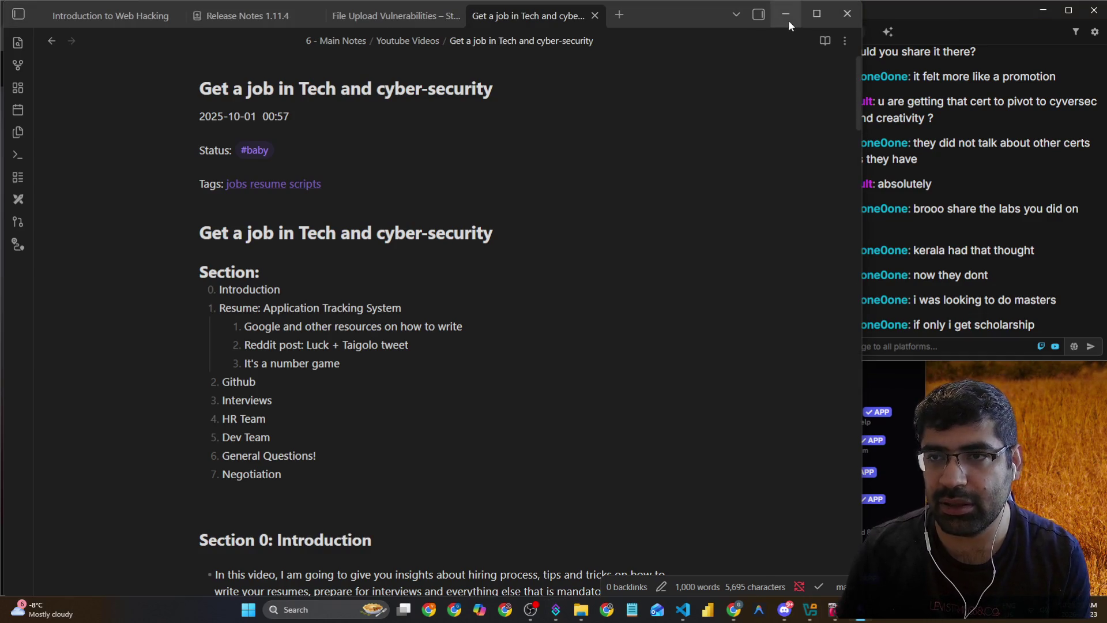
click(788, 20)
click(109, 32)
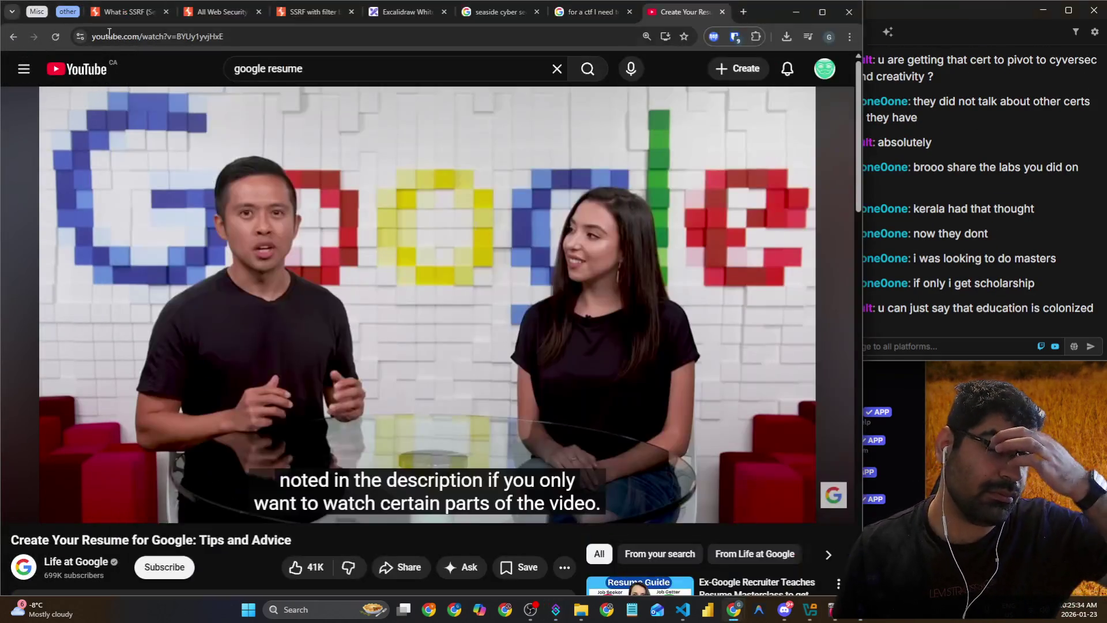
Reach the University of New Brunswick homepage through a Google search for 'unb'
click(333, 37)
text(unbc.ca/career-opportunities)
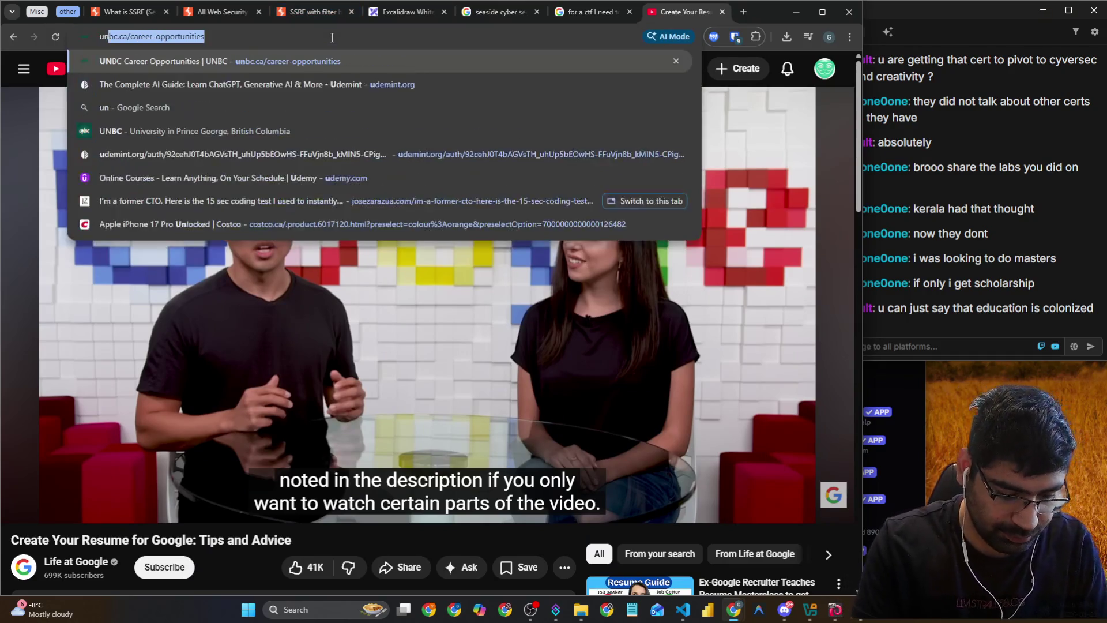
key(Return)
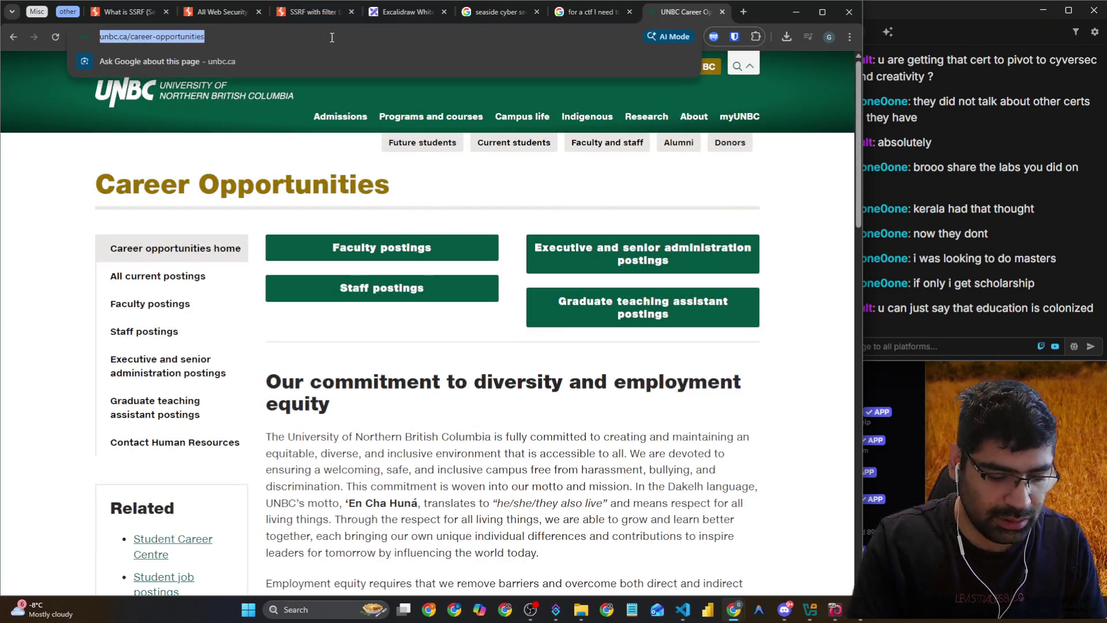
text(unb)
key(Return)
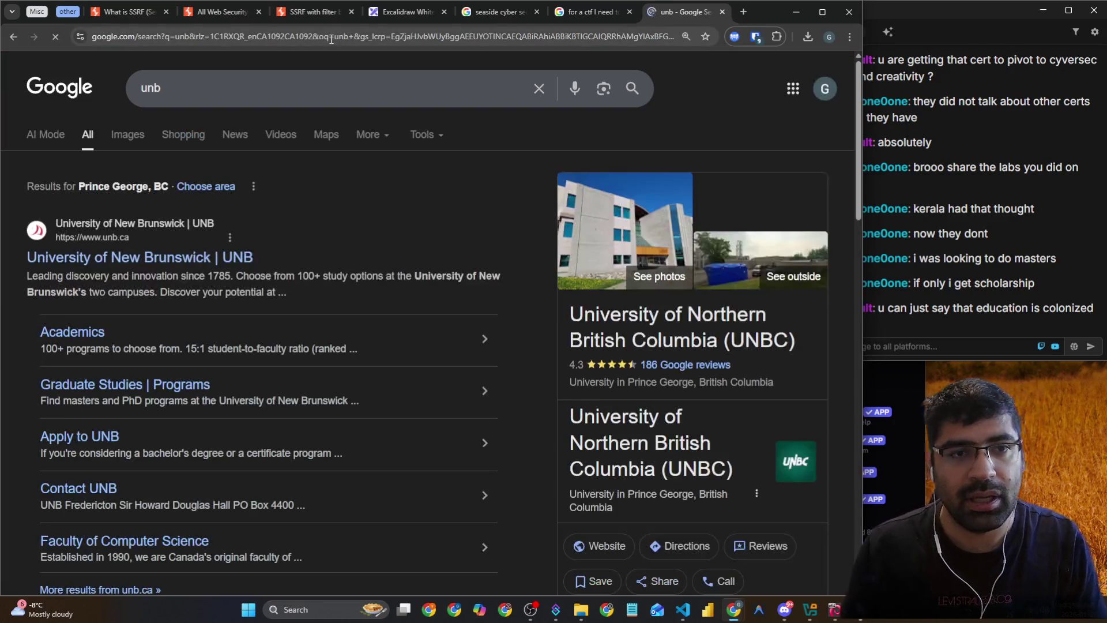
click(178, 251)
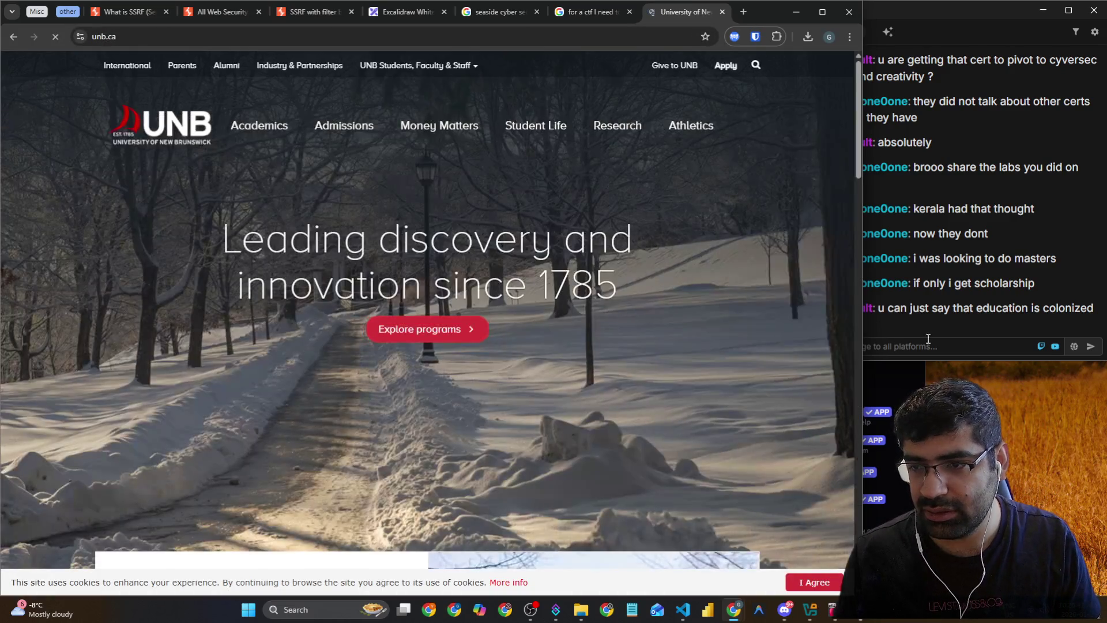
Post the unb.ca address in the stream chat and highlight 1785 in the headline
click(942, 347)
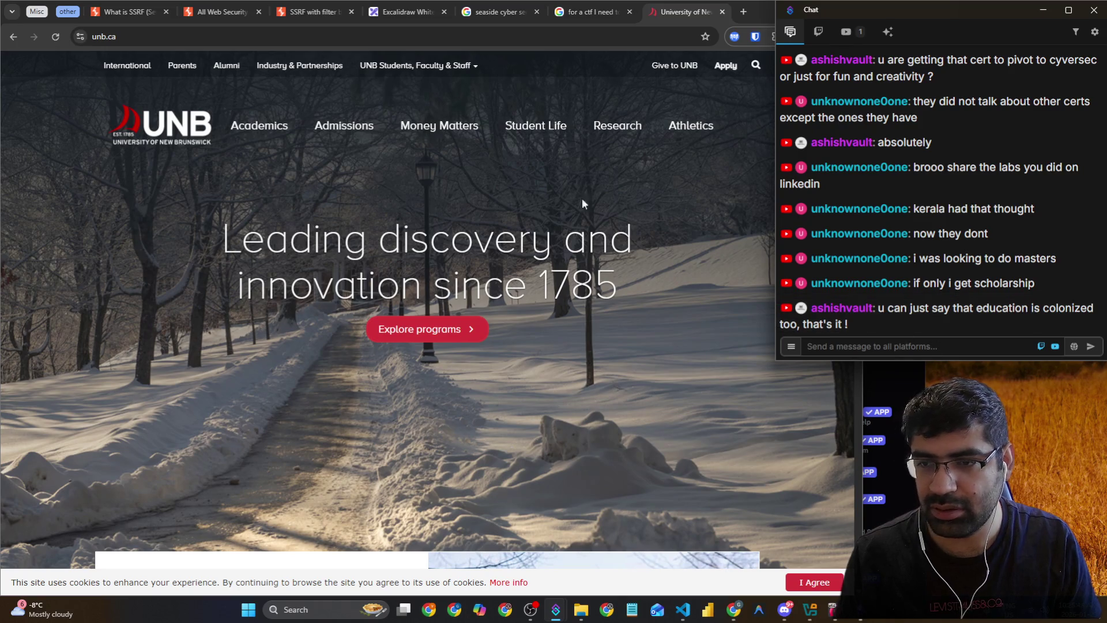
click(326, 47)
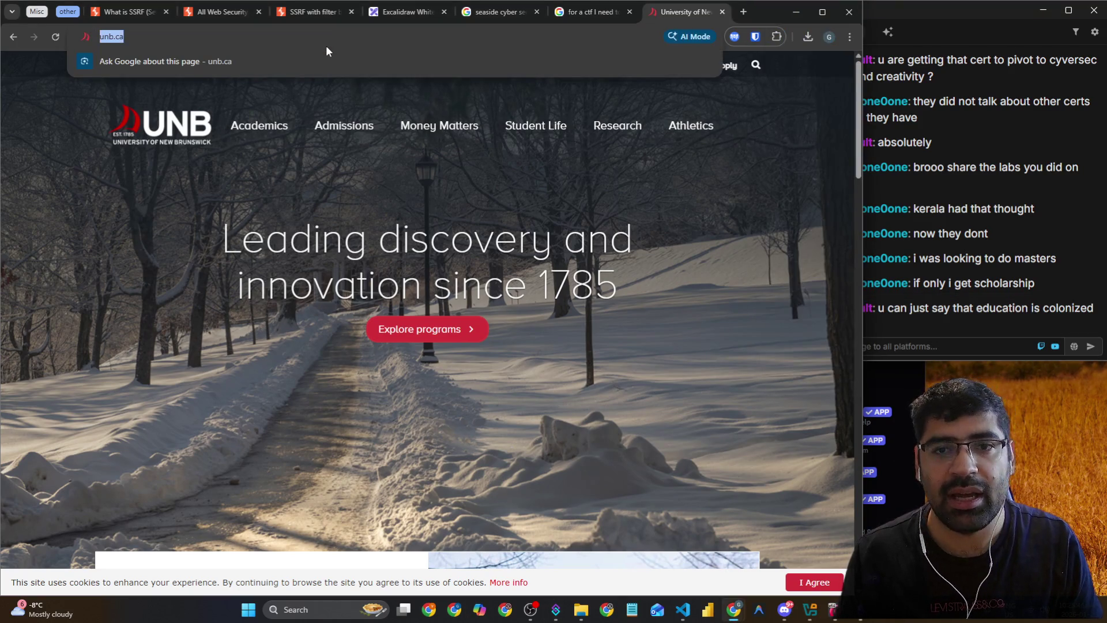
click(960, 350)
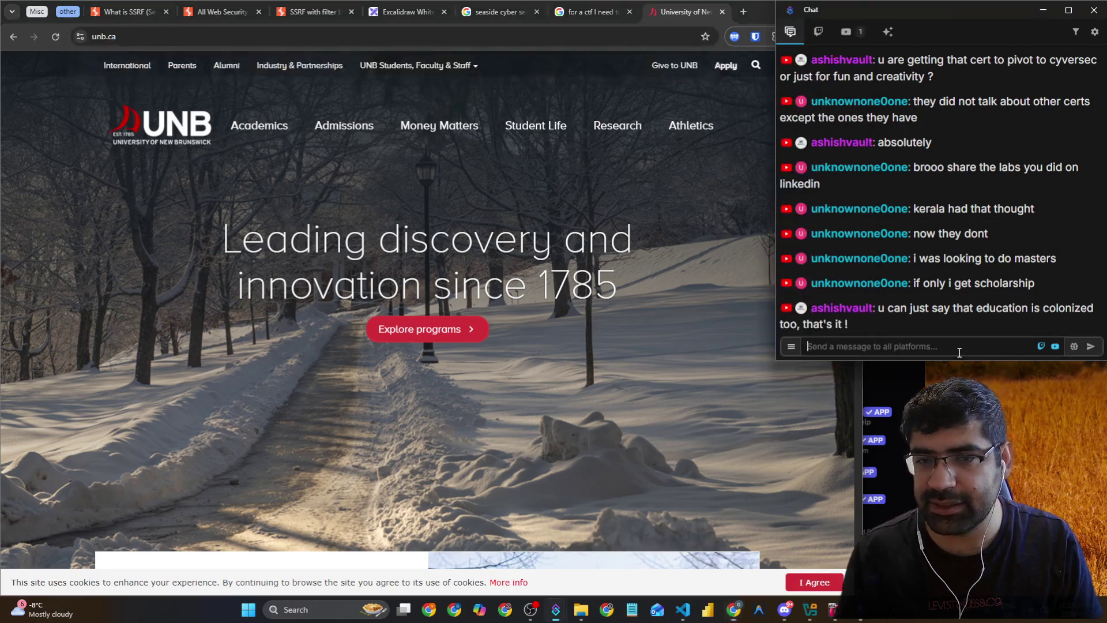
text(https://www.unb.ca/)
key(Return)
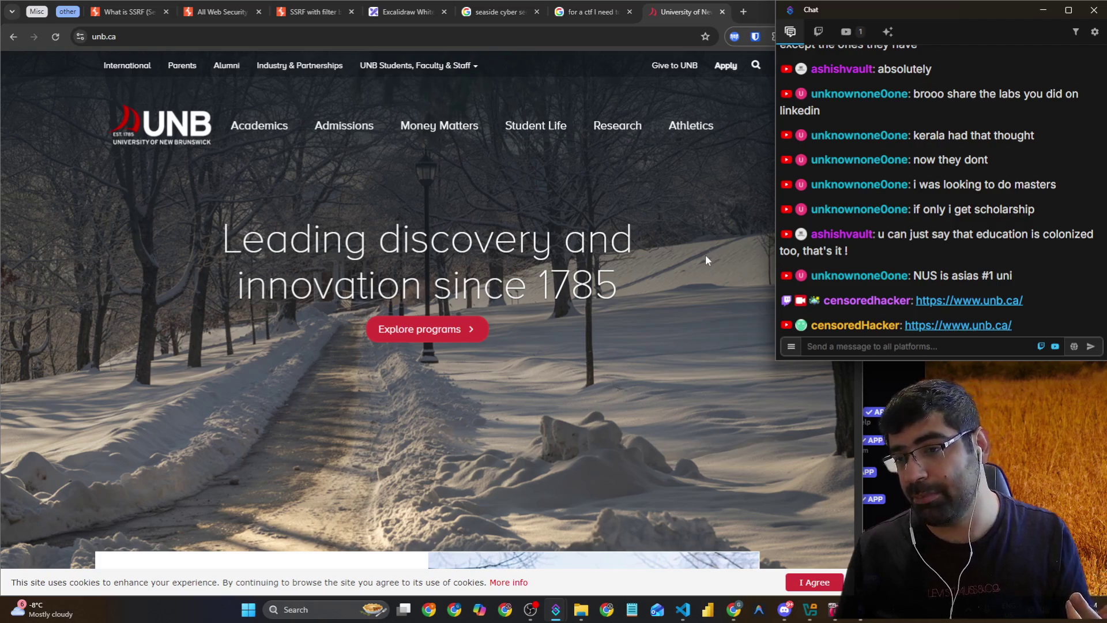
drag(535, 287, 606, 287)
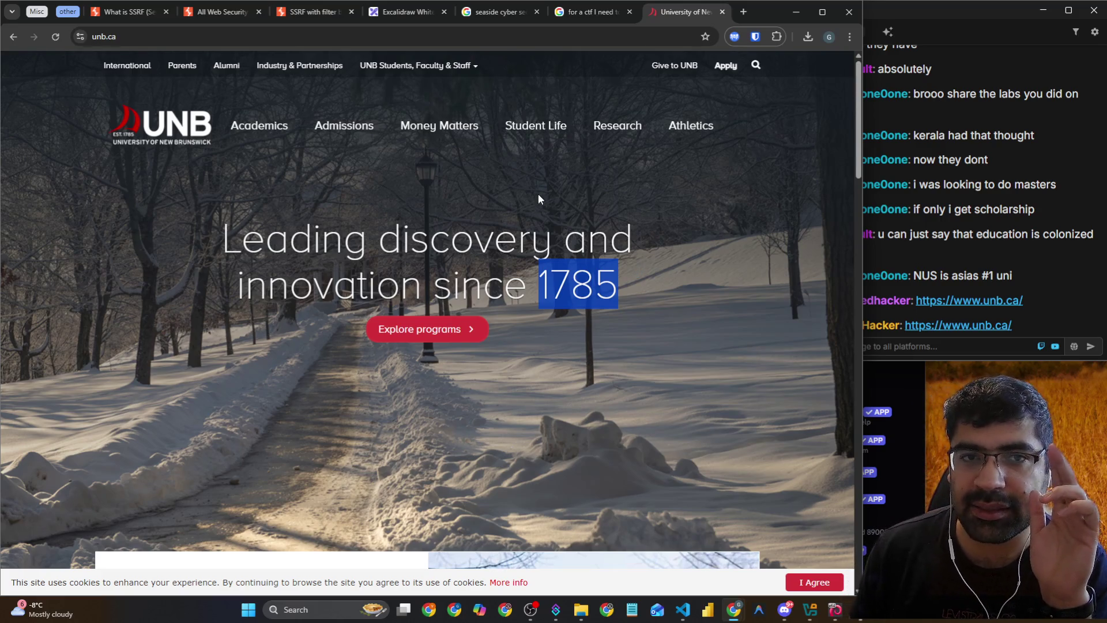
click(470, 39)
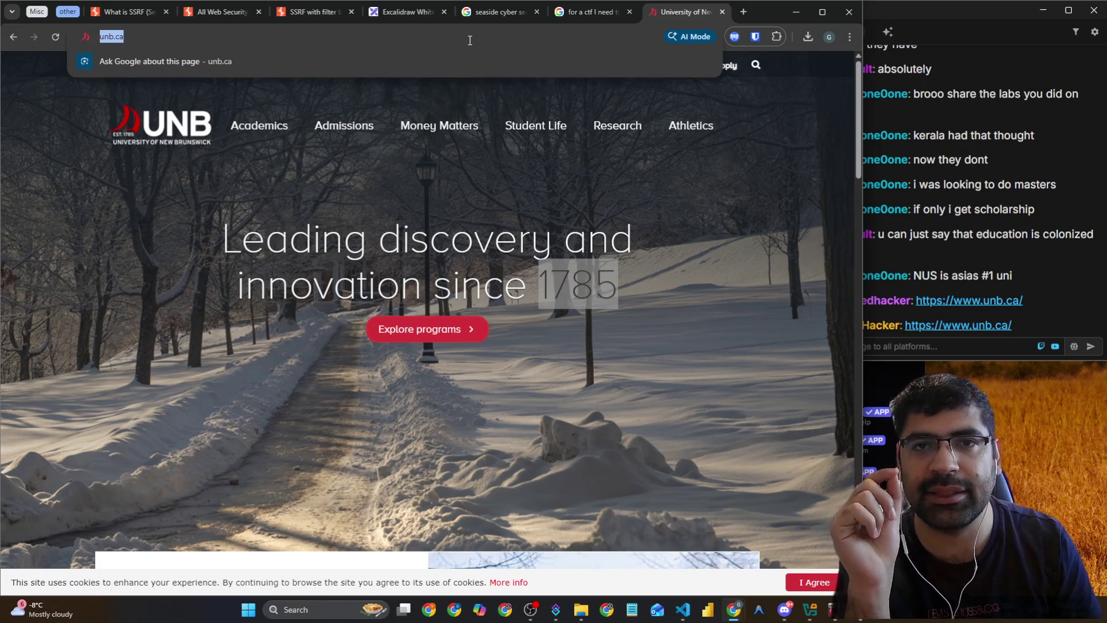
Search 'cic unb' and open the Canadian Institute for Cybersecurity page at unb.ca/cic
text(cic )
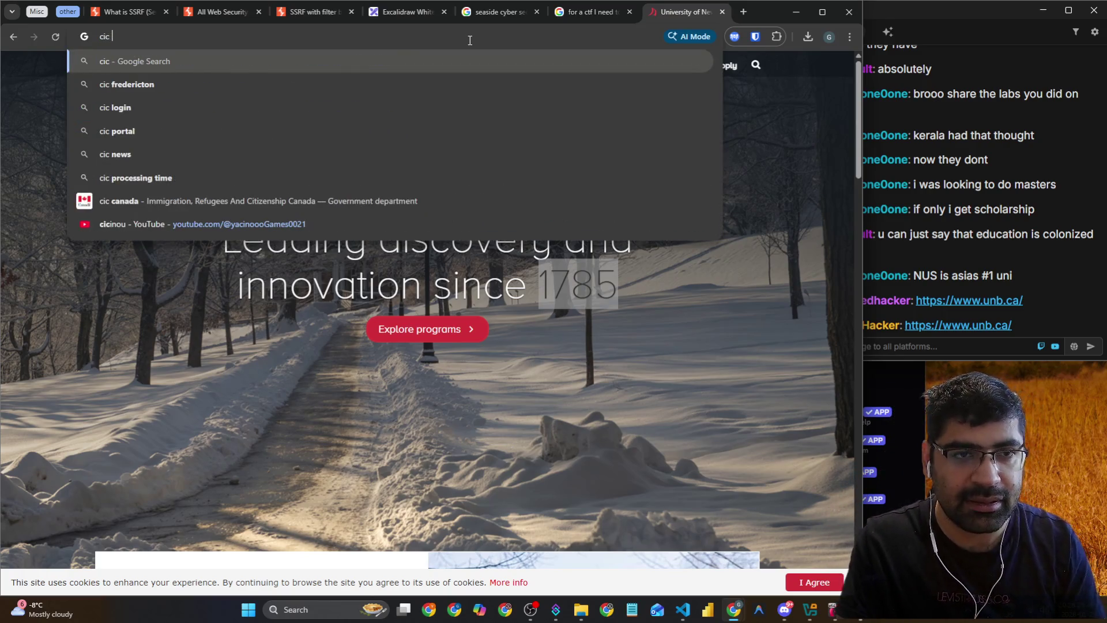
text(unb)
key(Return)
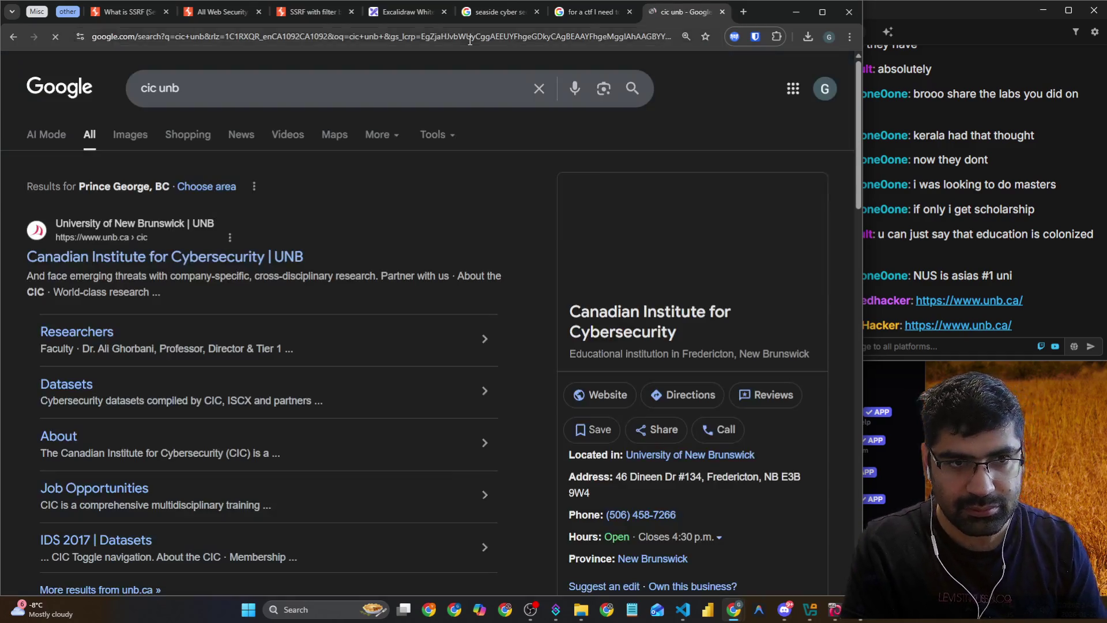
click(296, 256)
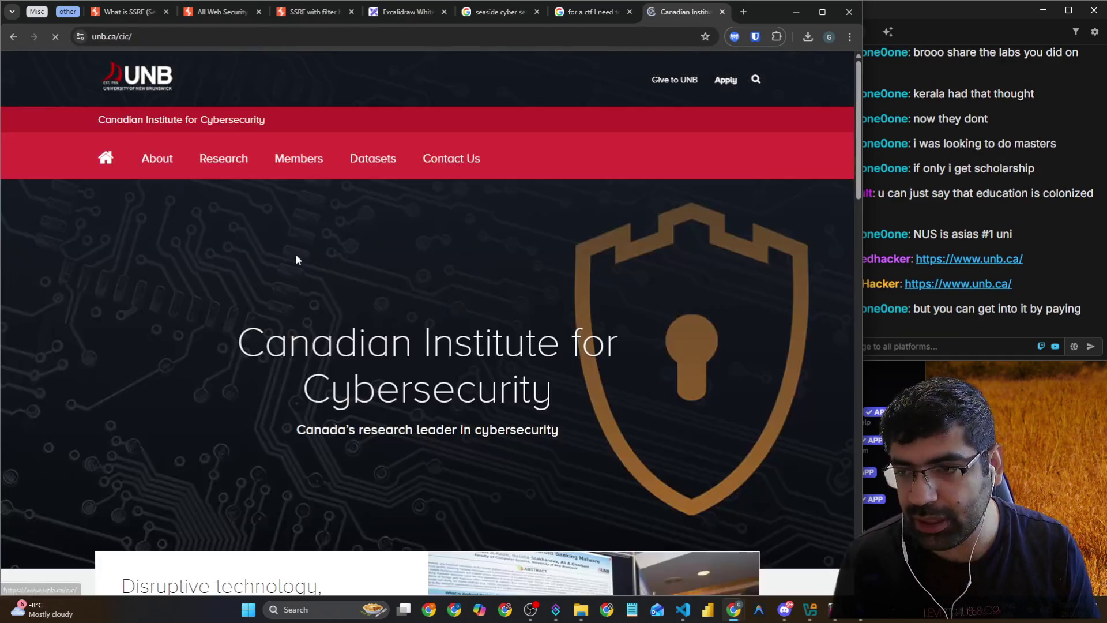
scroll(364, 286, down, 5)
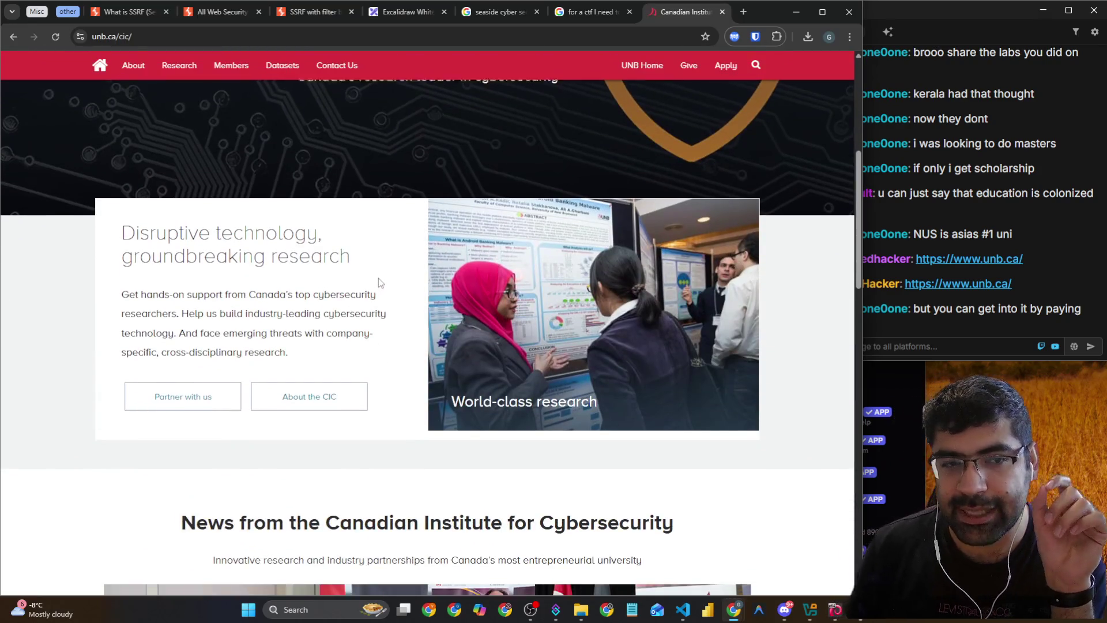
scroll(379, 279, down, 4)
scroll(379, 278, down, 6)
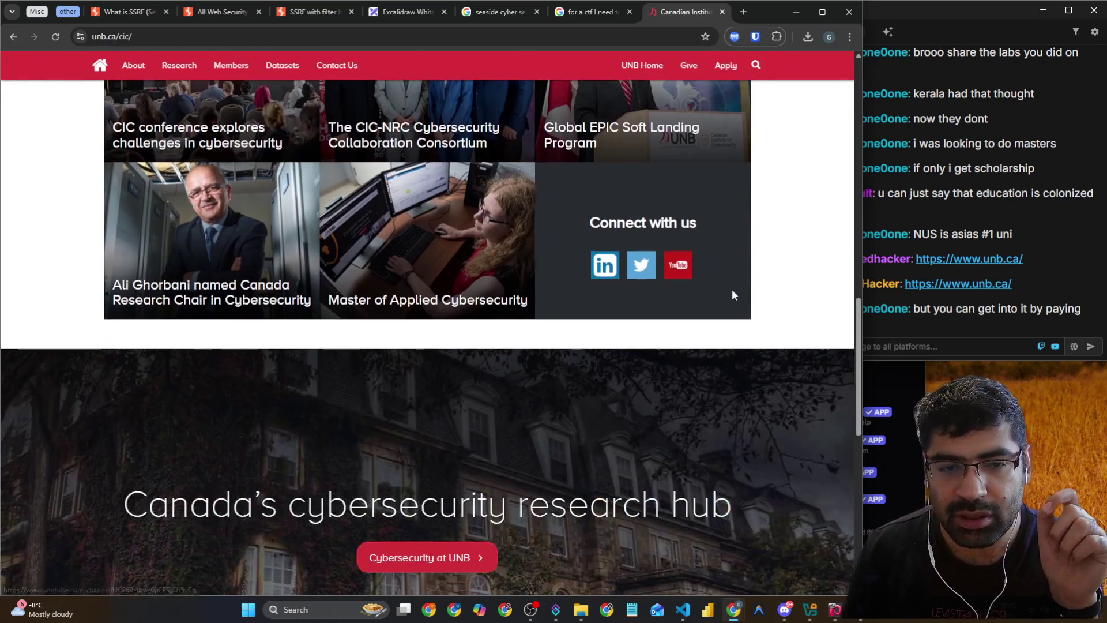
Bring the stream chat window forward, make it narrower, and scroll further down the CIC page
click(920, 340)
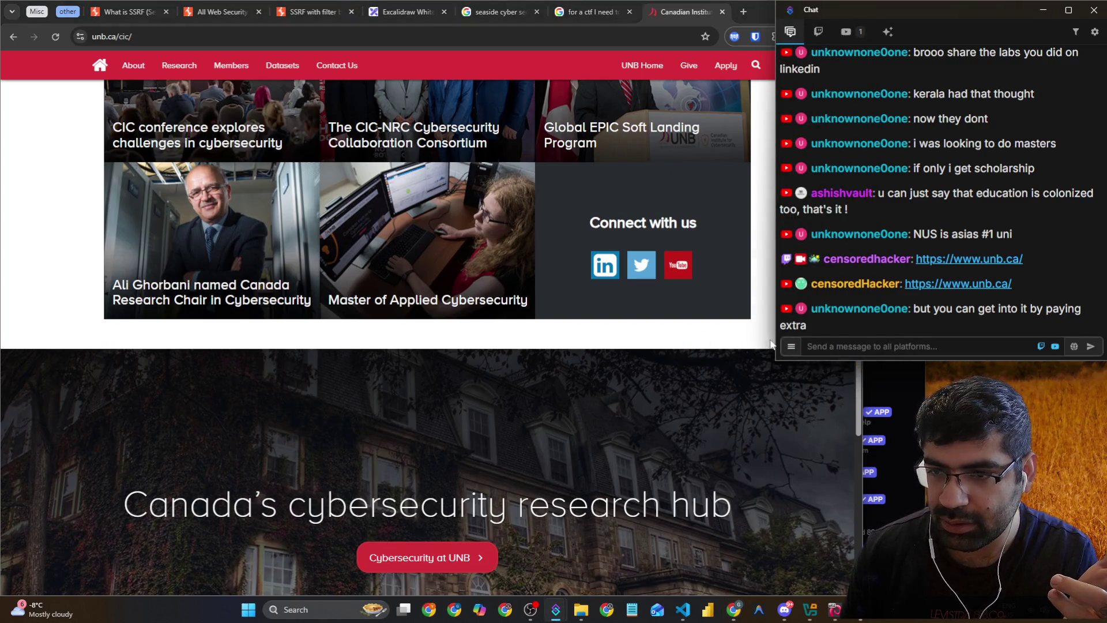
click(893, 349)
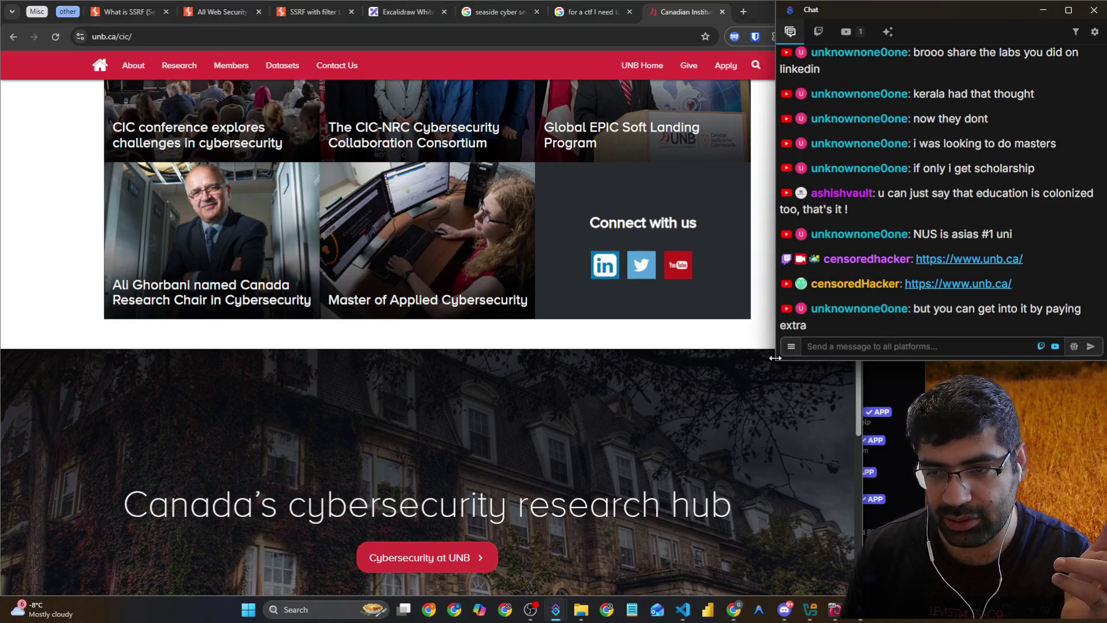
drag(776, 358, 845, 355)
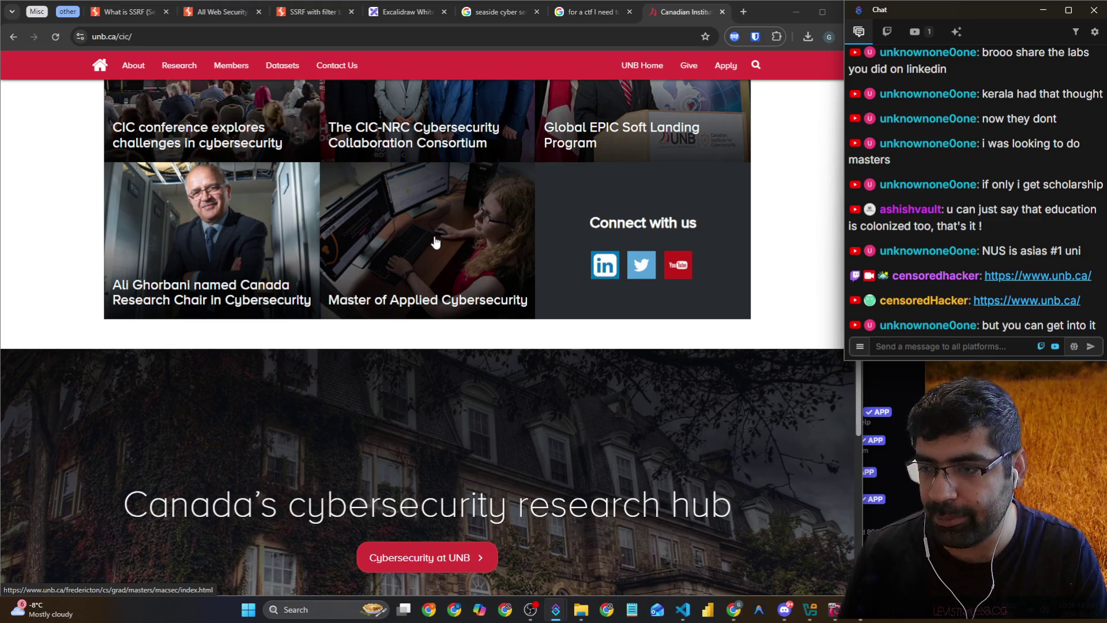
scroll(432, 237, down, 6)
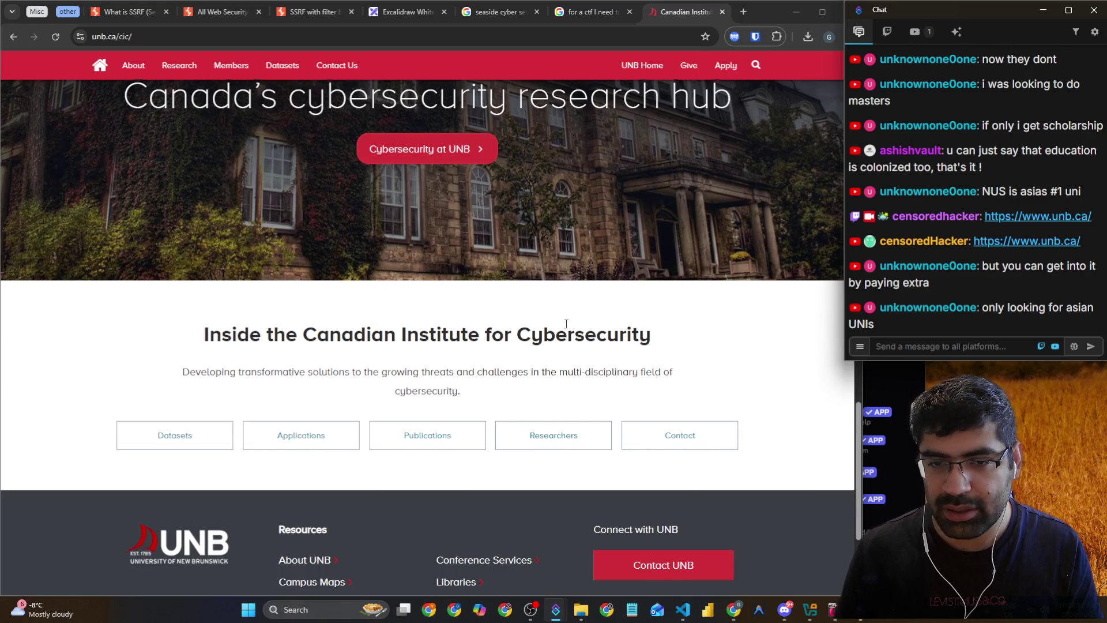
scroll(567, 324, down, 3)
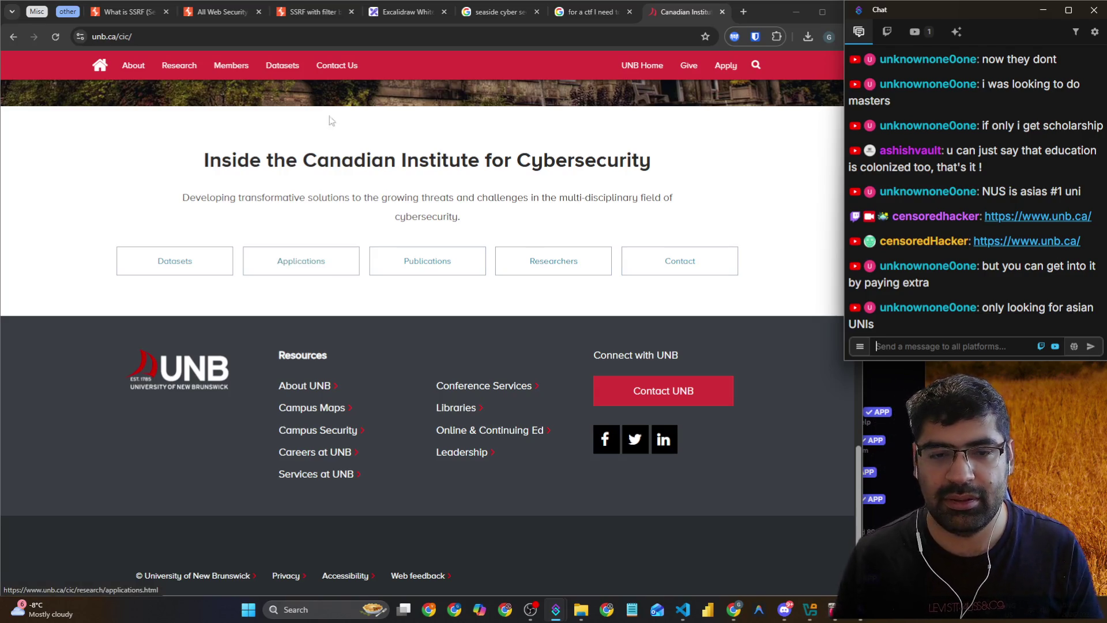
Copy the unb.ca/cic page address and post it in the stream chat
click(335, 40)
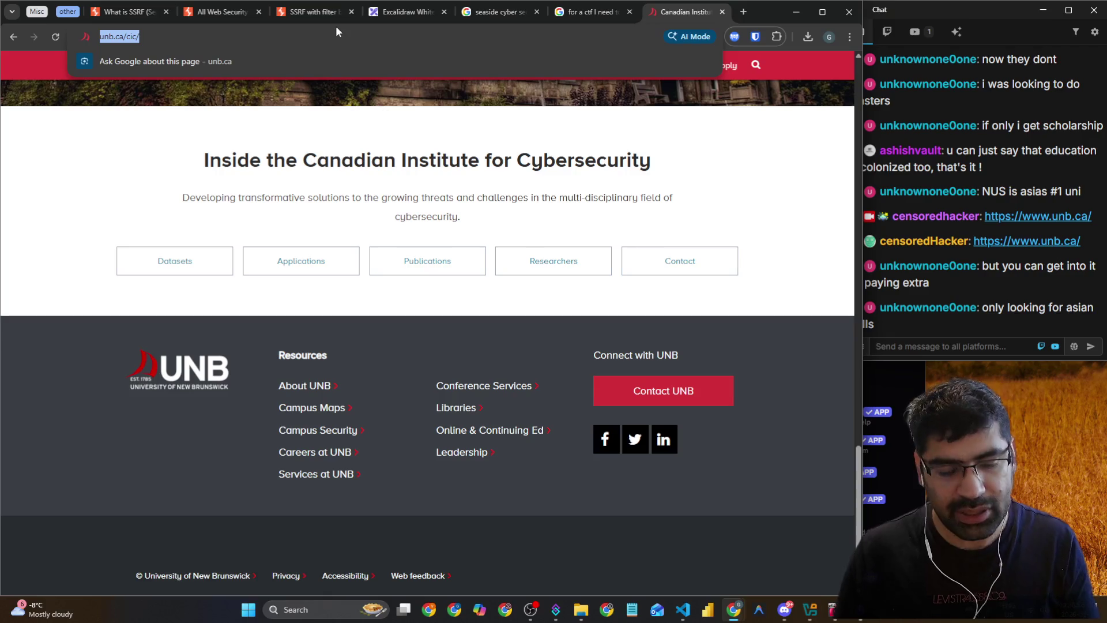
click(941, 346)
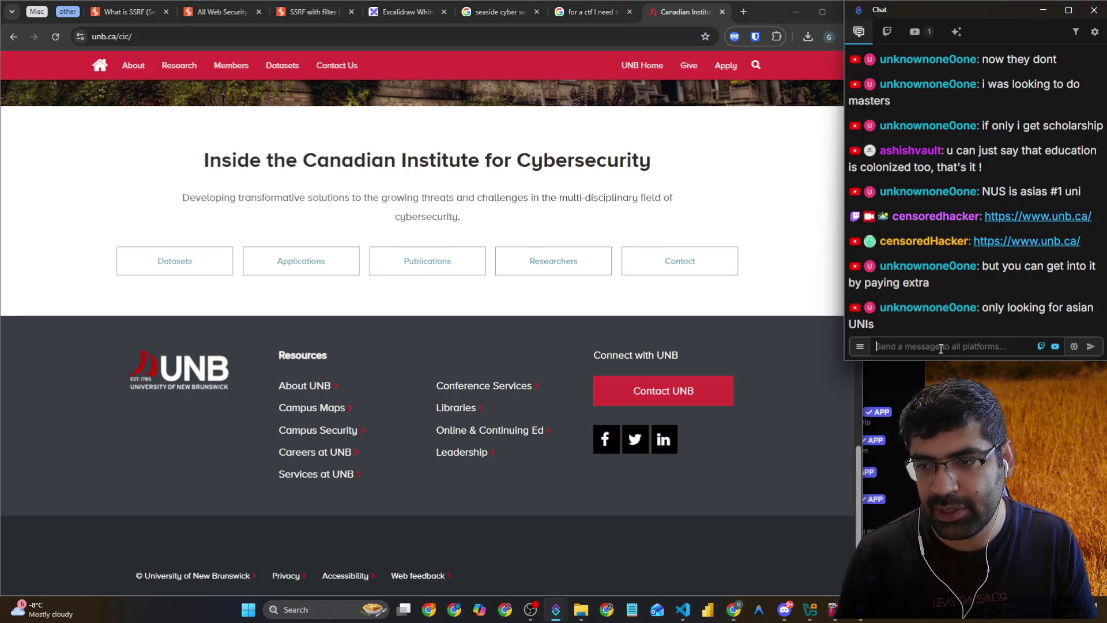
text(https://www.unb.ca/cic/)
key(Return)
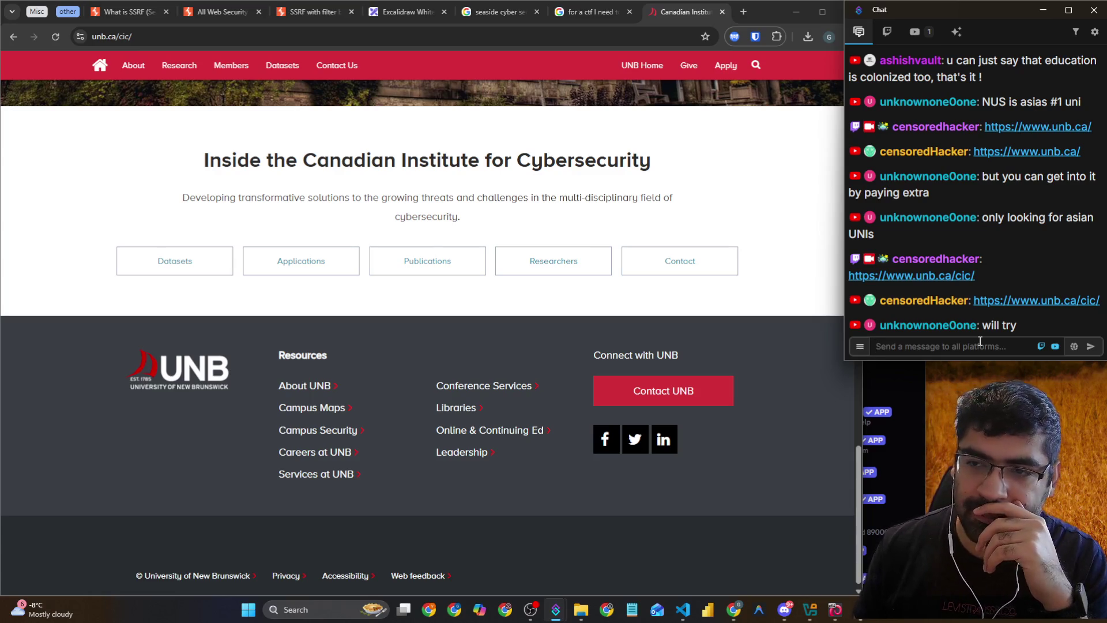
Scroll back up the CIC page, bring Chrome in front of the chat, and clear the stray selection
scroll(540, 393, up, 12)
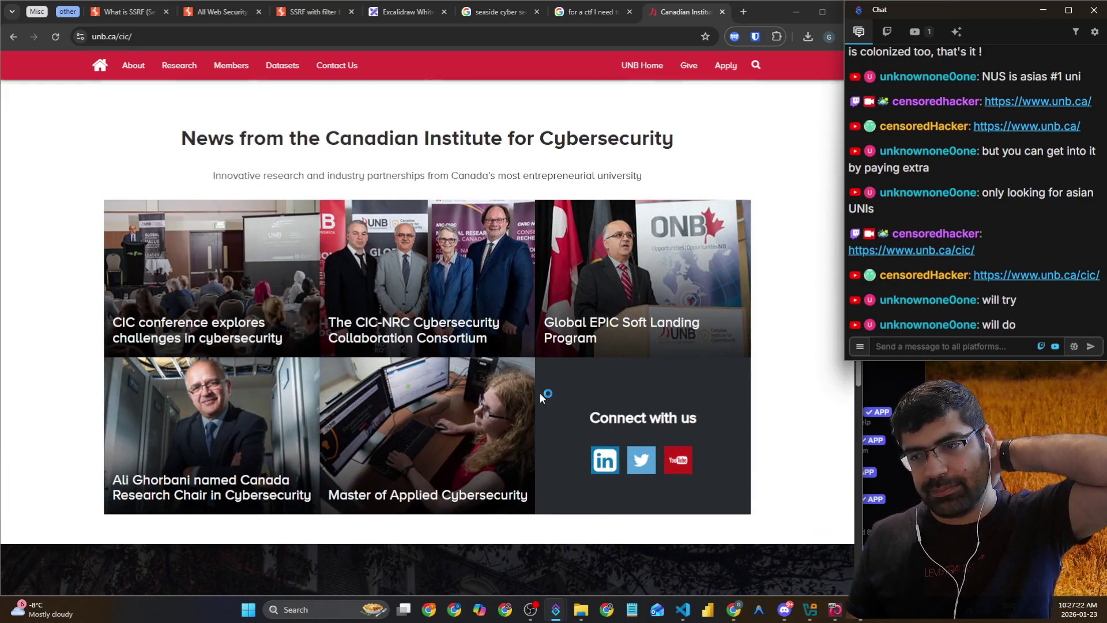
scroll(540, 393, up, 10)
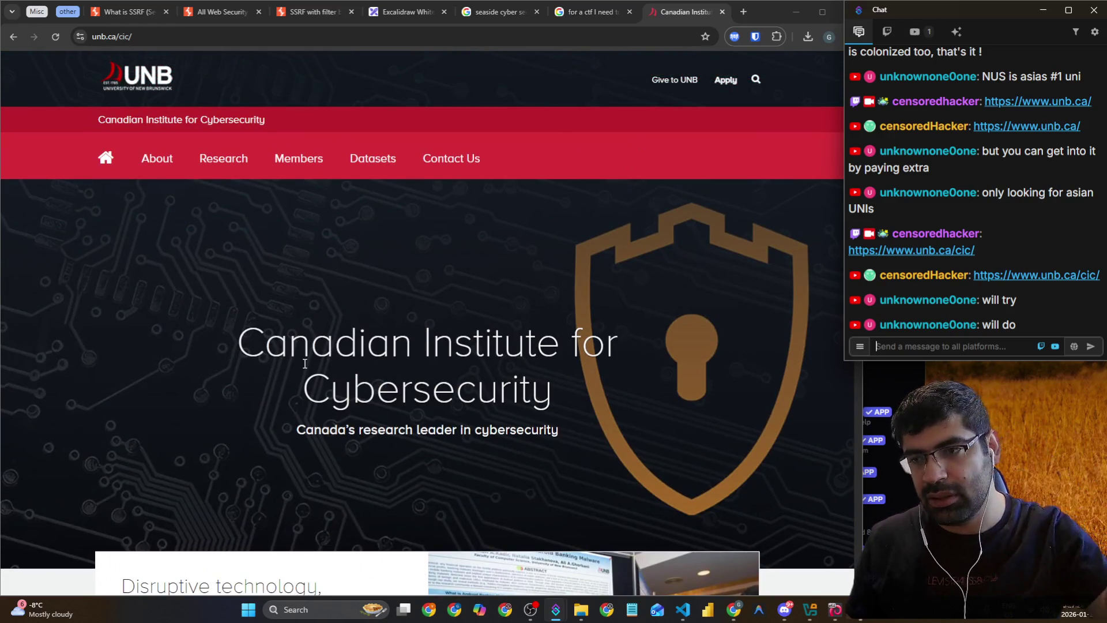
drag(305, 364, 550, 385)
click(574, 399)
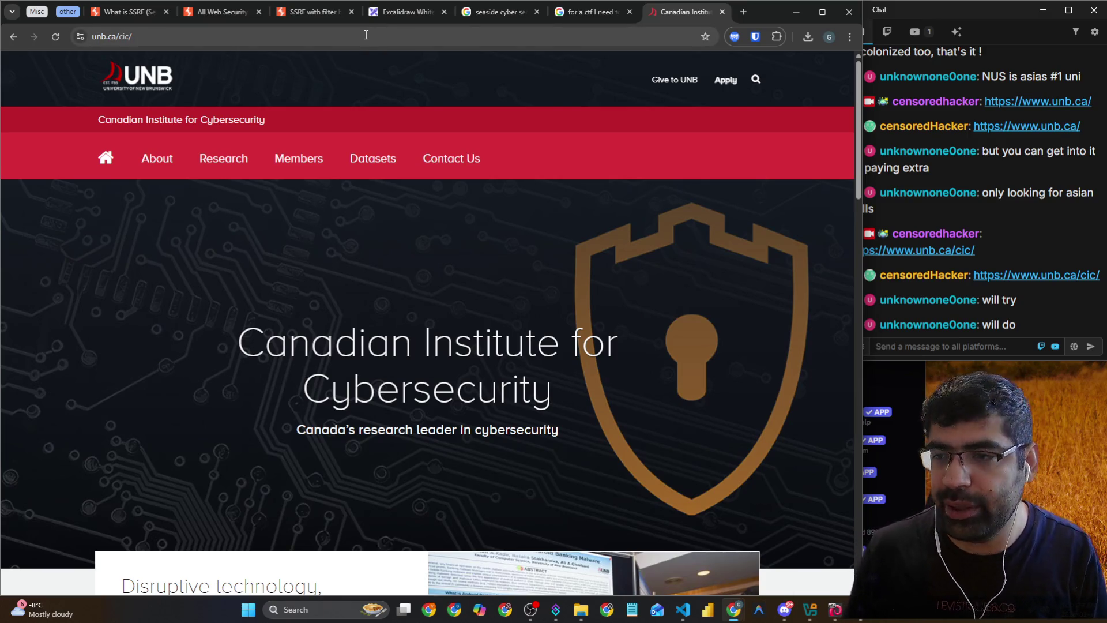
scroll(454, 192, down, 1)
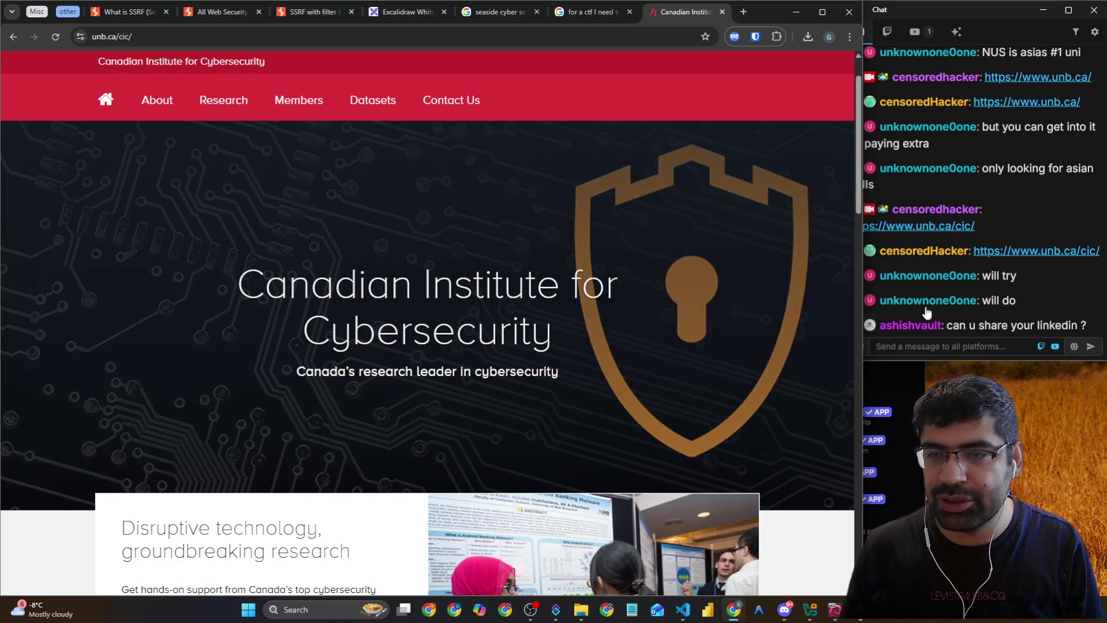
In a new tab, load the streamer's LinkedIn profile from the 'linke' address suggestion
click(751, 12)
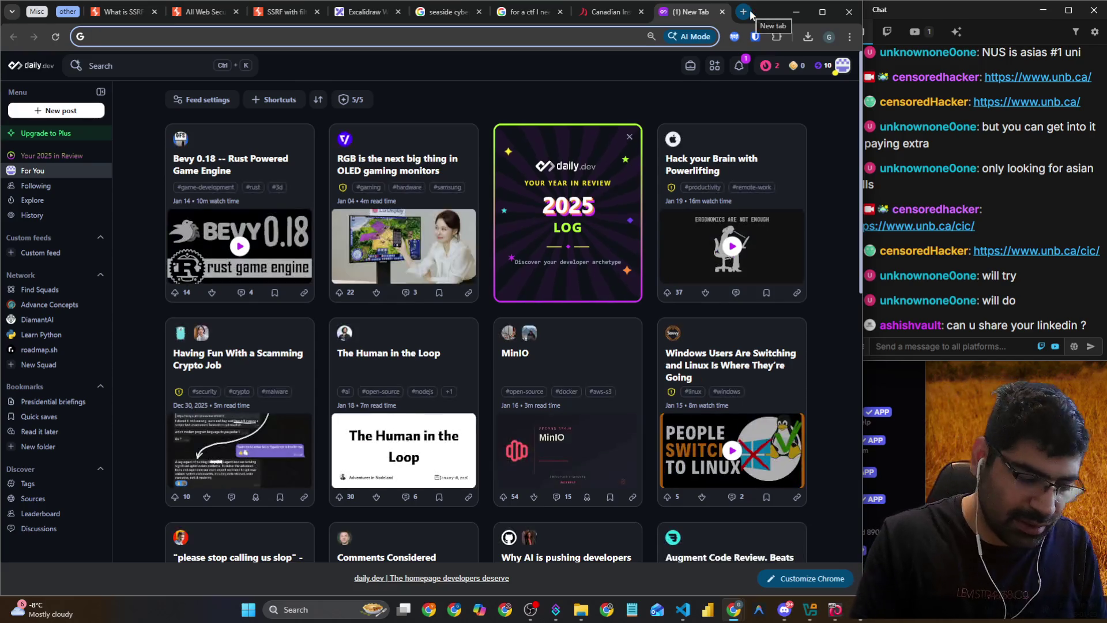
text(linke)
key(Down)
key(Return)
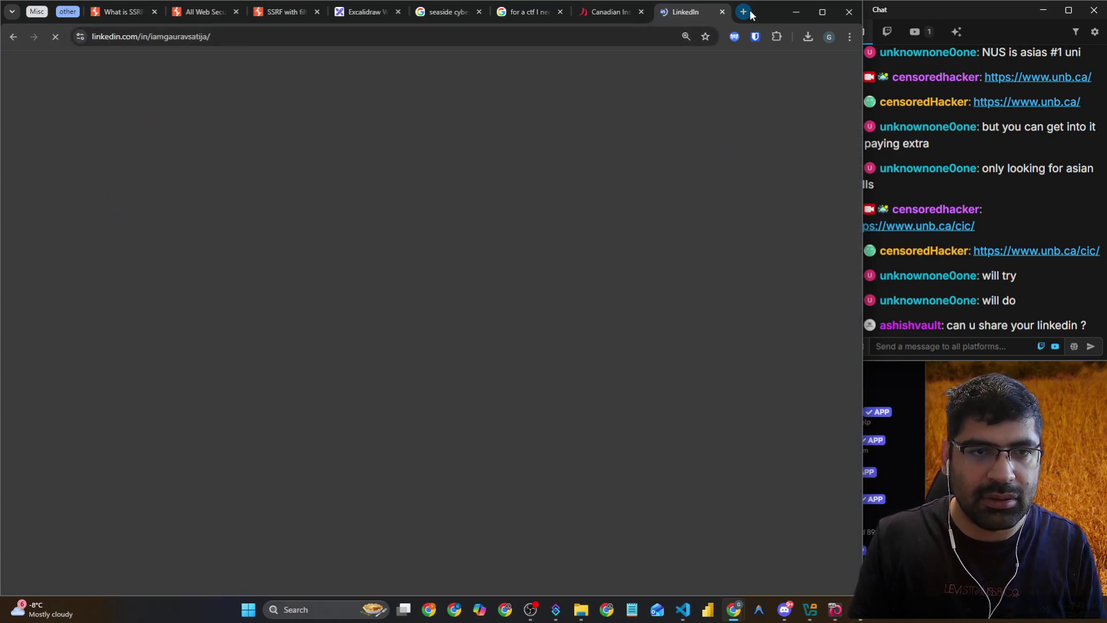
Copy the LinkedIn profile address and post it in the stream chat
click(308, 37)
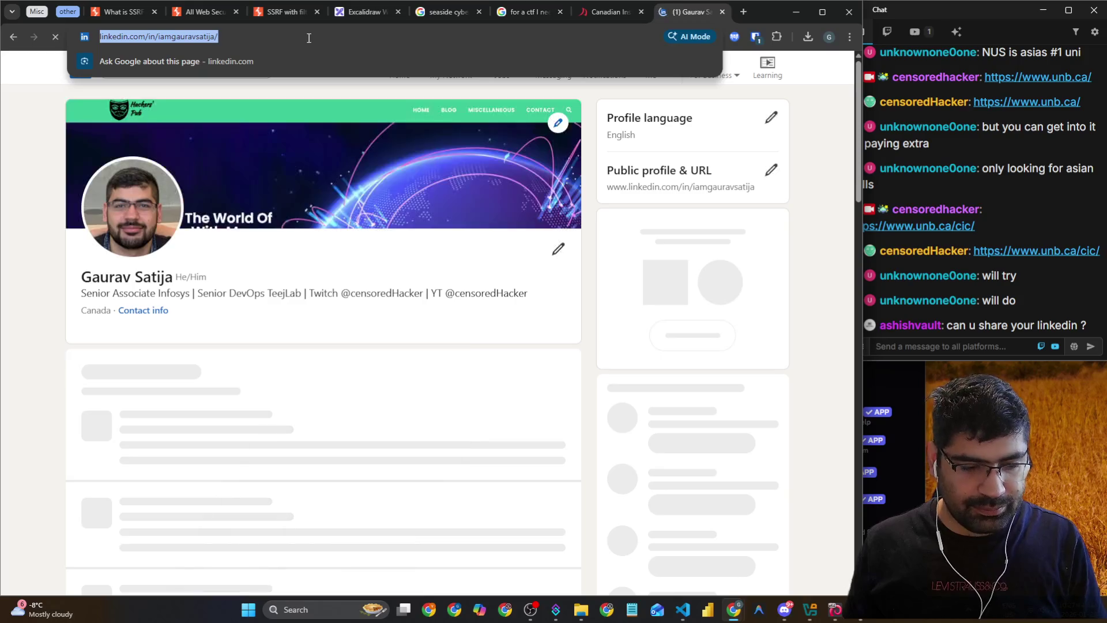
key(ctrl+c)
click(951, 345)
key(ctrl+v)
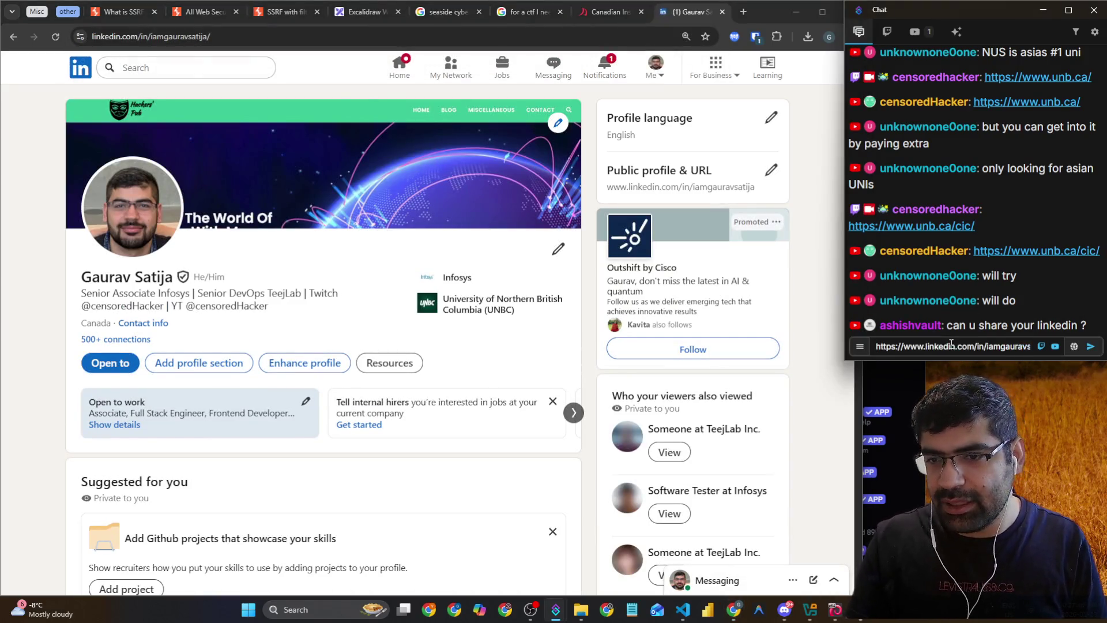
key(Return)
Scroll through the profile, then open the LinkedIn notifications page
scroll(299, 320, down, 5)
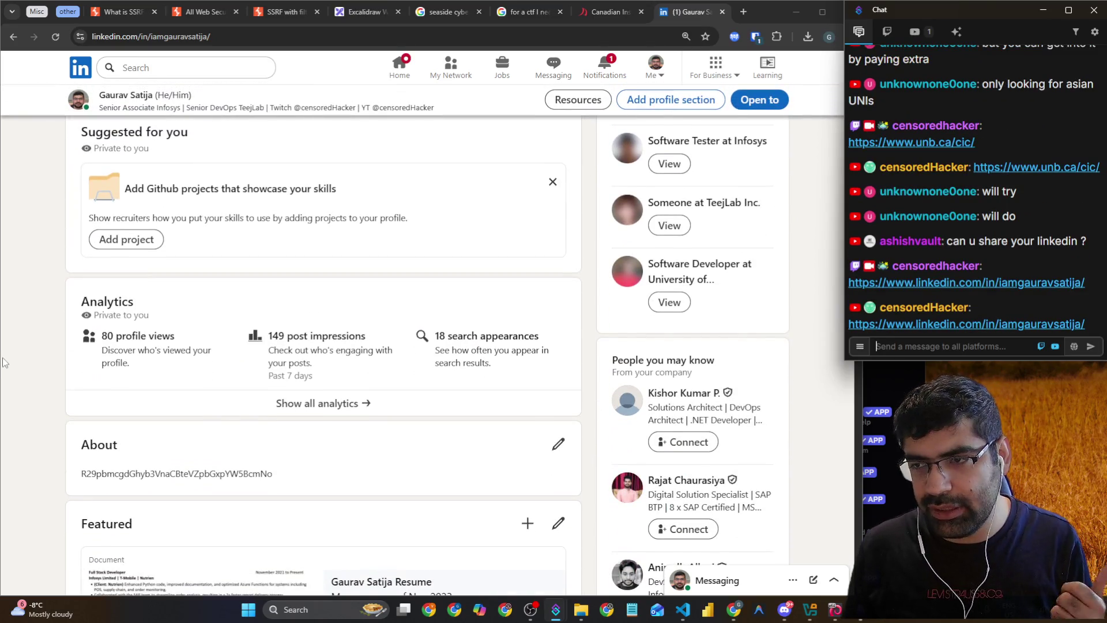
scroll(8, 361, down, 4)
scroll(7, 355, down, 10)
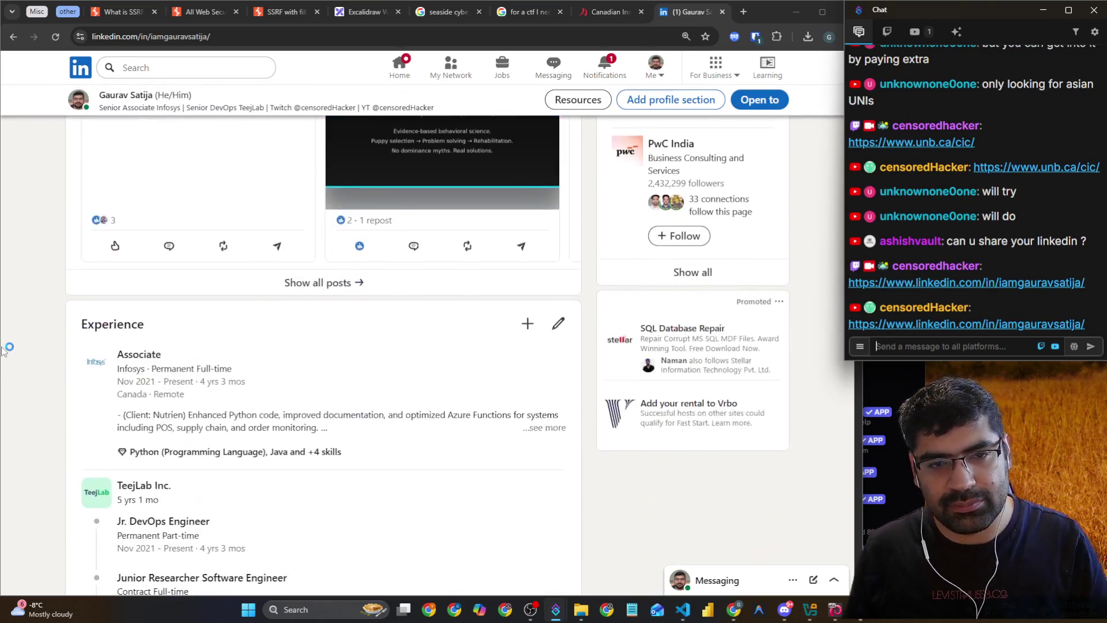
scroll(3, 350, up, 15)
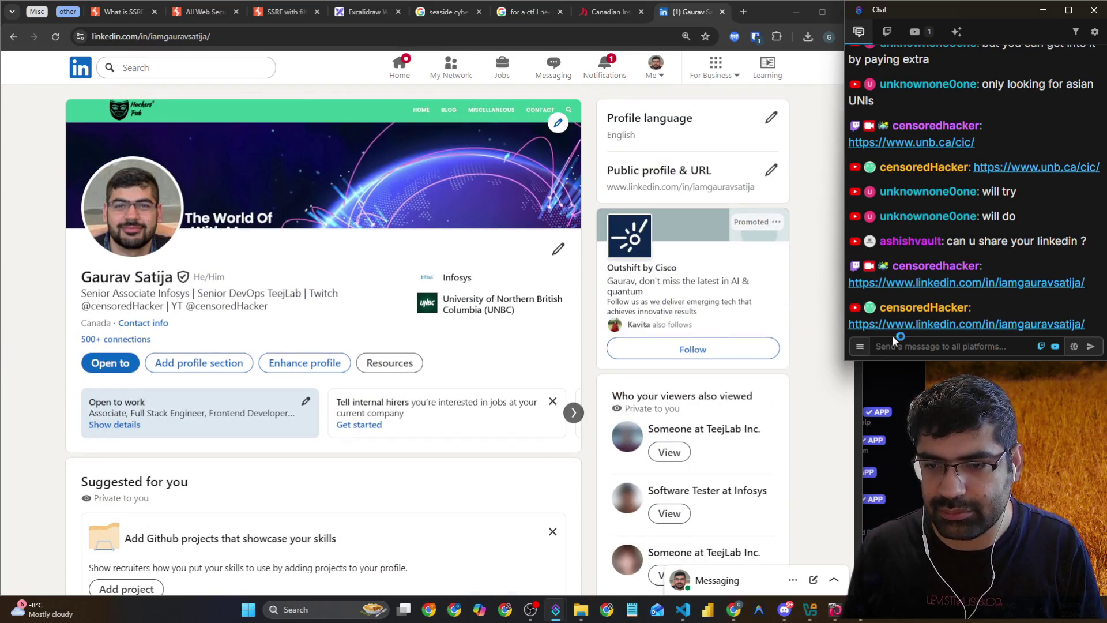
click(609, 72)
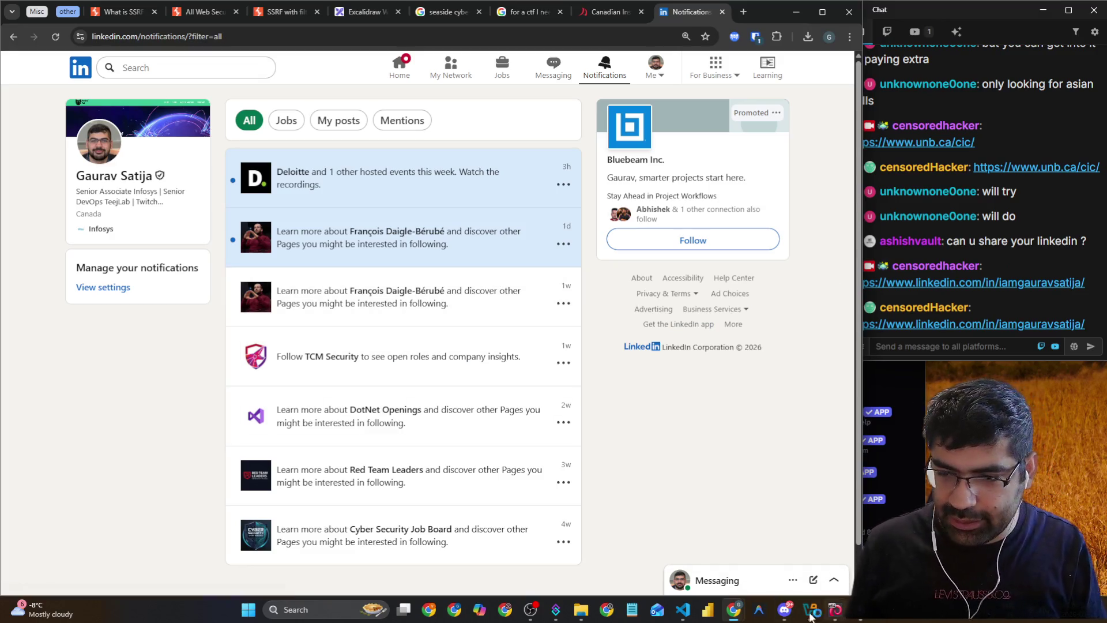
Switch OBS output to the webcam F2 scene, then return Chrome to front and narrow it slightly
mouse_move(825, 616)
mouse_move(783, 616)
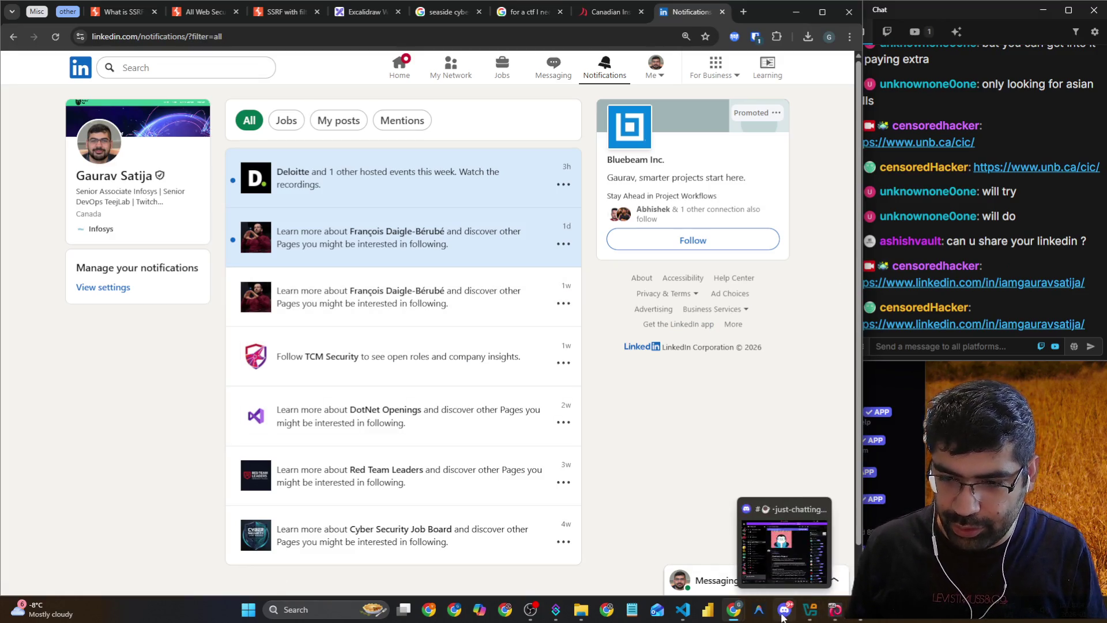
click(532, 612)
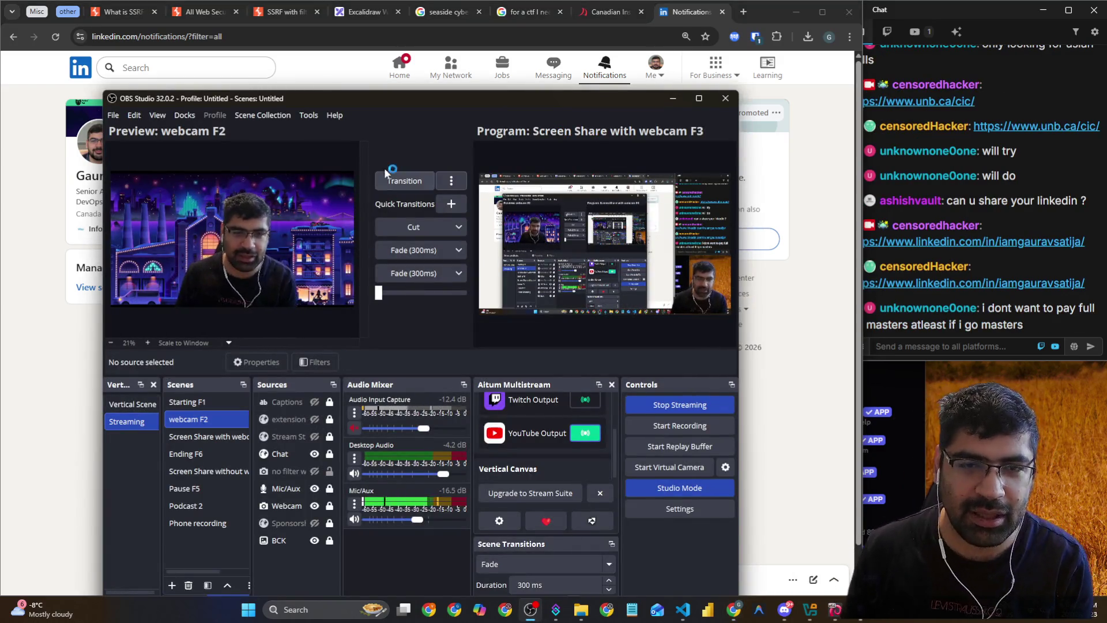
click(403, 182)
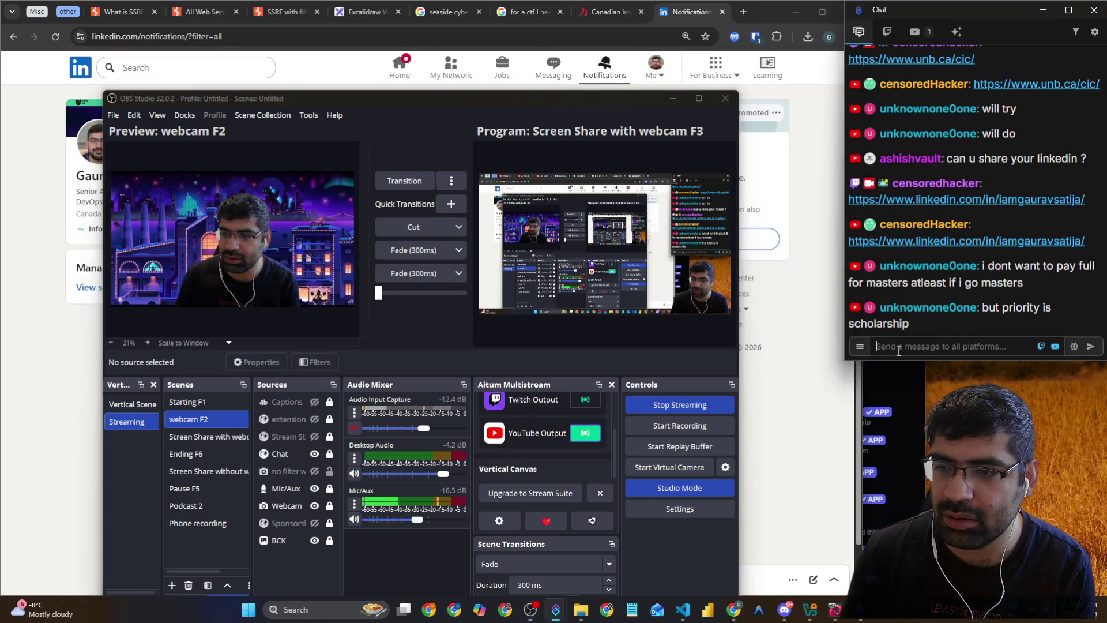
click(807, 282)
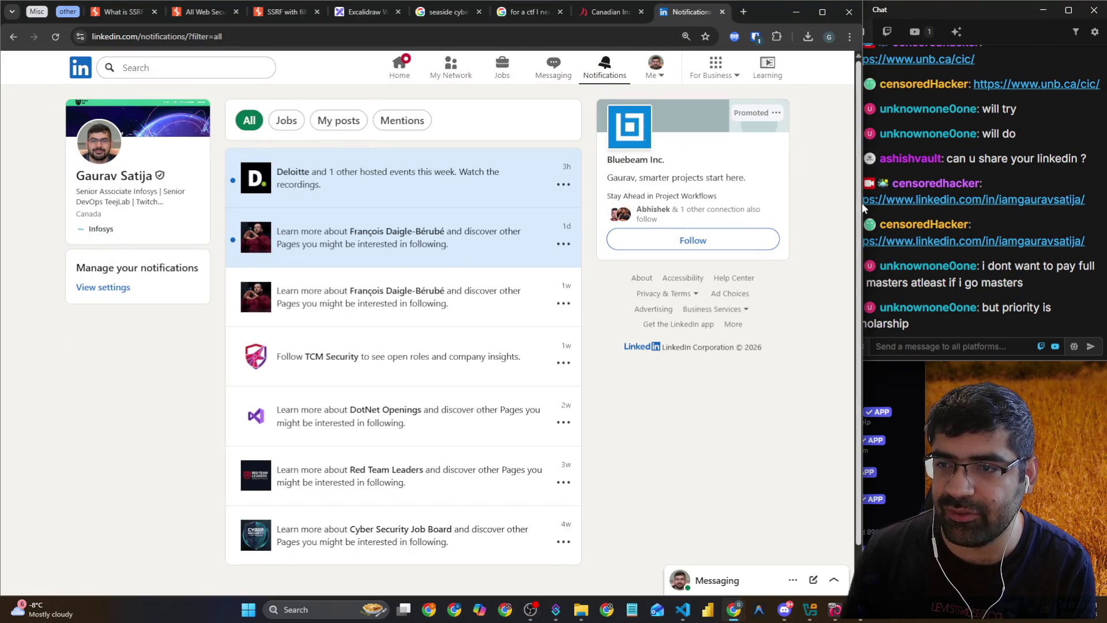
drag(863, 203, 838, 203)
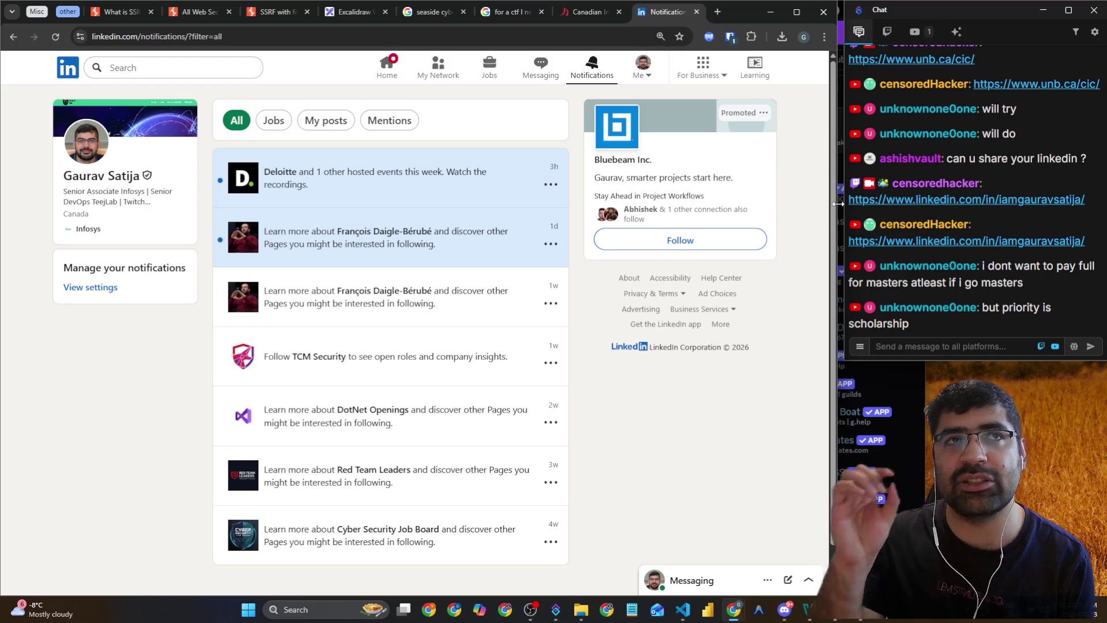